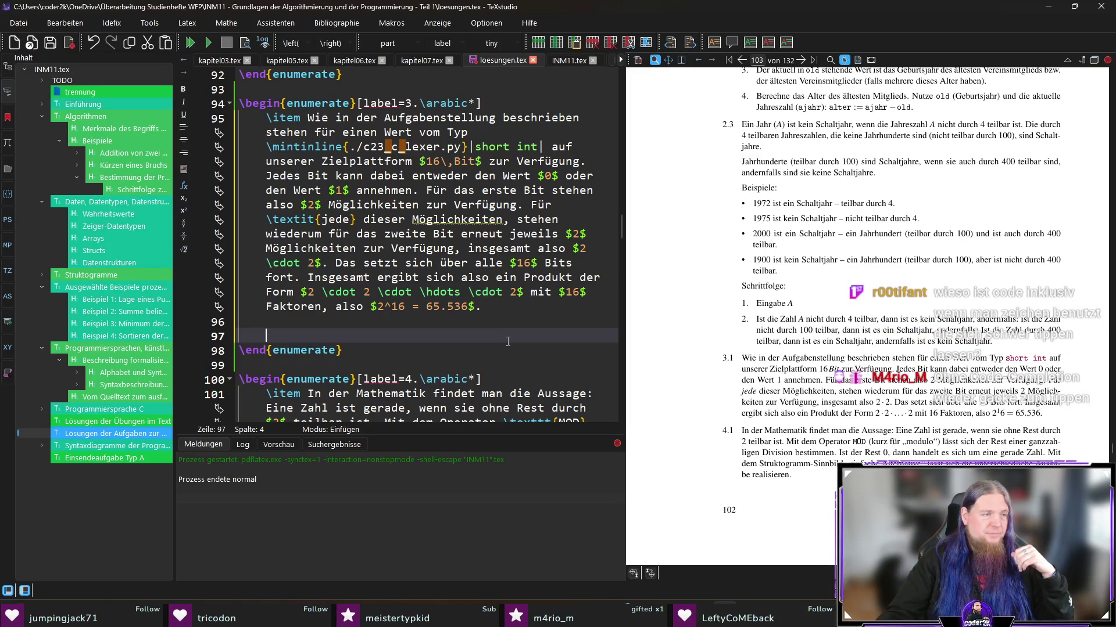
# Step: Add a clean \item command on line 97 below the 3.1 answer, replacing the garbled attempts
pyautogui.write('\\item')
pyautogui.press('BackSpace')
pyautogui.press('BackSpace')
pyautogui.press('BackSpace')
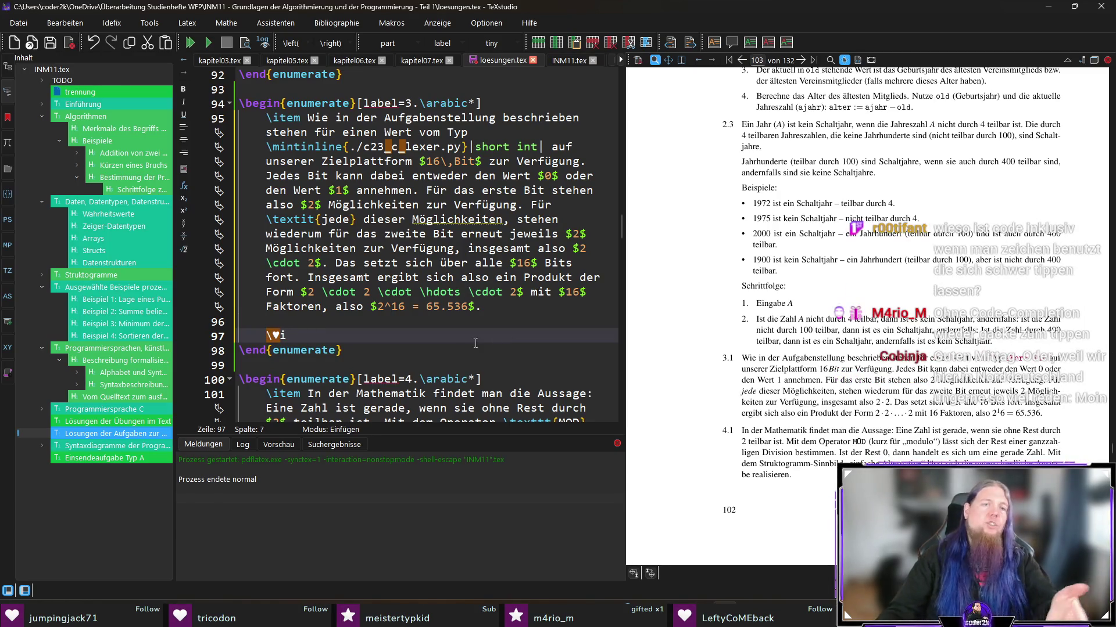
pyautogui.moveTo(311, 338); pyautogui.dragTo(215, 343)
pyautogui.click(323, 339)
pyautogui.press('BackSpace')
pyautogui.press('BackSpace')
pyautogui.write('item')
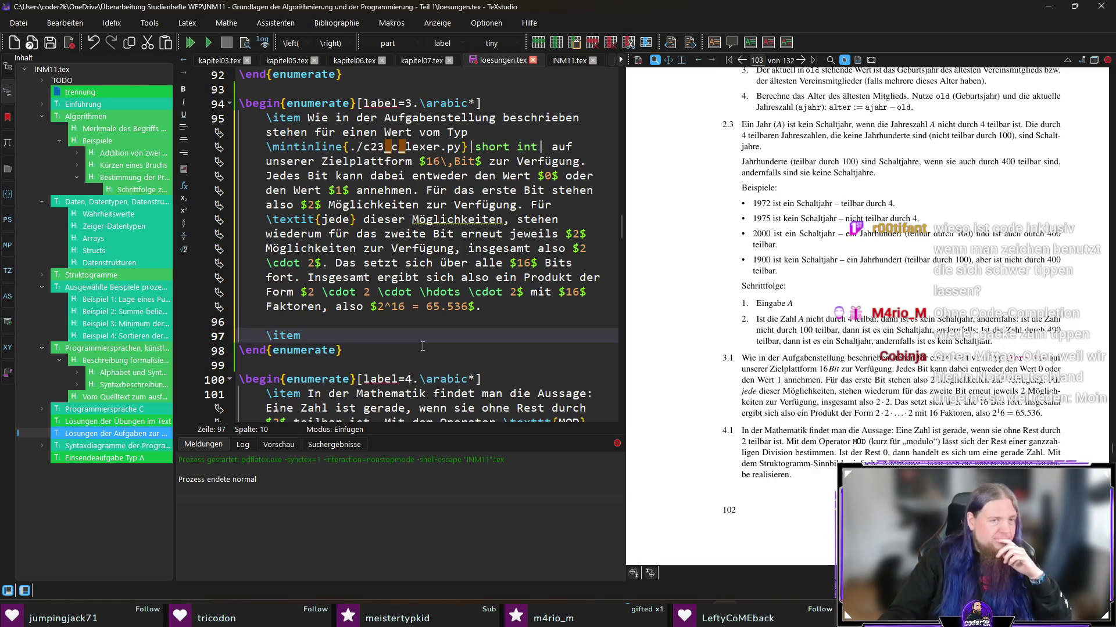
pyautogui.click(526, 307)
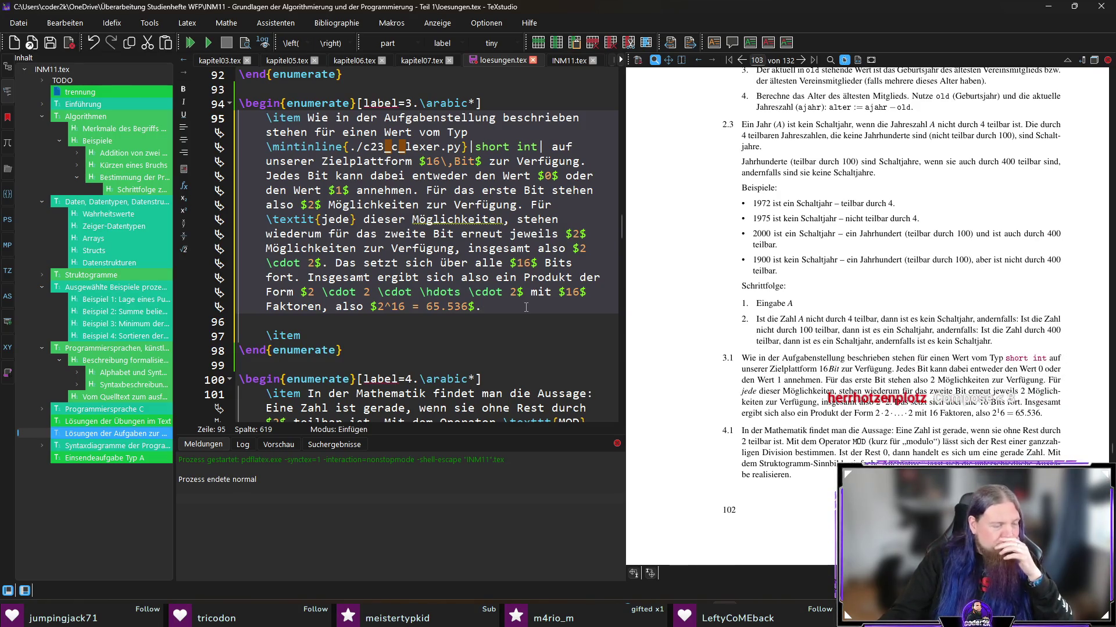
pyautogui.click(368, 335)
pyautogui.write('♥')
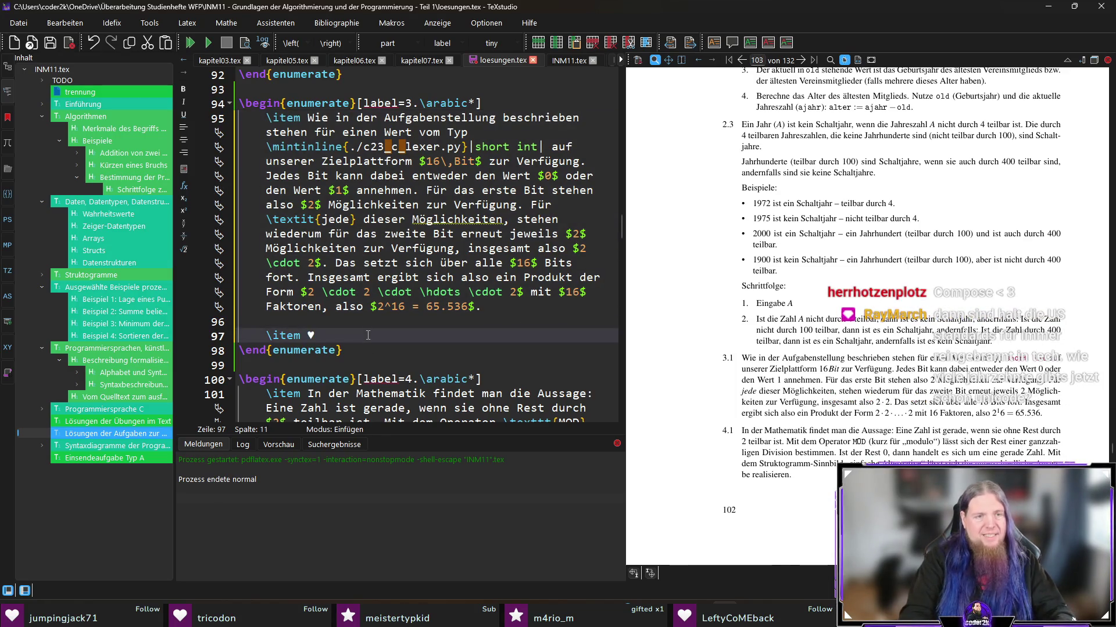
pyautogui.press('BackSpace')
pyautogui.press('BackSpace')
pyautogui.press('BackSpace')
pyautogui.press('BackSpace')
pyautogui.press('BackSpace')
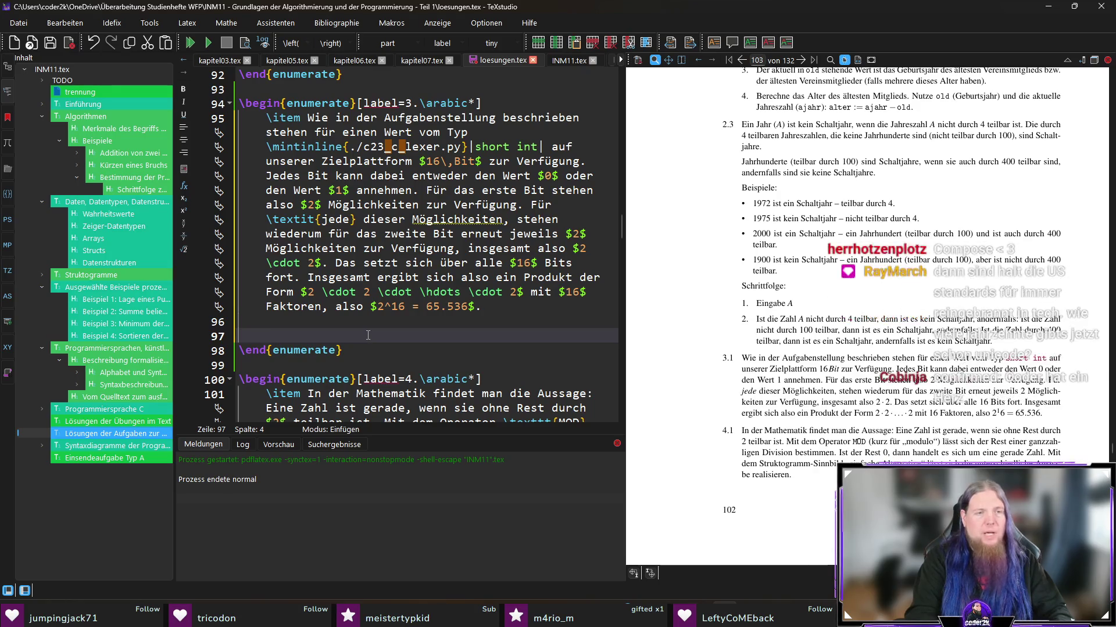
pyautogui.write('\\item')
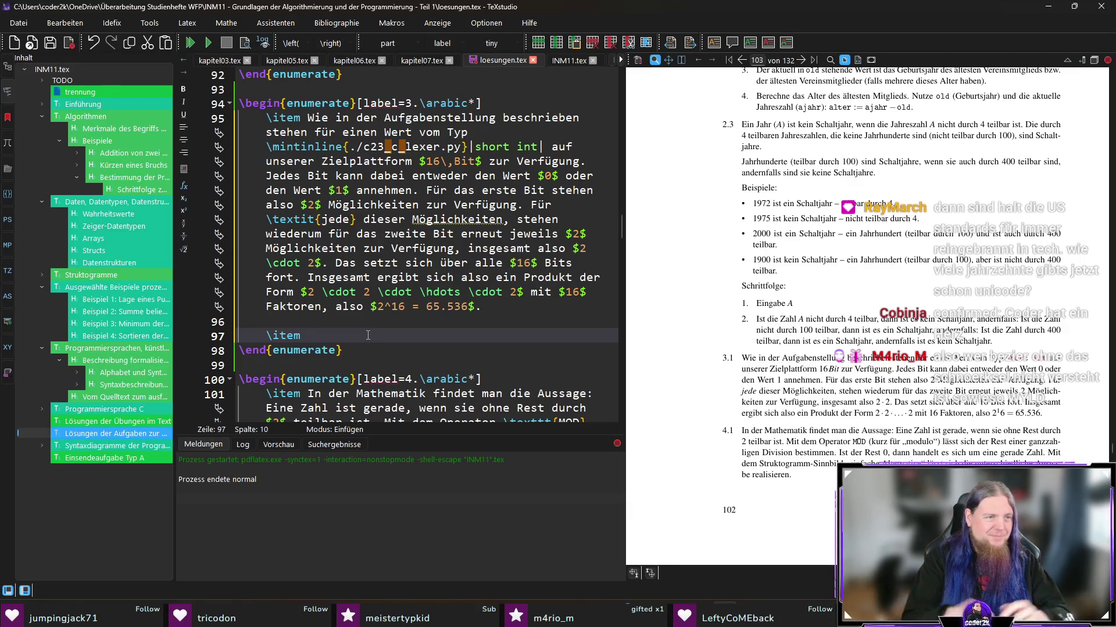
pyautogui.press('BackSpace')
pyautogui.press('BackSpace')
pyautogui.press('BackSpace')
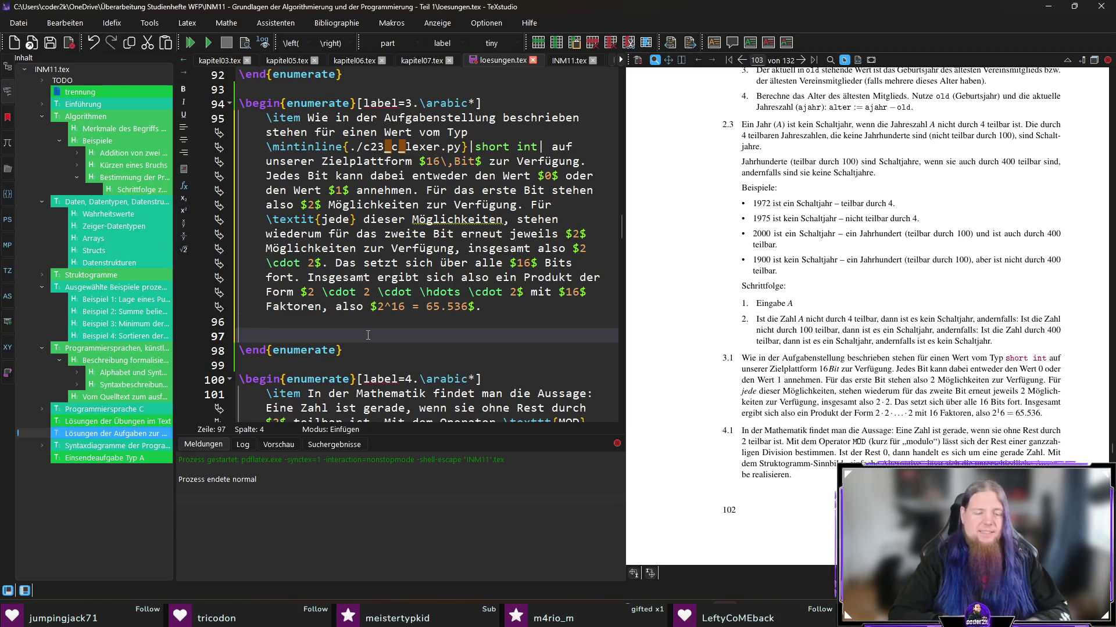
pyautogui.write('\\item')
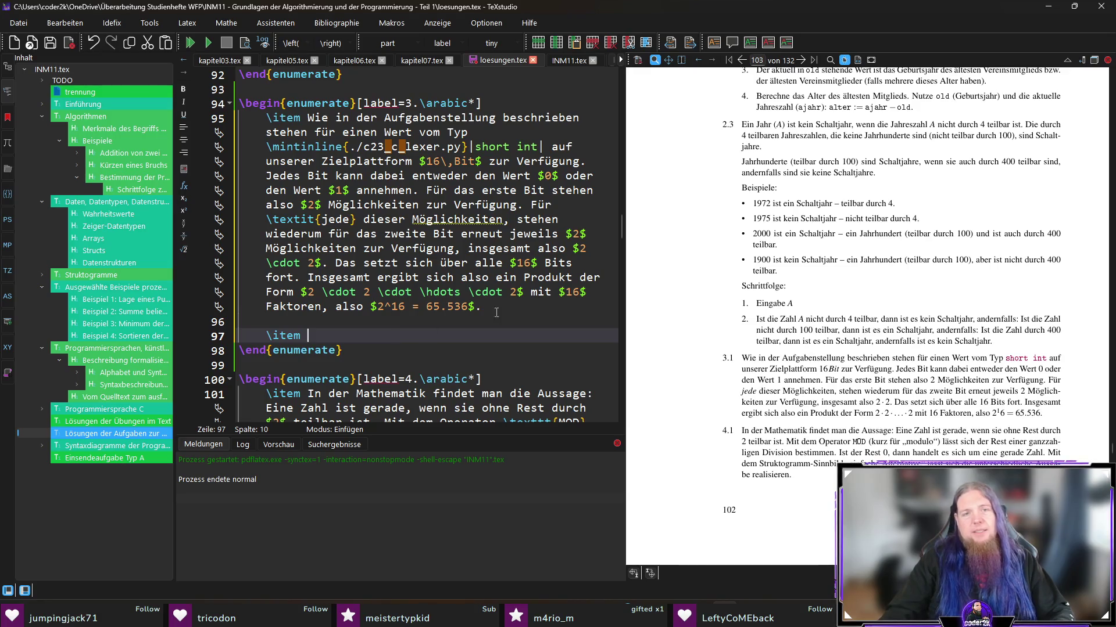
# Step: Save loesungen.tex
pyautogui.click(532, 309)
pyautogui.hotkey('ctrl', 's')
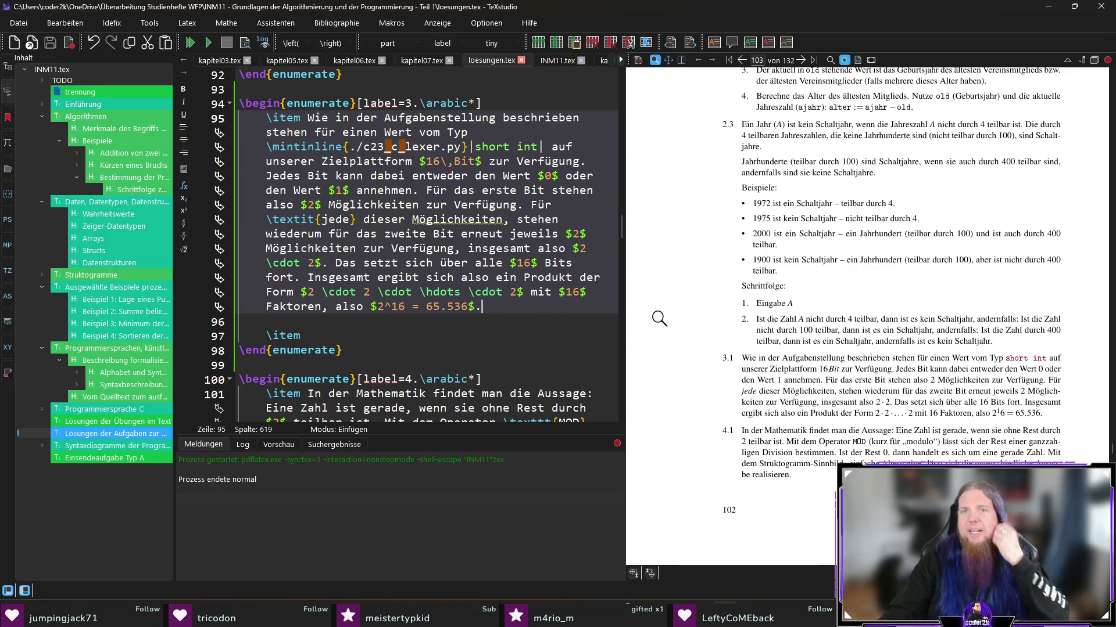
pyautogui.scroll(-4, 843, 279)
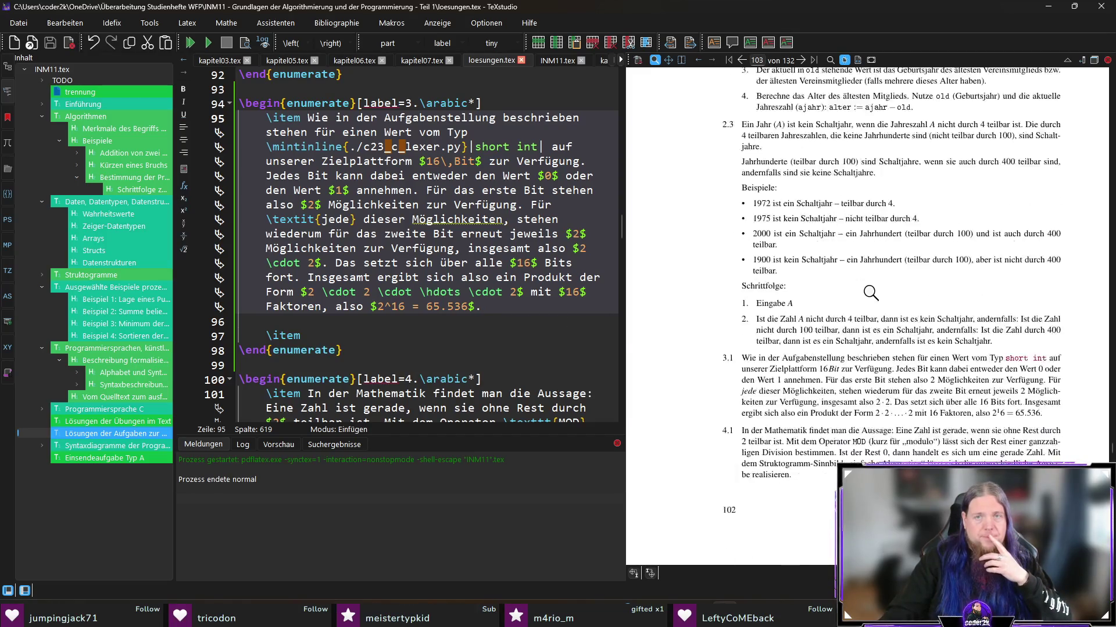
pyautogui.scroll(3, 871, 288)
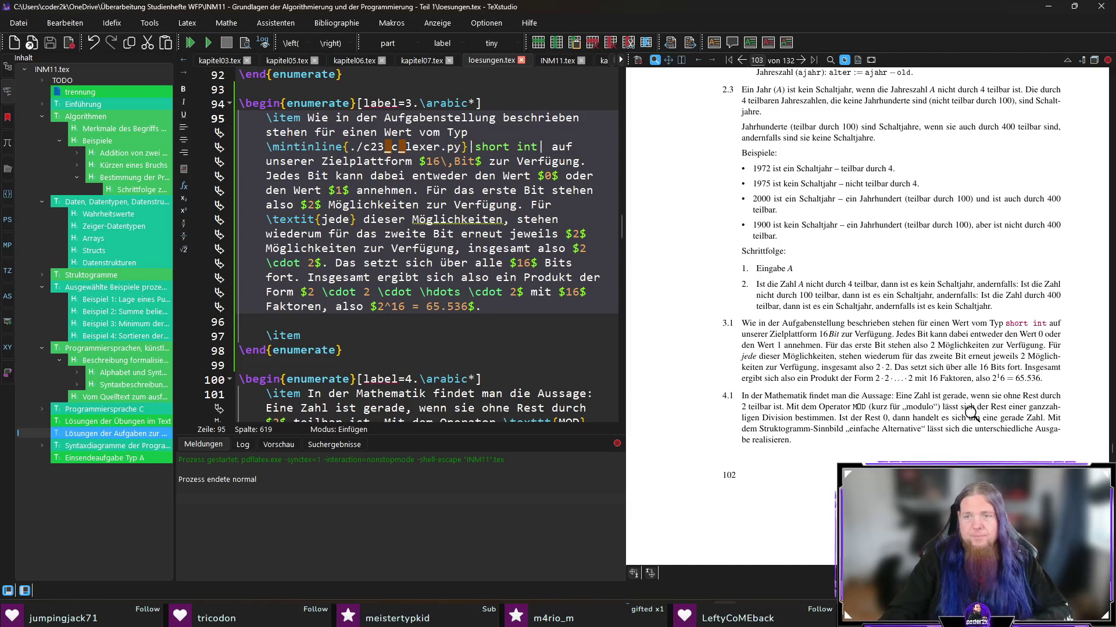
# Step: Brace the 3.1 exponent as 2^{16}, recompile, and magnify the PDF to check it
pyautogui.click(396, 306)
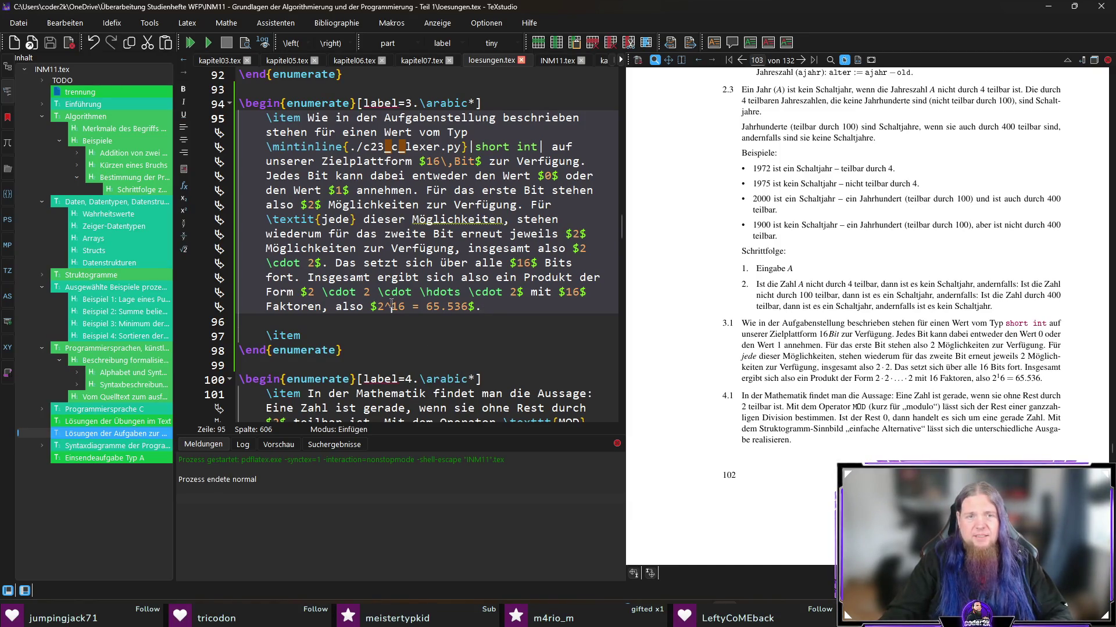
pyautogui.write('{')
pyautogui.press('Right')
pyautogui.press('Right')
pyautogui.write('}')
pyautogui.press('F5')
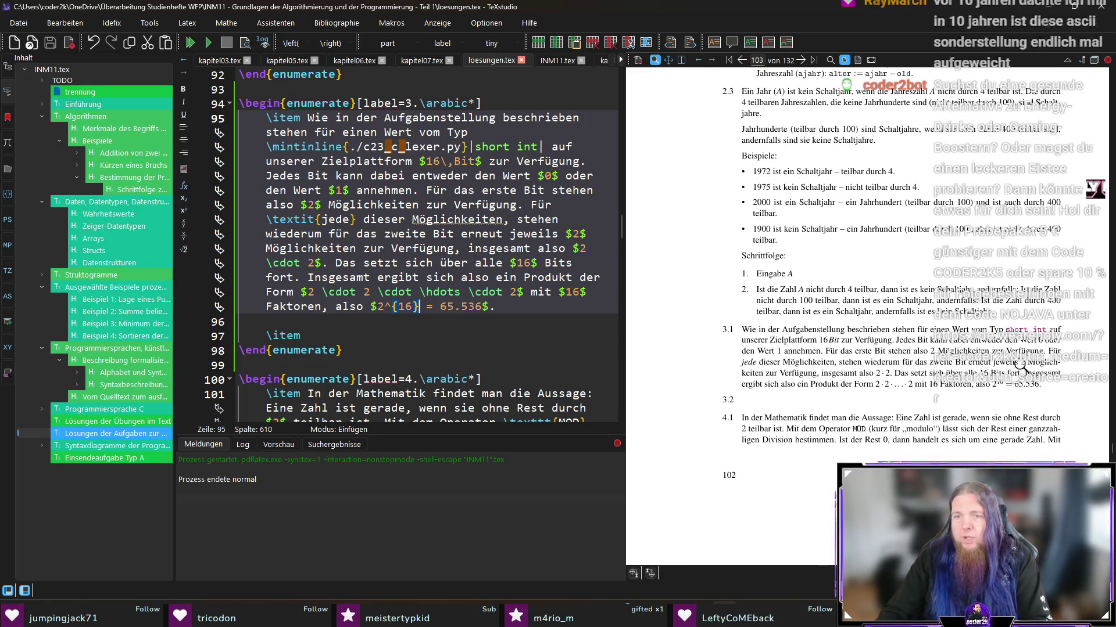
pyautogui.moveTo(836, 369); pyautogui.dragTo(825, 340)
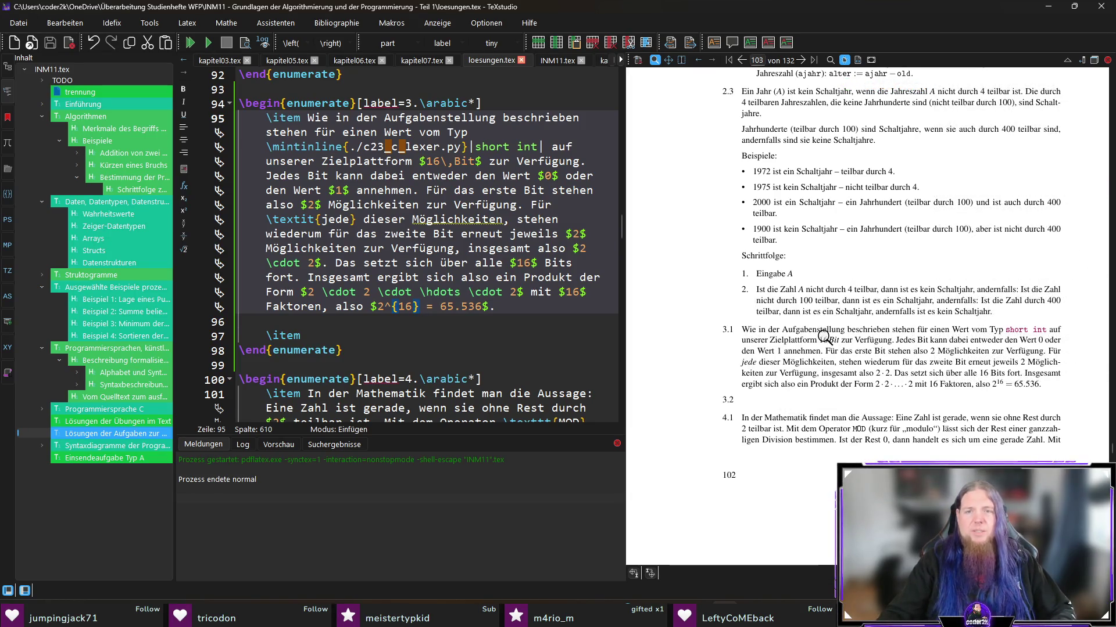
# Step: Typeset the unit as $16\,\text{Bit}$ in the 3.1 answer, recompile and magnify the result
pyautogui.keyDown('ctrl'); pyautogui.click(823, 339); pyautogui.keyUp('ctrl')
pyautogui.click(454, 190)
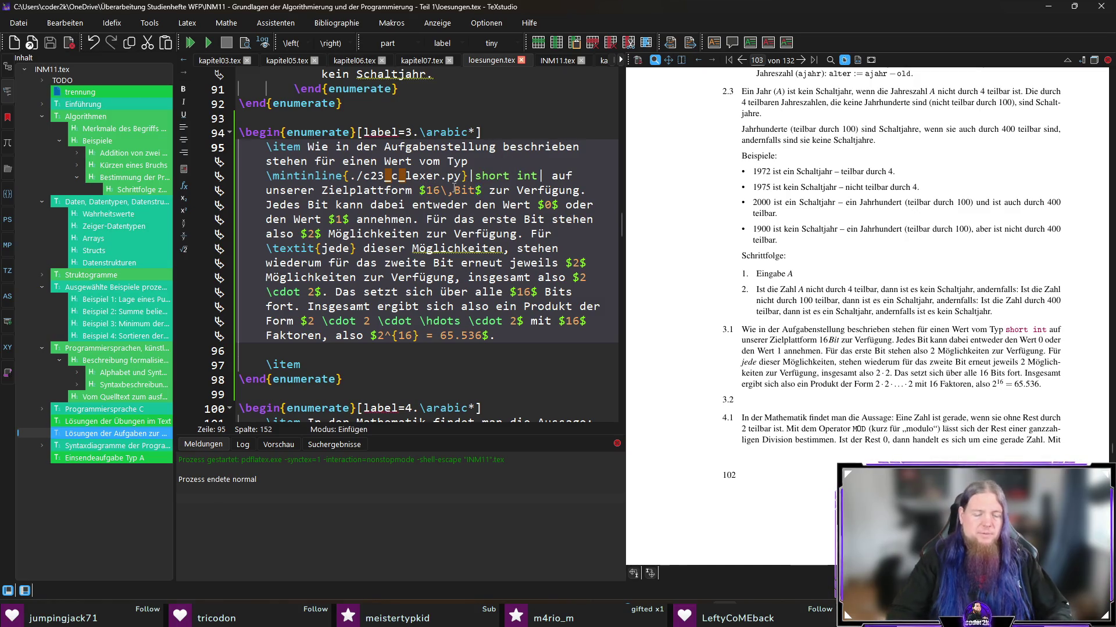
pyautogui.write('ext{')
pyautogui.press('Right')
pyautogui.press('Right')
pyautogui.press('Right')
pyautogui.write('}')
pyautogui.press('F5')
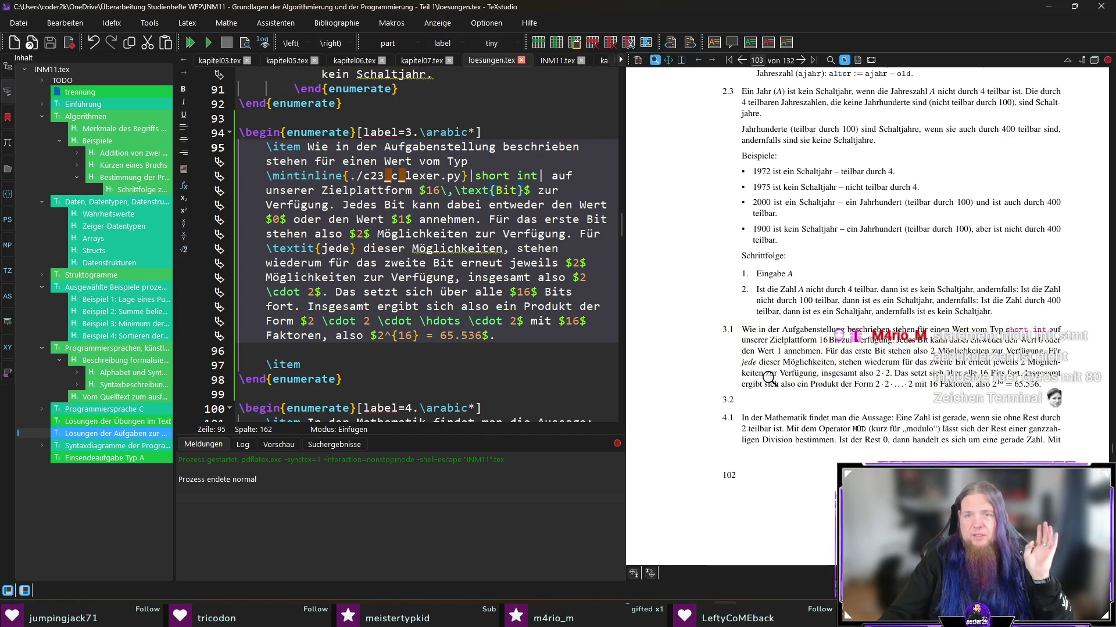
pyautogui.moveTo(821, 339); pyautogui.dragTo(821, 338)
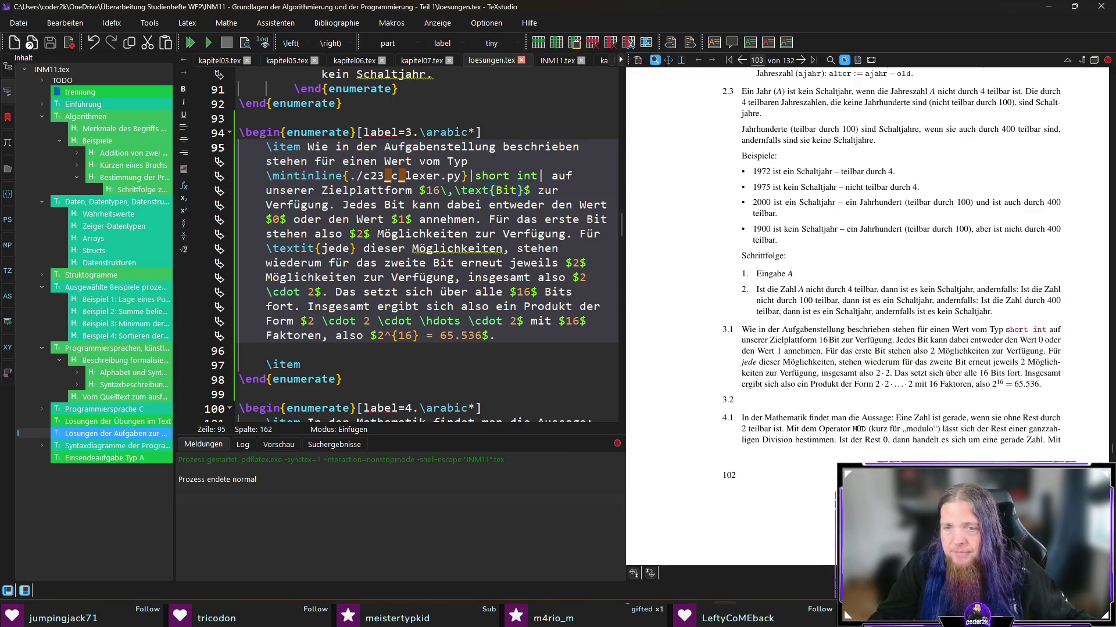
pyautogui.click(859, 426)
pyautogui.click(859, 428)
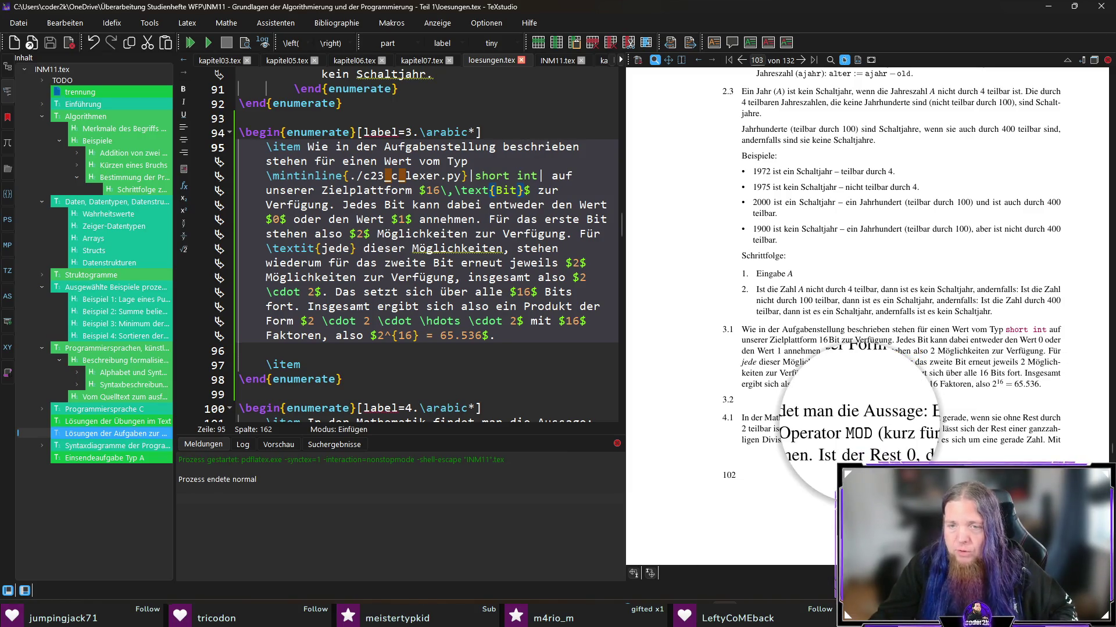
pyautogui.click(859, 426)
pyautogui.scroll(-1, 891, 454)
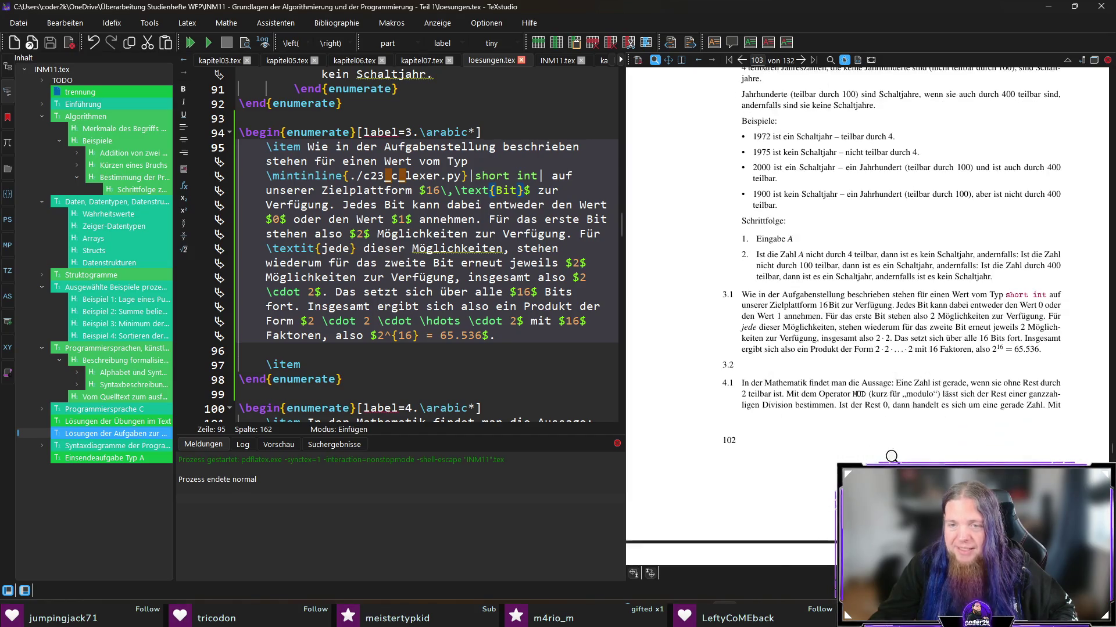
pyautogui.moveTo(856, 390)
pyautogui.mouseDown()
pyautogui.moveTo(888, 379)
pyautogui.moveTo(856, 389)
pyautogui.mouseUp()
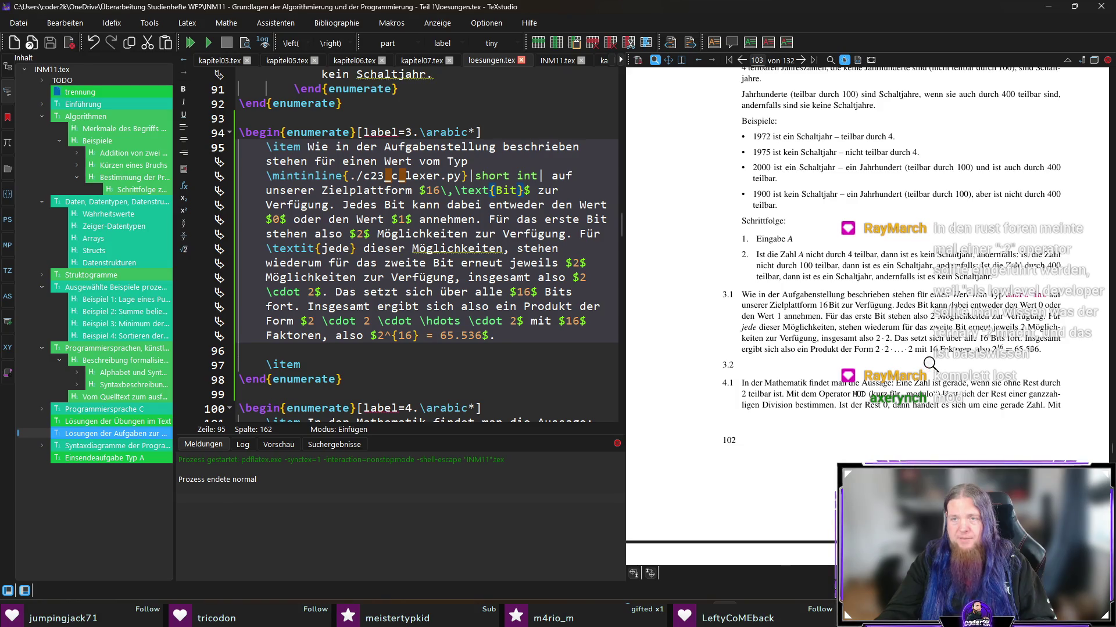
pyautogui.keyDown('ctrl'); pyautogui.click(997, 333); pyautogui.keyUp('ctrl')
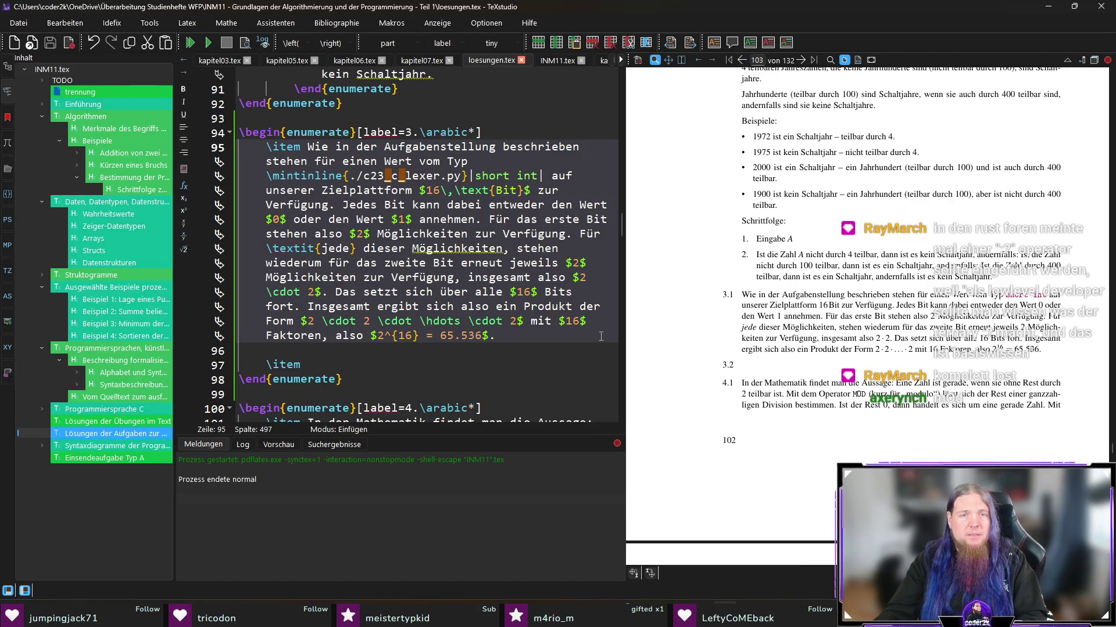
# Step: Change 'Bits' to 'Bit' in the 3.1 answer and recompile
pyautogui.press('BackSpace')
pyautogui.press('F5')
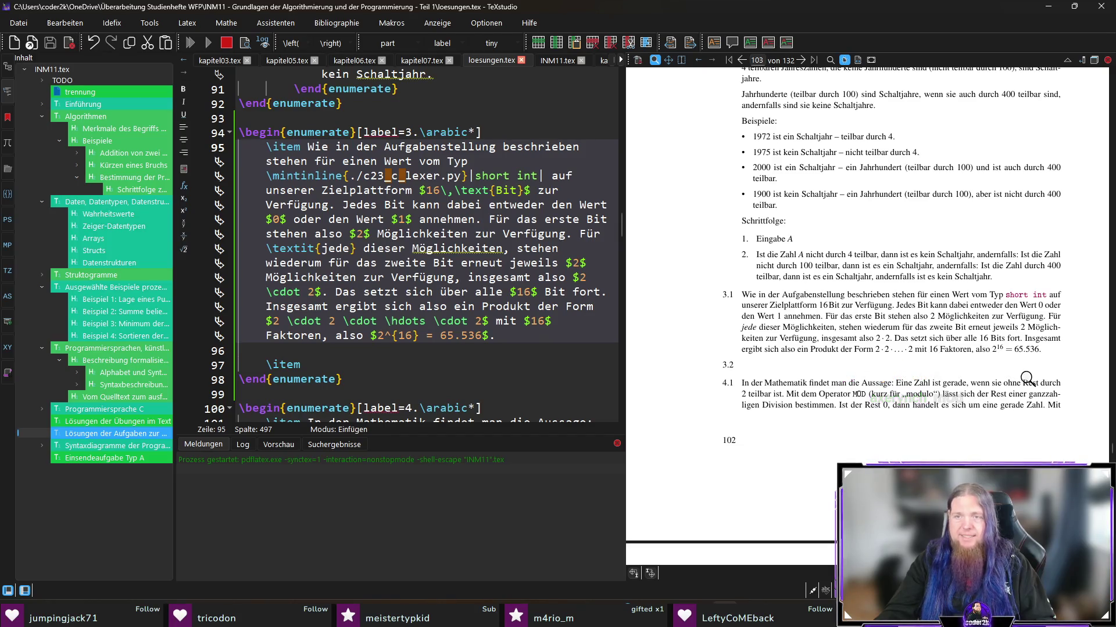
pyautogui.moveTo(1014, 349); pyautogui.dragTo(1019, 346)
# Step: Write the result as 65\,536 with a thin space instead of the dot, then recompile
pyautogui.press('Delete')
pyautogui.write('\\,')
pyautogui.press('F5')
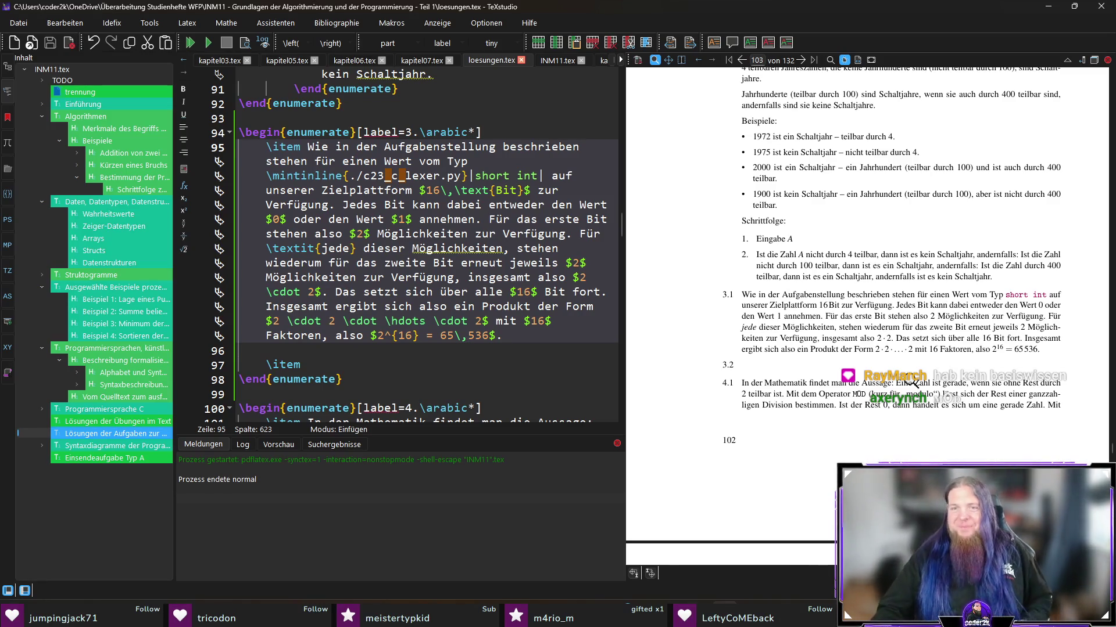
# Step: Collapse the Algorithmen outline branch and jump to the Datenstrukturen section in kapitel03.tex
pyautogui.click(336, 367)
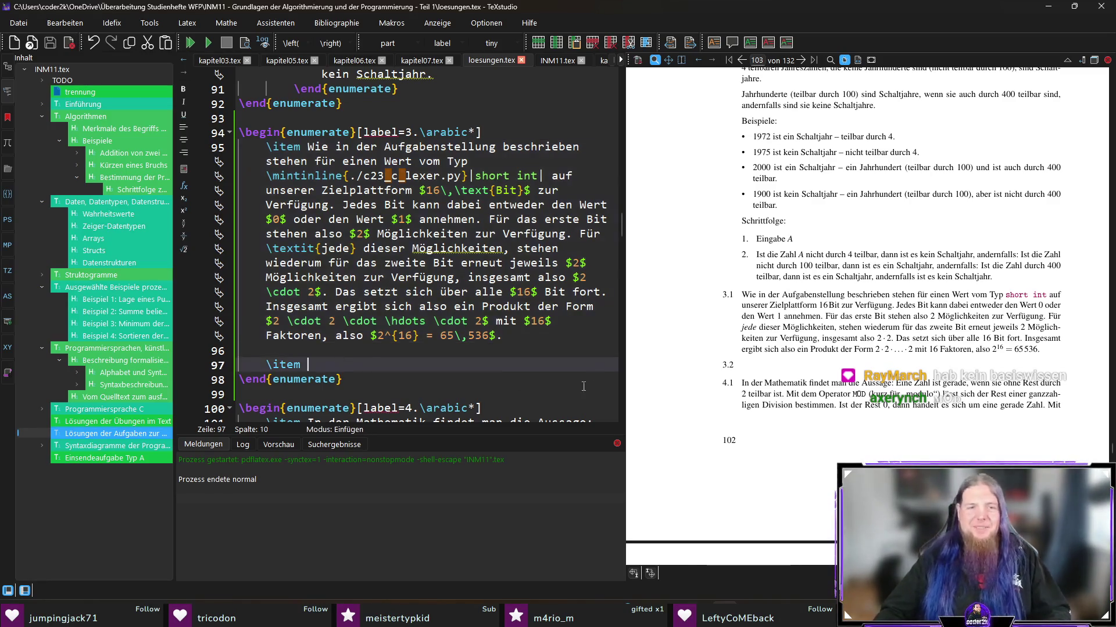
pyautogui.scroll(-1, 823, 375)
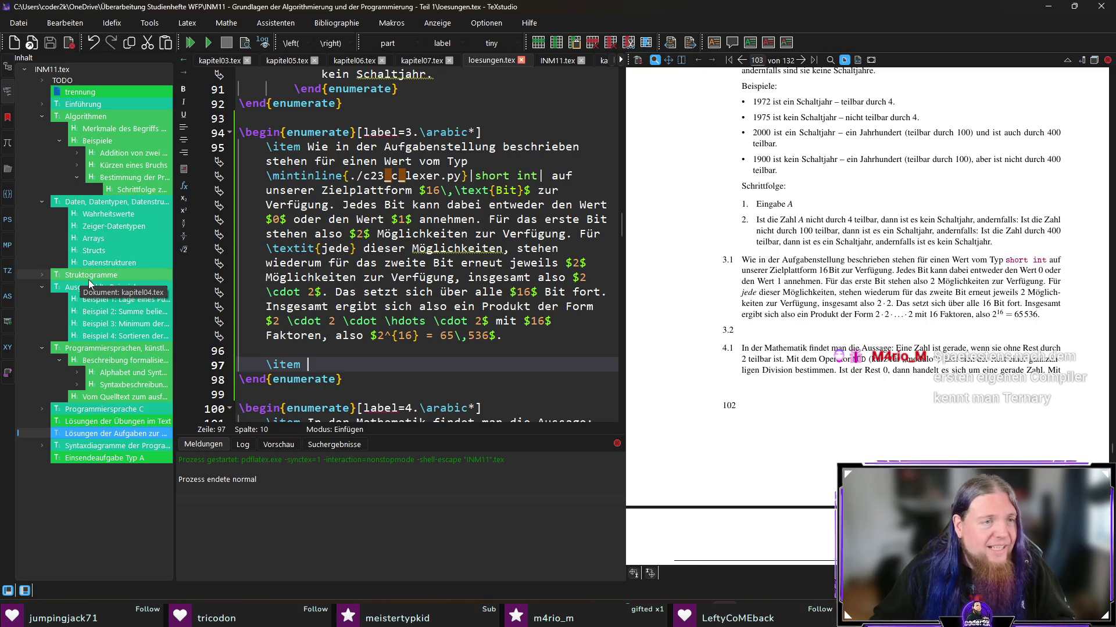
pyautogui.click(42, 116)
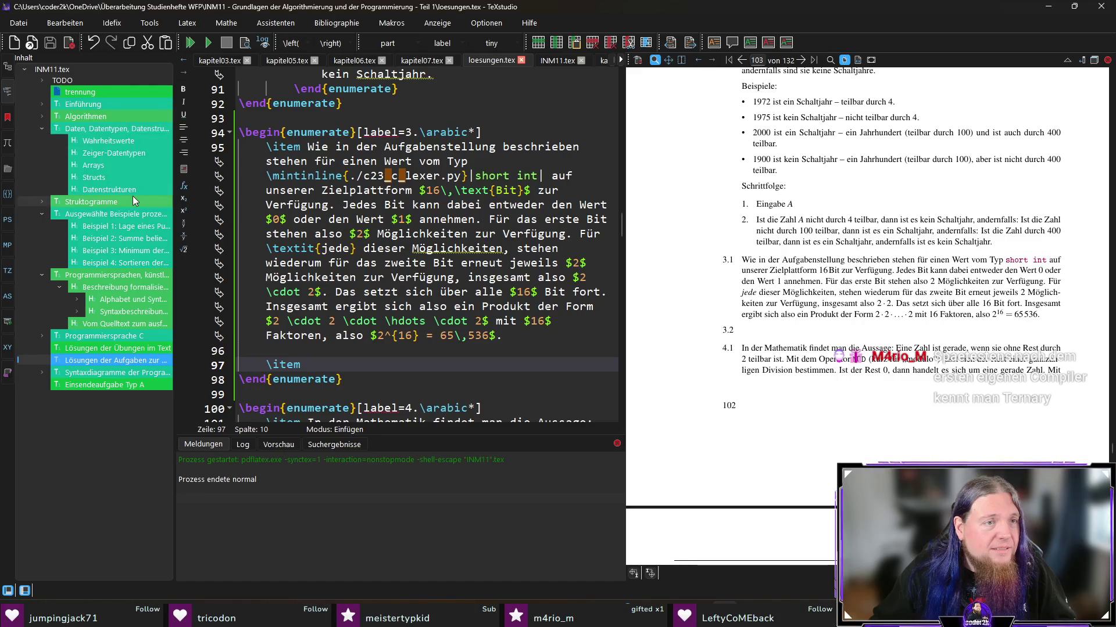
pyautogui.click(131, 192)
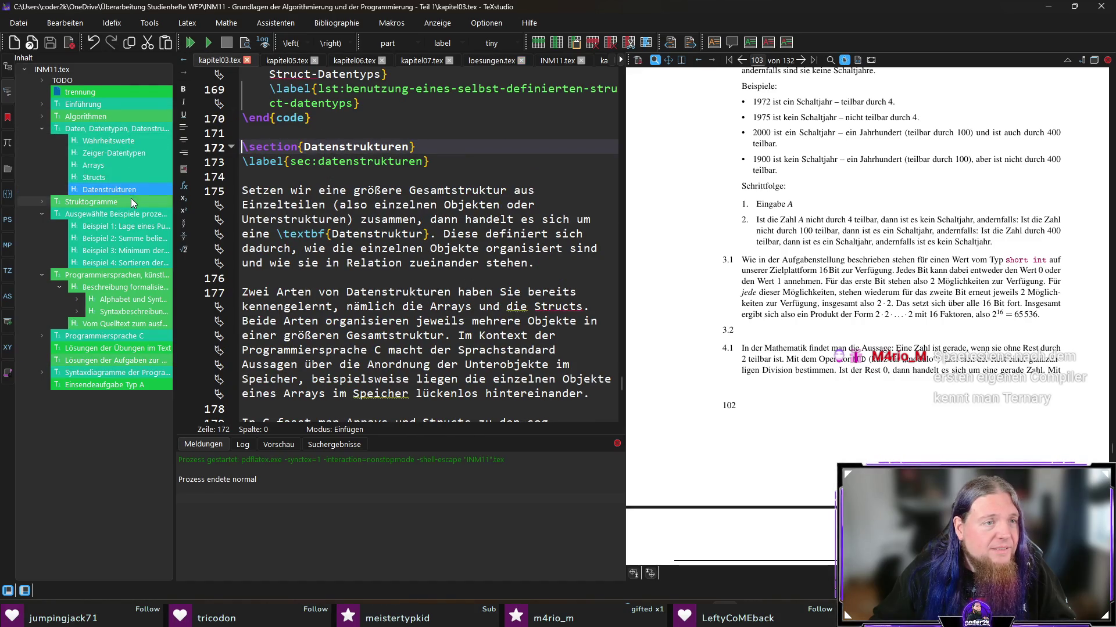
# Step: Sync the PDF preview to task 3.2 in kapitel03.tex
pyautogui.scroll(-8, 418, 297)
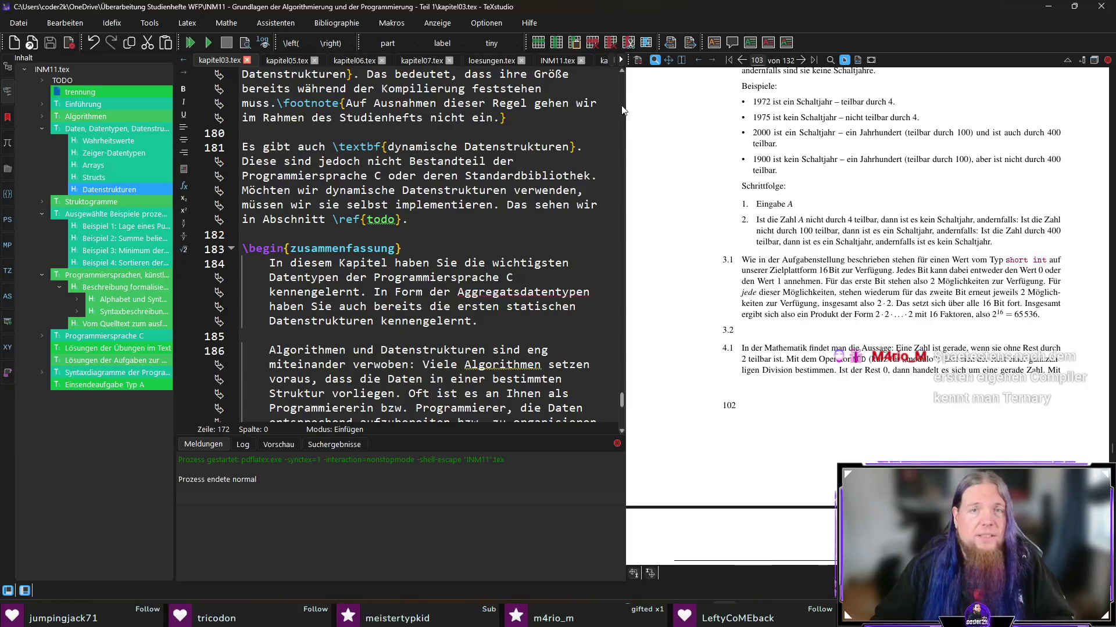
pyautogui.scroll(-8, 621, 400)
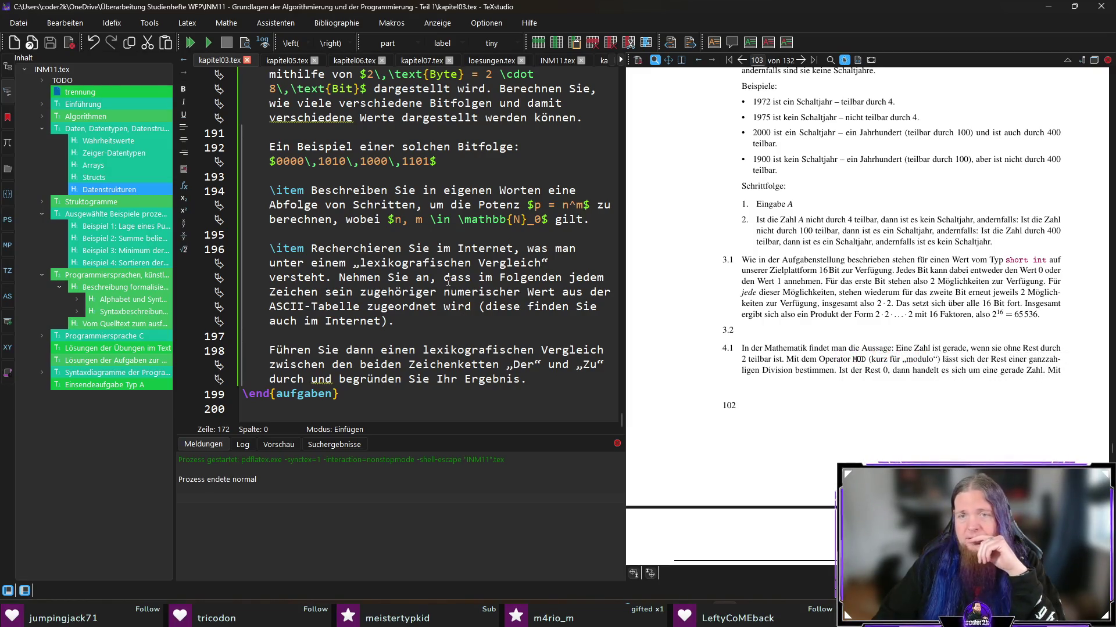
pyautogui.scroll(1, 449, 287)
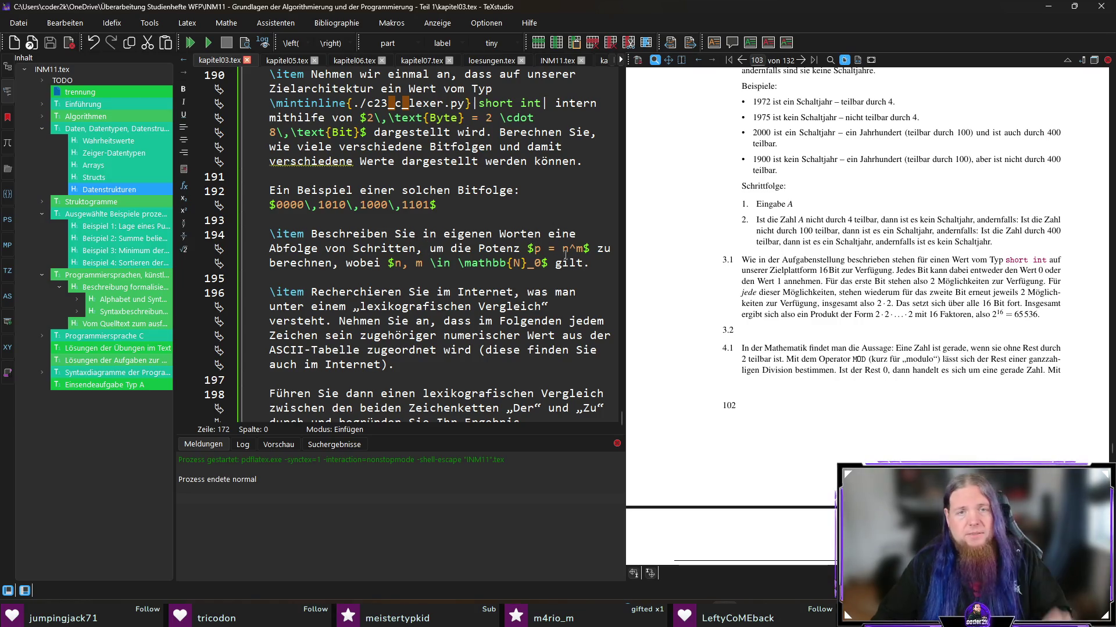
pyautogui.click(340, 233)
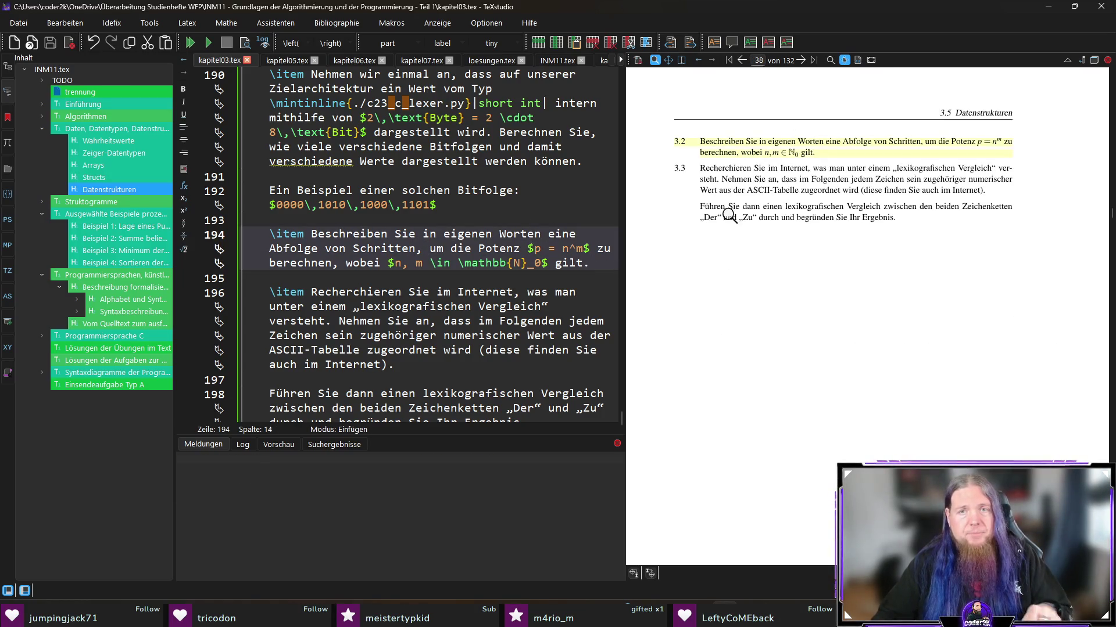
# Step: Reopen loesungen.tex and scroll to the empty item on line 97
pyautogui.click(110, 364)
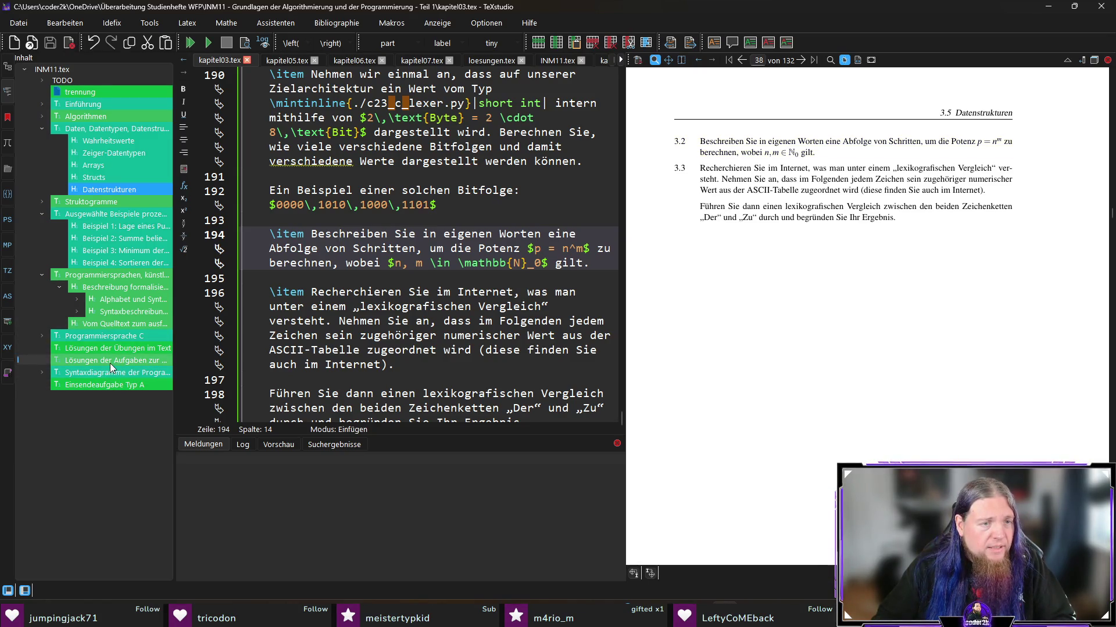
pyautogui.scroll(-20, 477, 316)
pyautogui.scroll(-11, 477, 315)
pyautogui.scroll(2, 442, 337)
pyautogui.scroll(-3, 406, 360)
pyautogui.scroll(8, 374, 382)
pyautogui.scroll(-2, 374, 383)
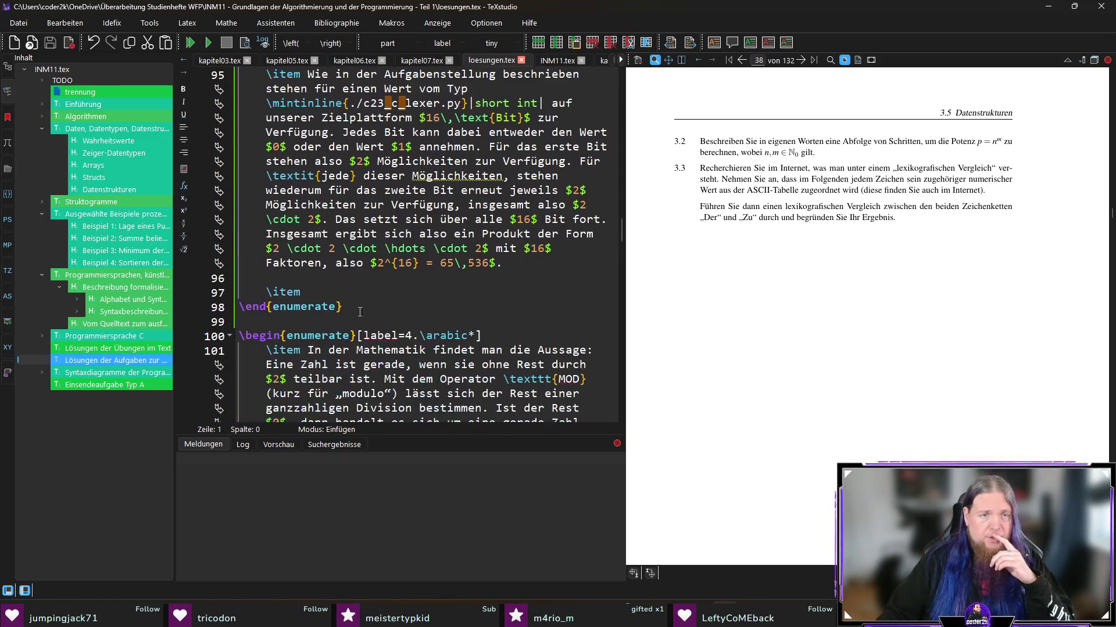
pyautogui.click(358, 294)
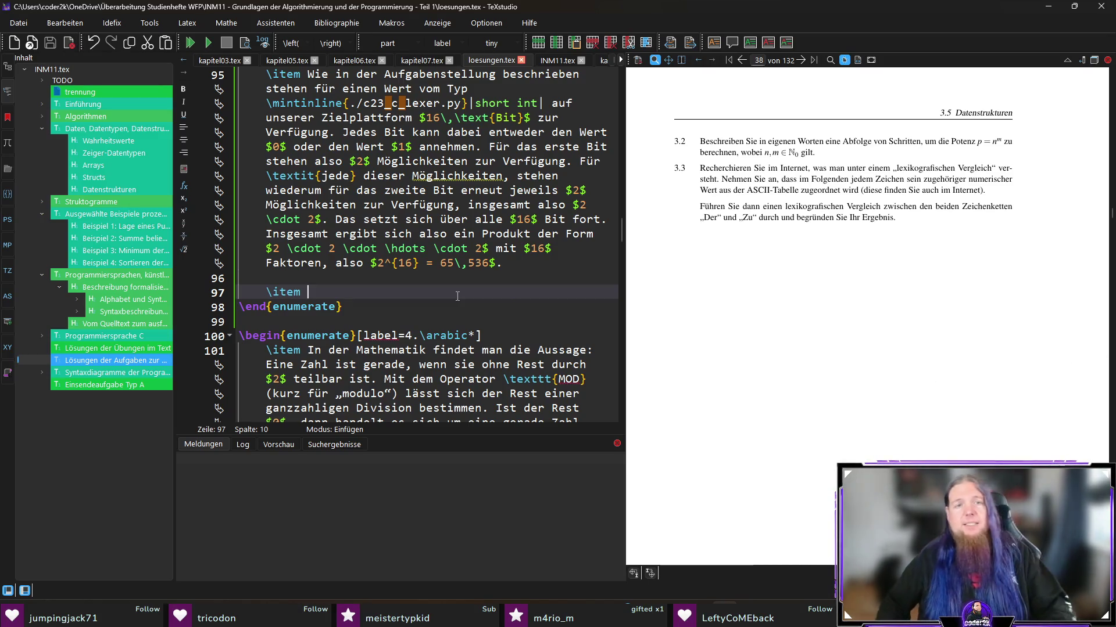
pyautogui.write('Wir ')
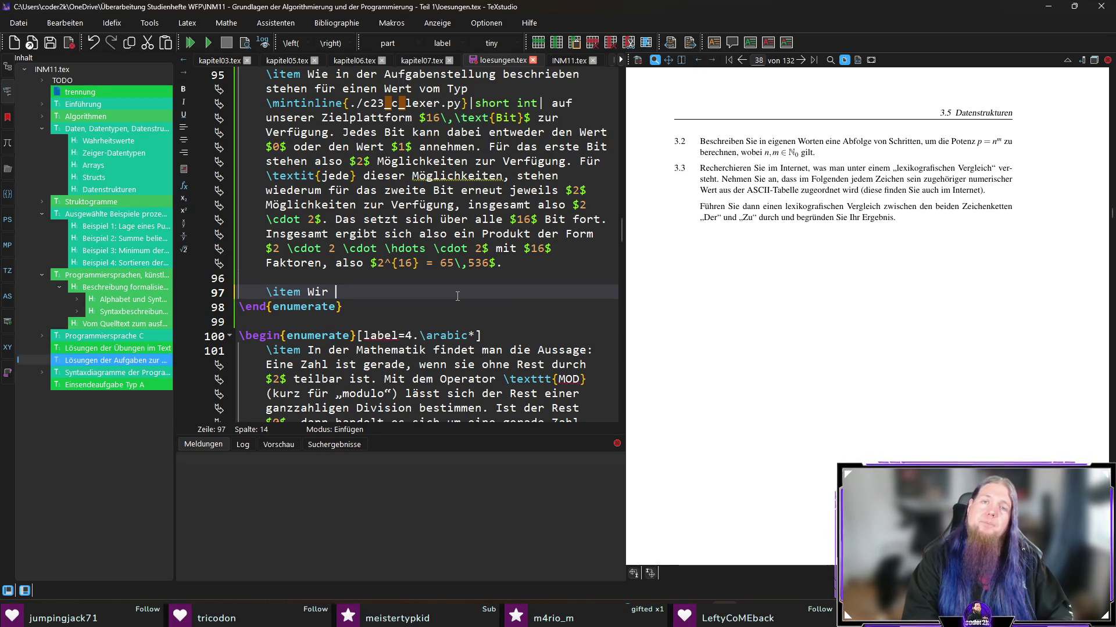
pyautogui.write('initialisieren')
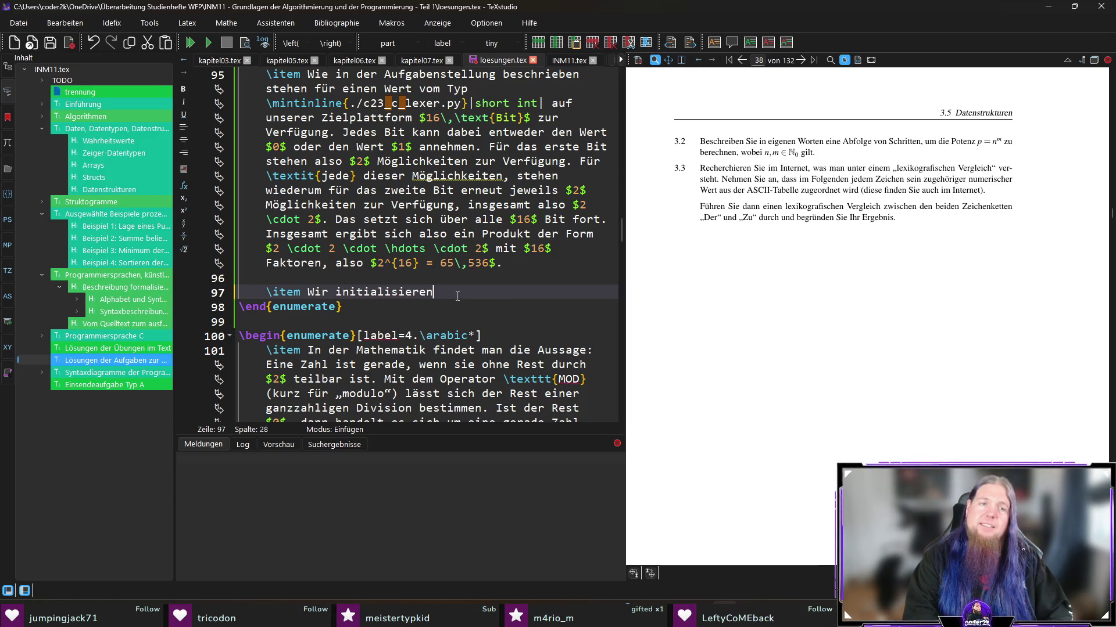
# Step: Rewrite the draft 3.2 wording to 'führen einen Hilfswert namens'
pyautogui.hotkey('ctrl', 'shift', 'Left')
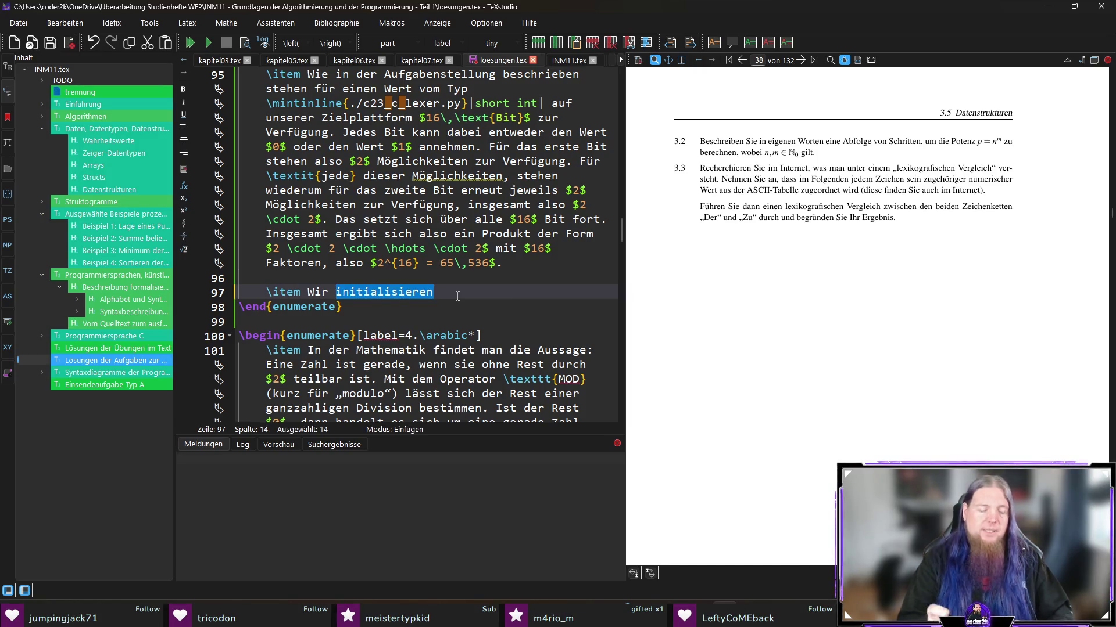
pyautogui.press('BackSpace')
pyautogui.write('weise')
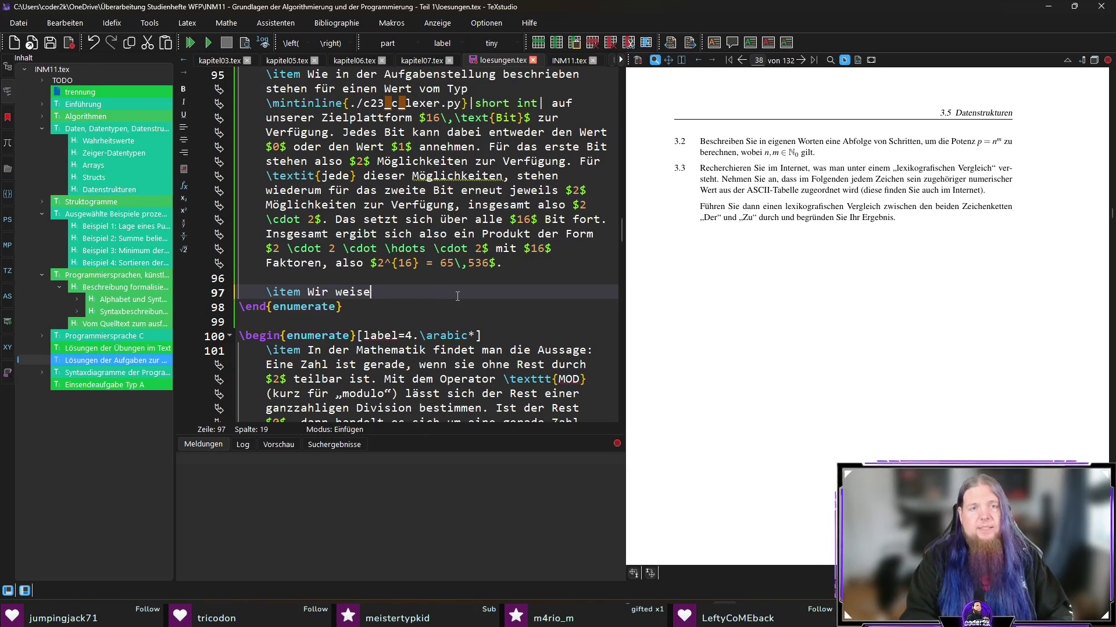
pyautogui.press('BackSpace')
pyautogui.press('BackSpace')
pyautogui.press('BackSpace')
pyautogui.press('BackSpace')
pyautogui.press('BackSpace')
pyautogui.write('führen eine Hilfs')
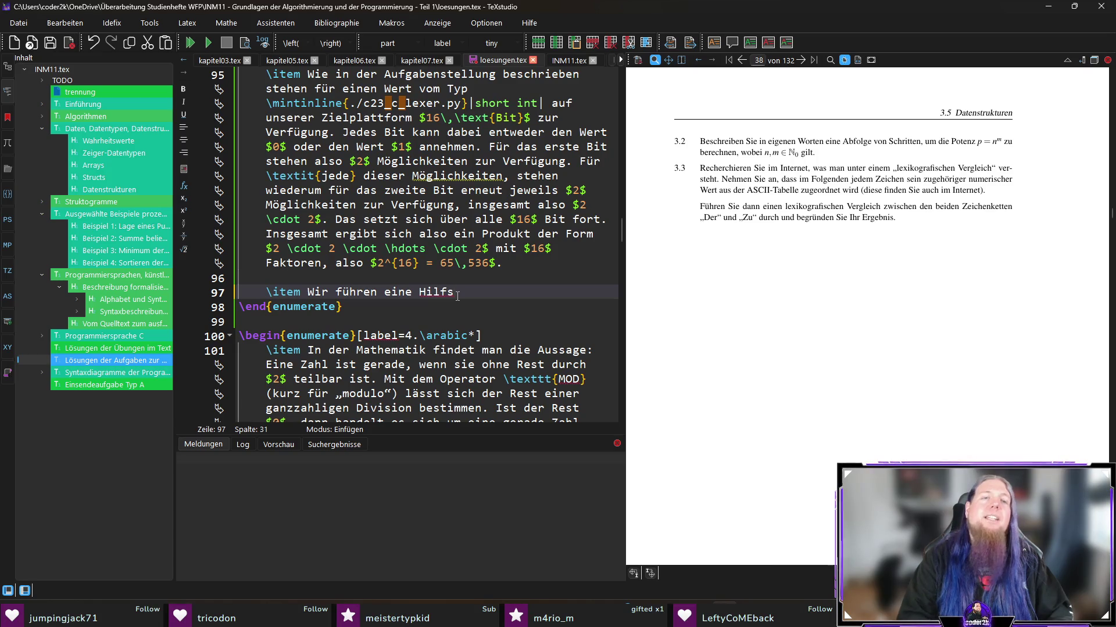
pyautogui.write('n')
pyautogui.press('End')
pyautogui.write('wert namens')
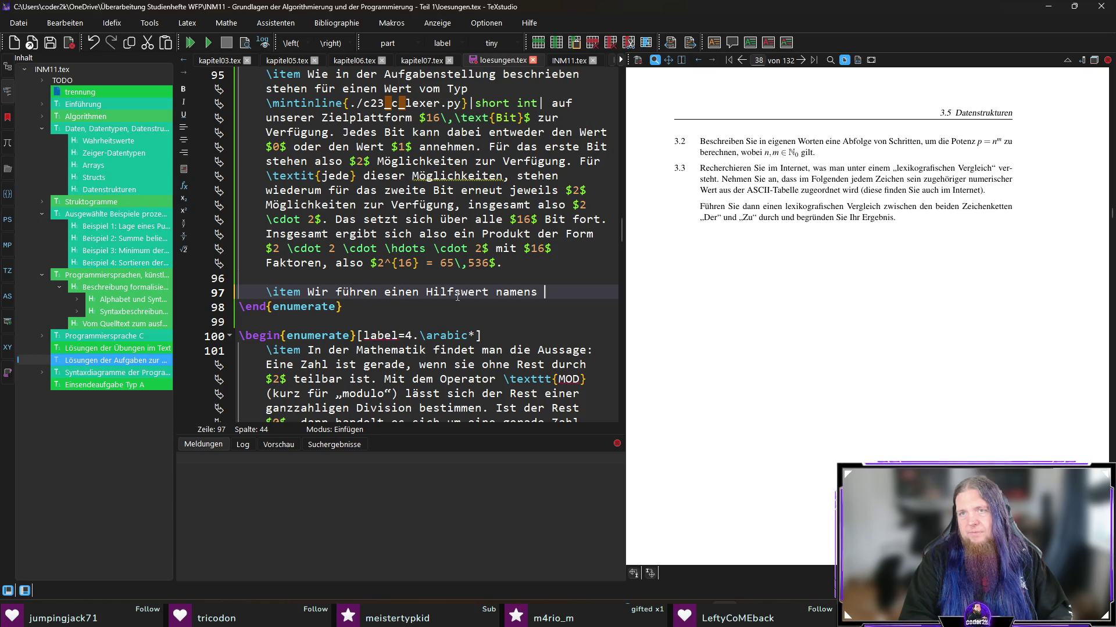
# Step: Replace that sentence with 'Wir setzen $p := 1$'
pyautogui.hotkey('shift', 'Home')
pyautogui.hotkey('shift', 'Right')
pyautogui.hotkey('shift', 'Right')
pyautogui.hotkey('shift', 'Right')
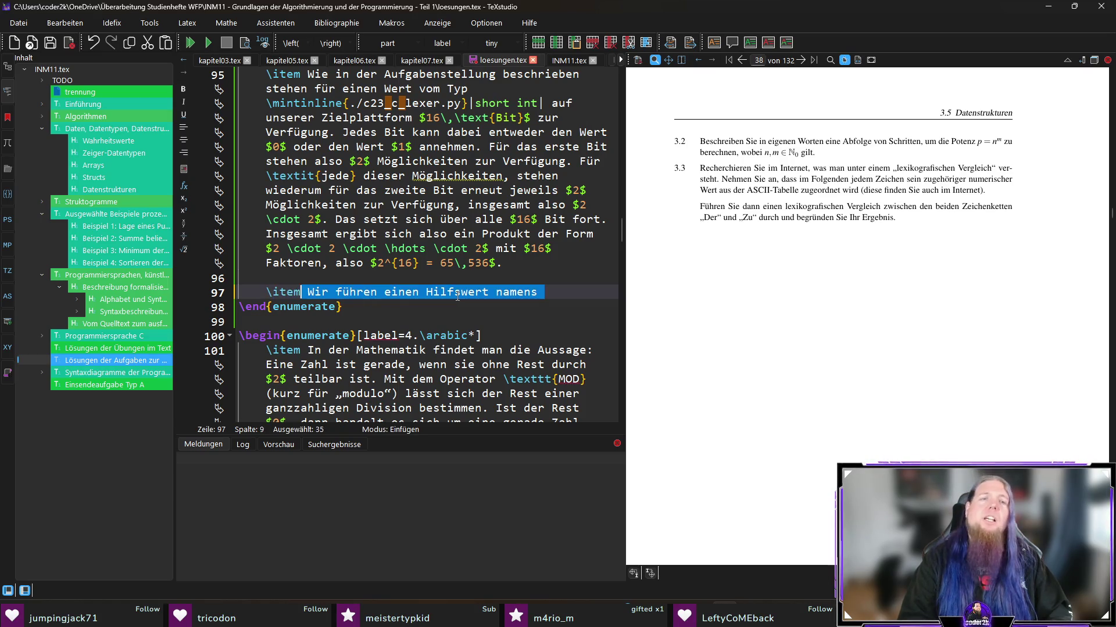
pyautogui.write('Wir s')
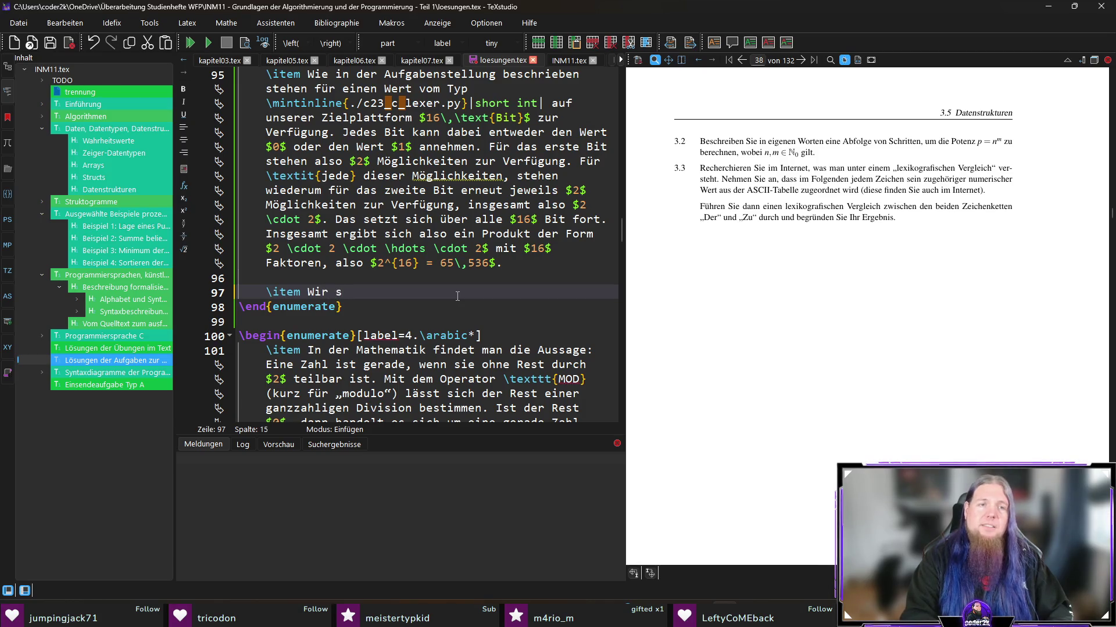
pyautogui.write('etzen $p := $')
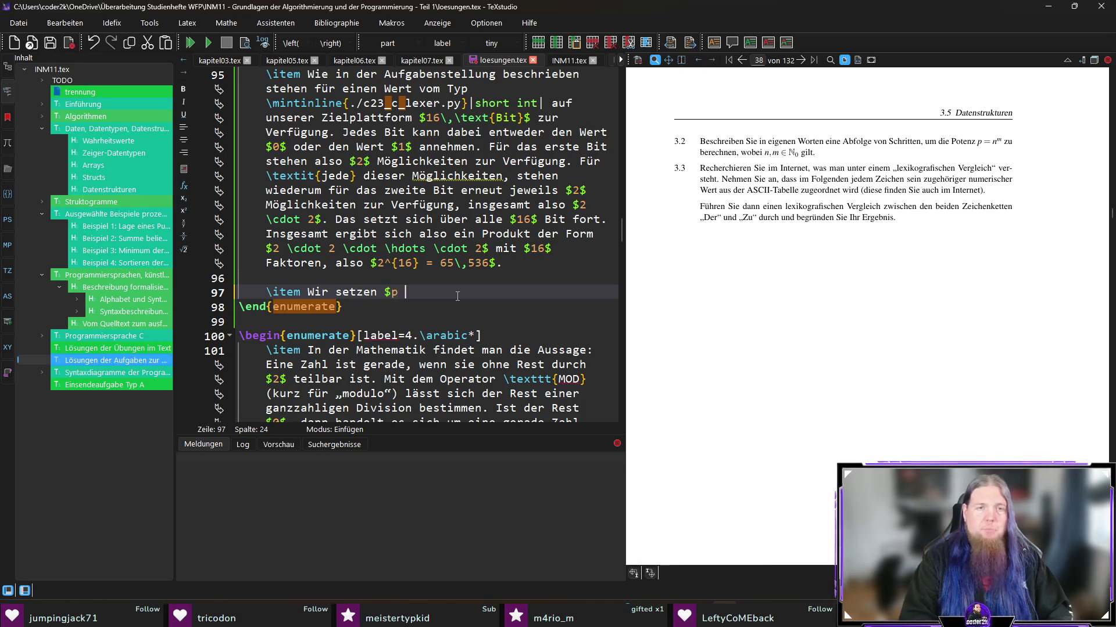
pyautogui.press('BackSpace')
pyautogui.write('0$')
pyautogui.press('BackSpace')
pyautogui.press('BackSpace')
pyautogui.write('1$.')
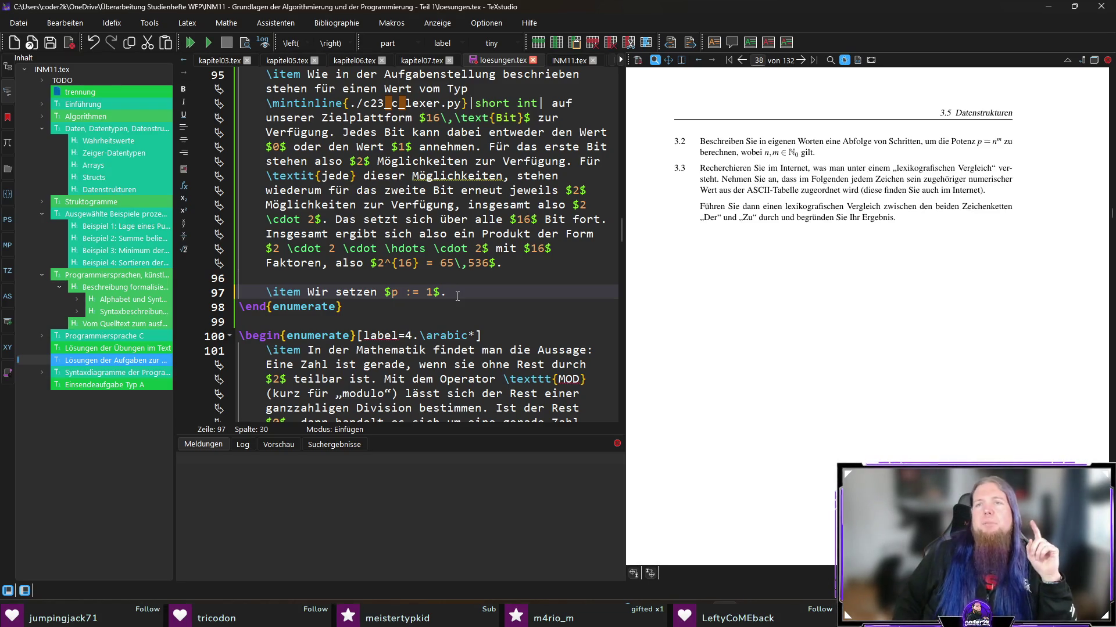
# Step: Insert 'Falls $n = m = 0$, ist das Ergebnis nicht definiert…' before 'Wir setzen'
pyautogui.press('Home')
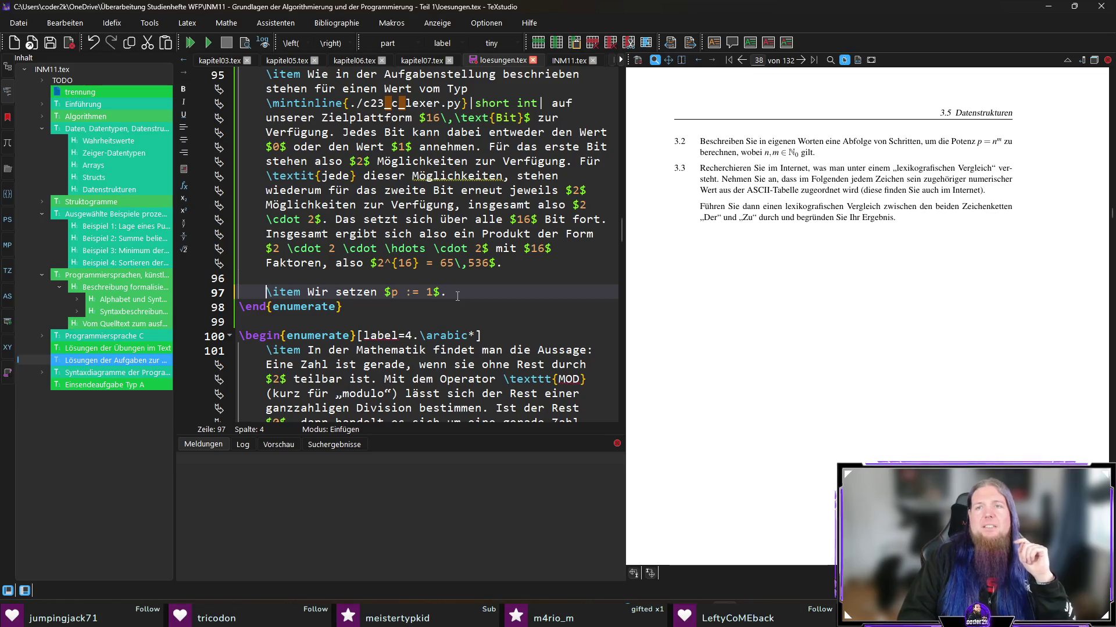
pyautogui.press('Right')
pyautogui.press('Right')
pyautogui.press('Right')
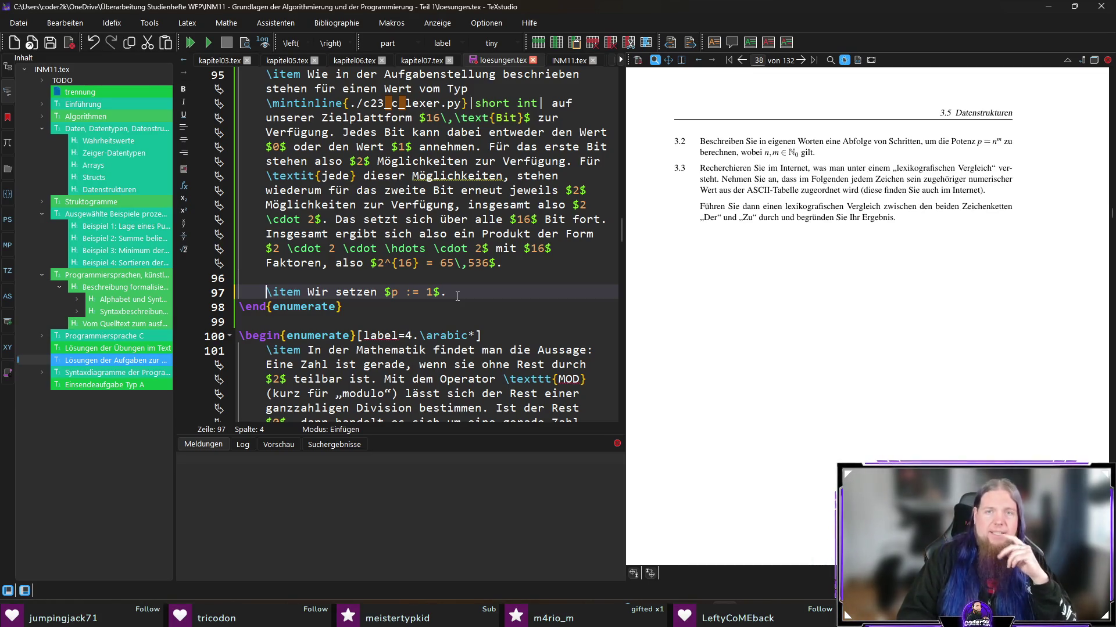
pyautogui.press('Right')
pyautogui.press('Right')
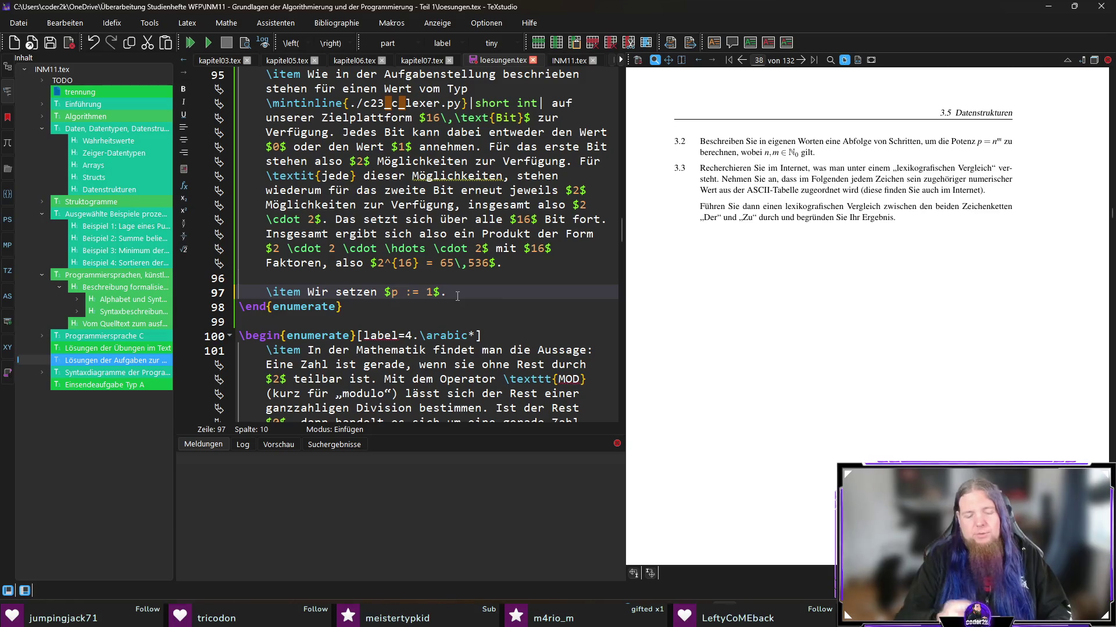
pyautogui.write('Falls  $')
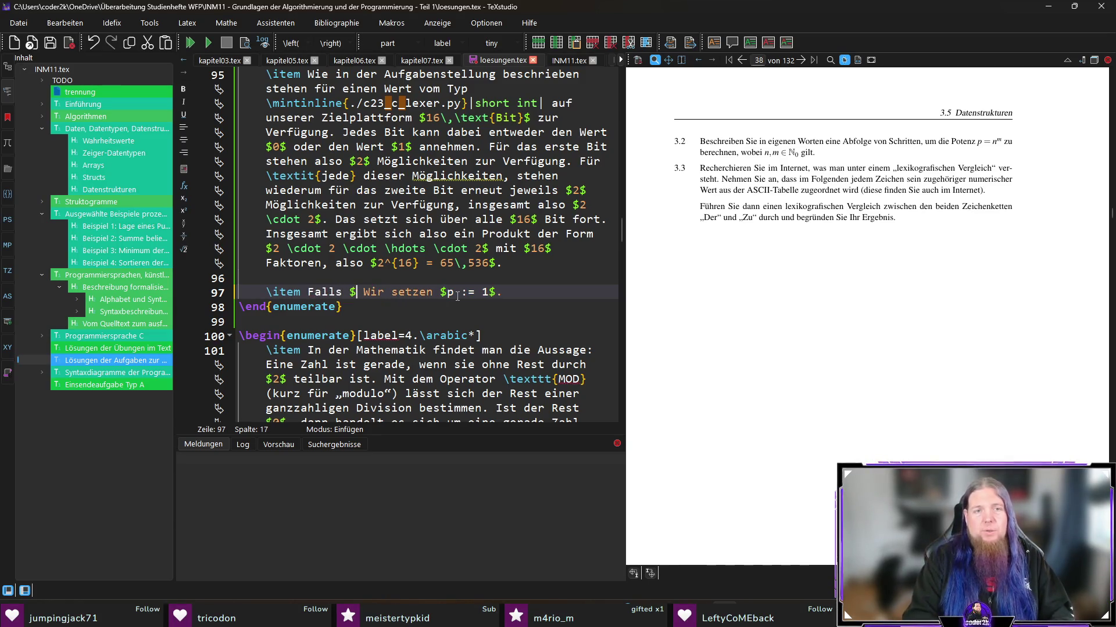
pyautogui.write('n = m')
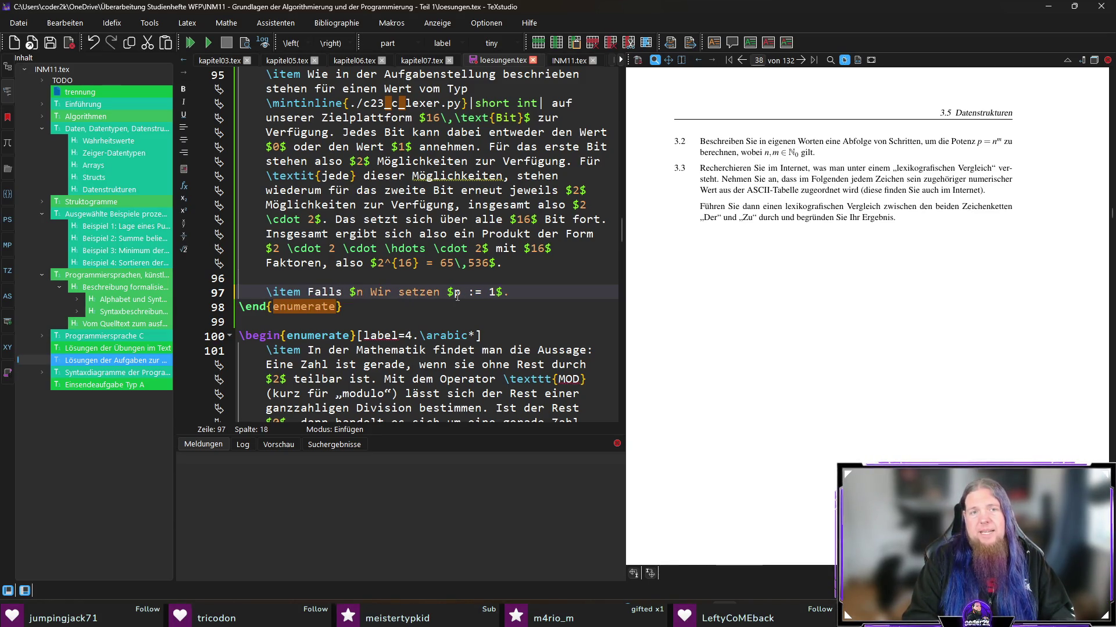
pyautogui.write(' = 0$')
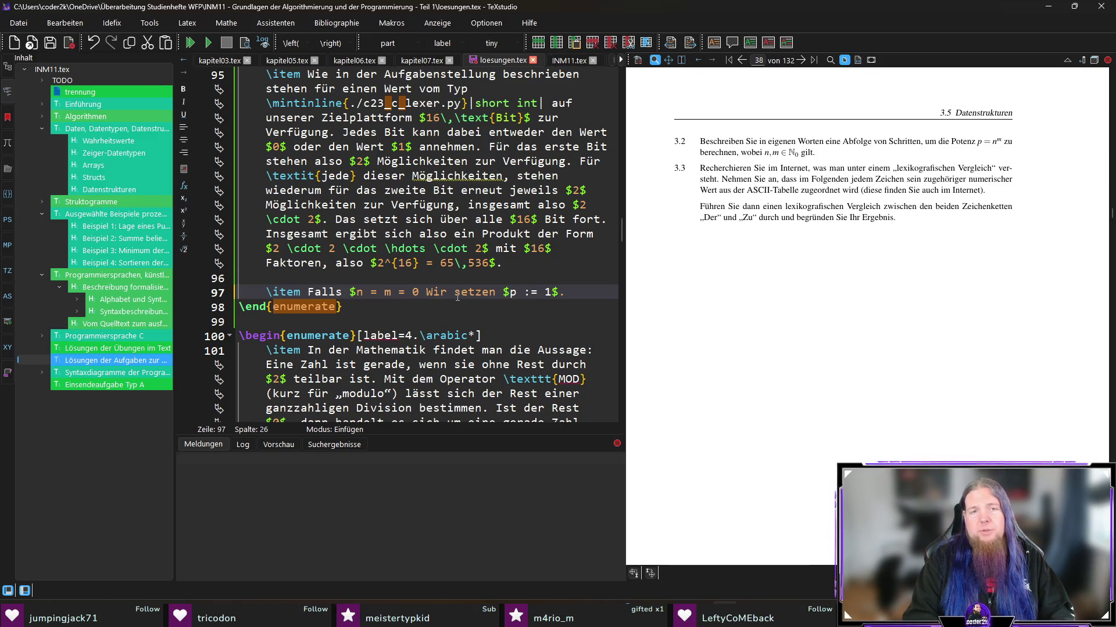
pyautogui.write(', ist ')
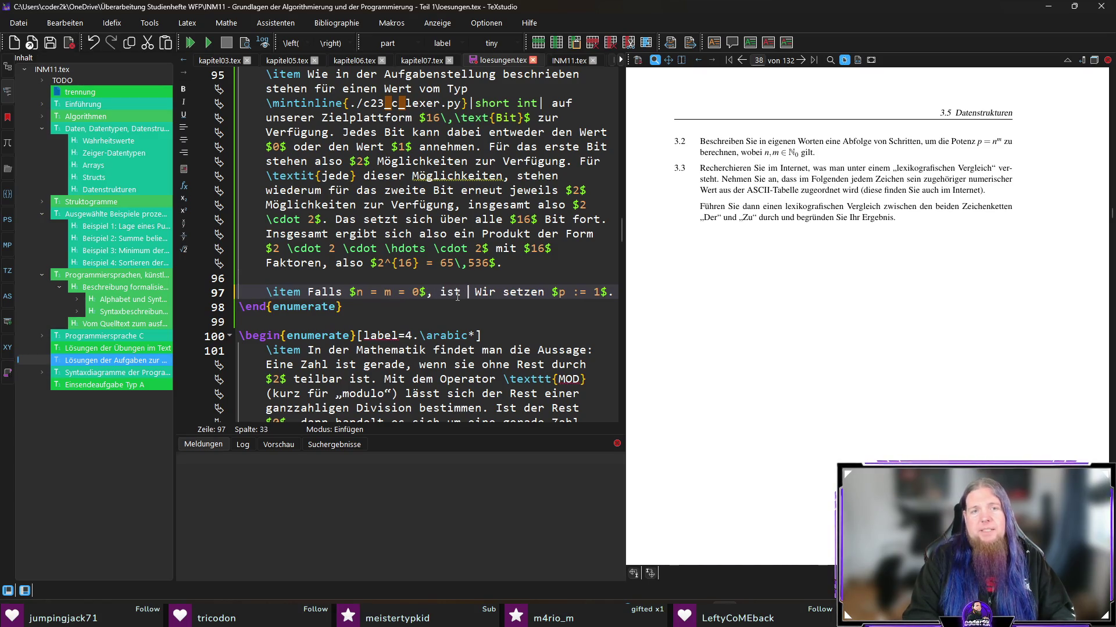
pyautogui.write('das Ergebnis nicht ')
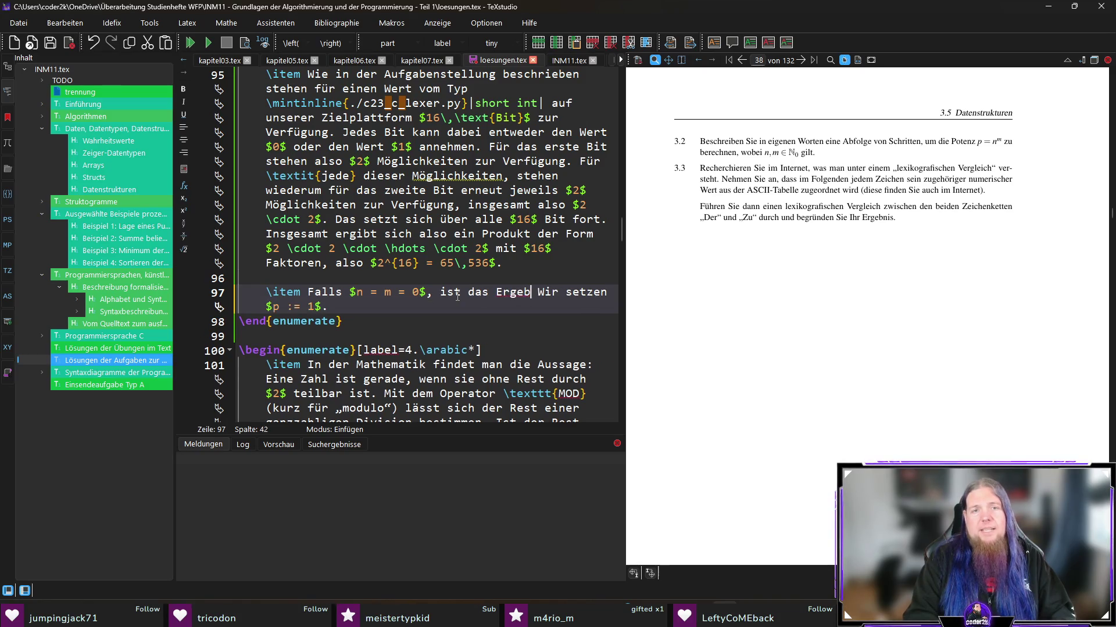
pyautogui.write('definiert und die ')
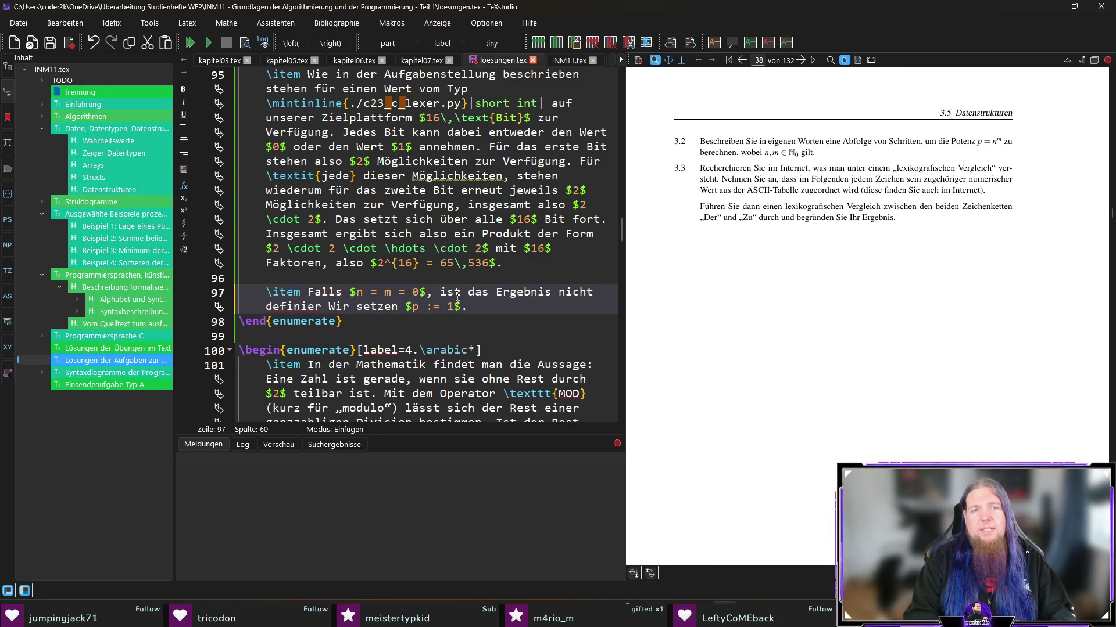
pyautogui.write('Potenz ')
pyautogui.write('kann nicht berech')
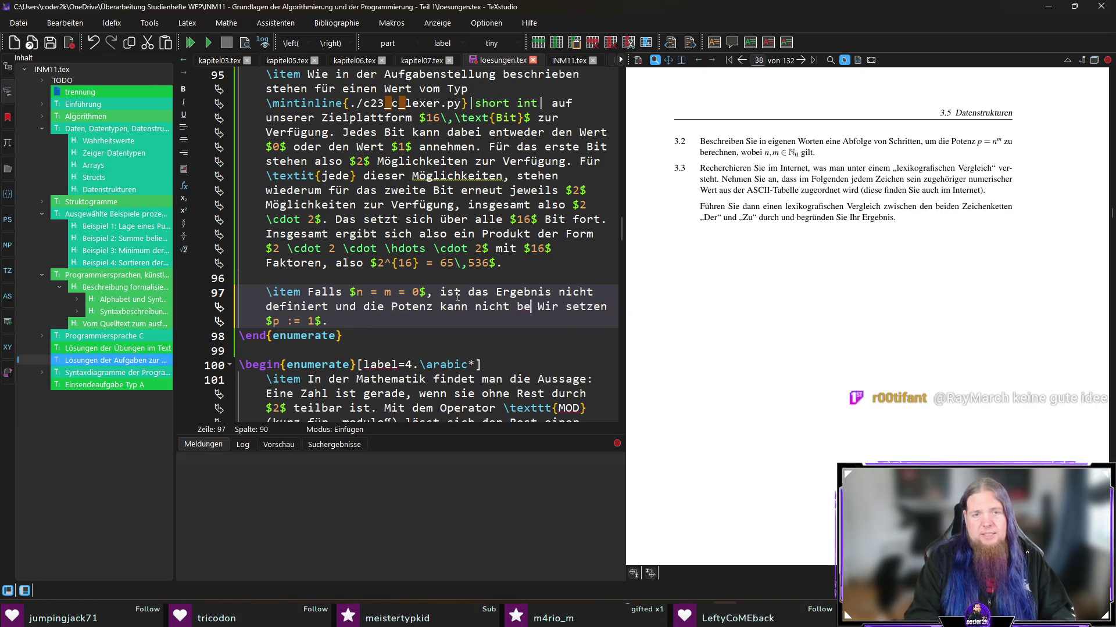
pyautogui.write('net werden.')
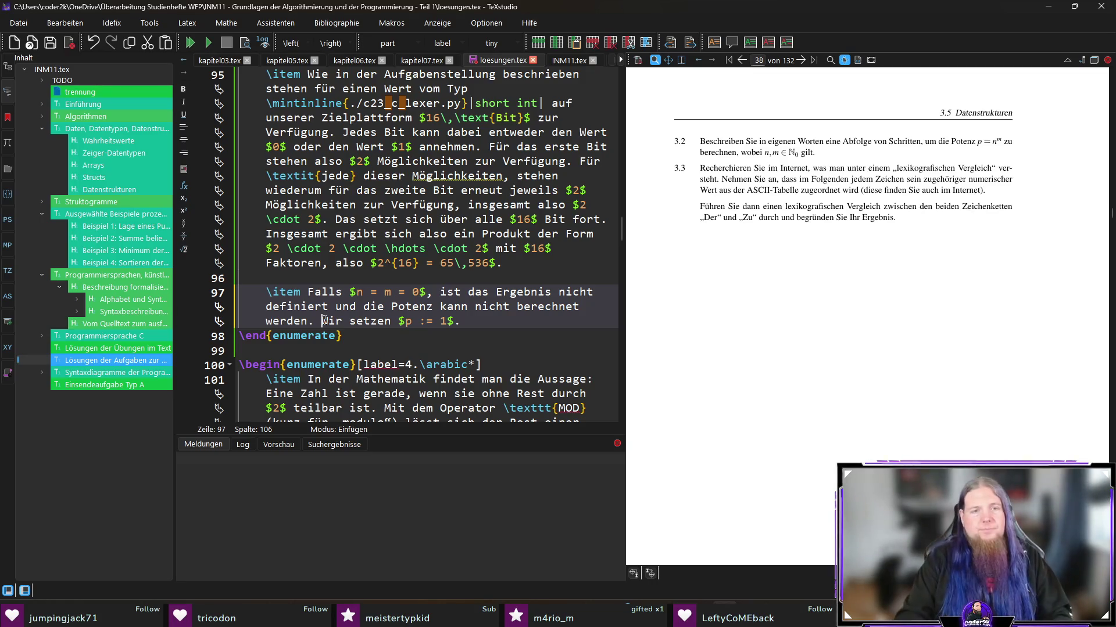
# Step: Add 'Andernfalls gehen wir so vor:' and move the assignment sentence into its own paragraph
pyautogui.write('Andernfalls geh')
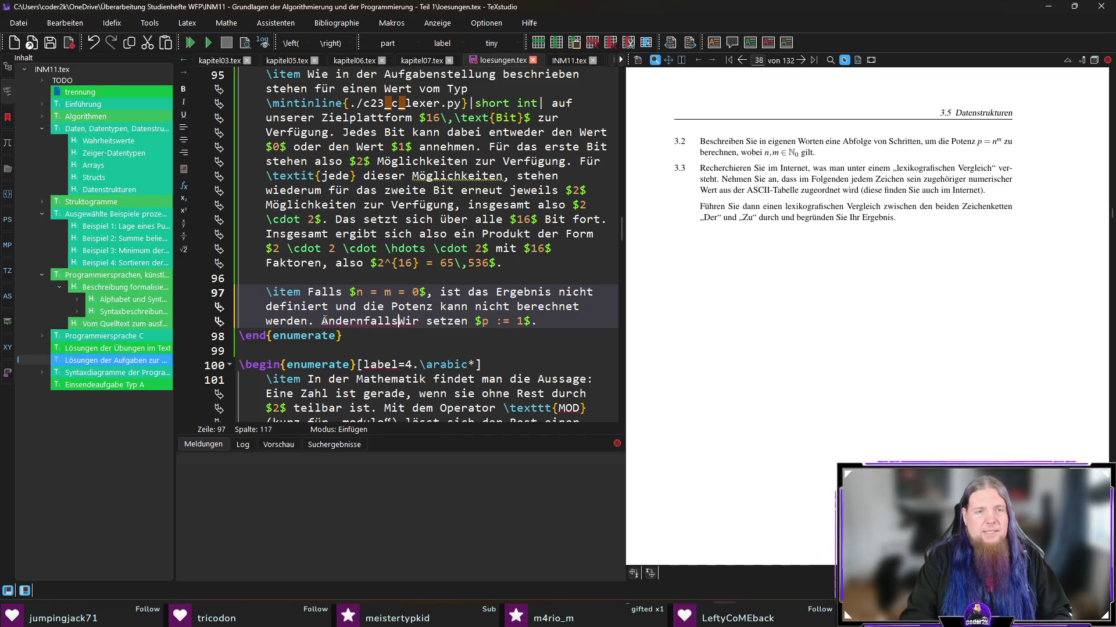
pyautogui.write('en wir so vor:')
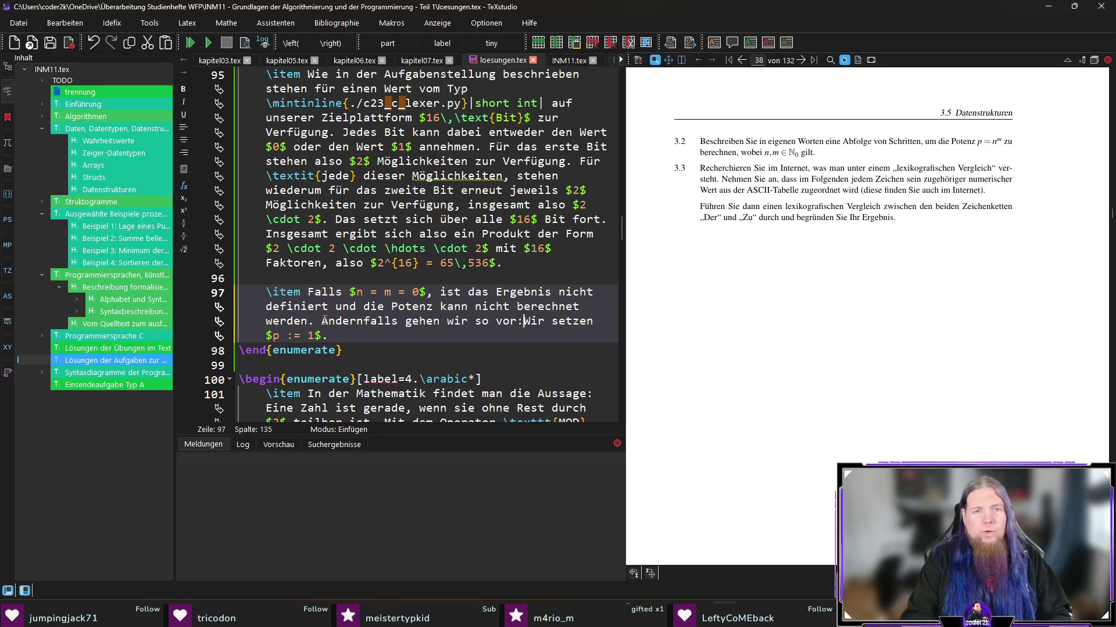
pyautogui.press('Return')
pyautogui.press('Return')
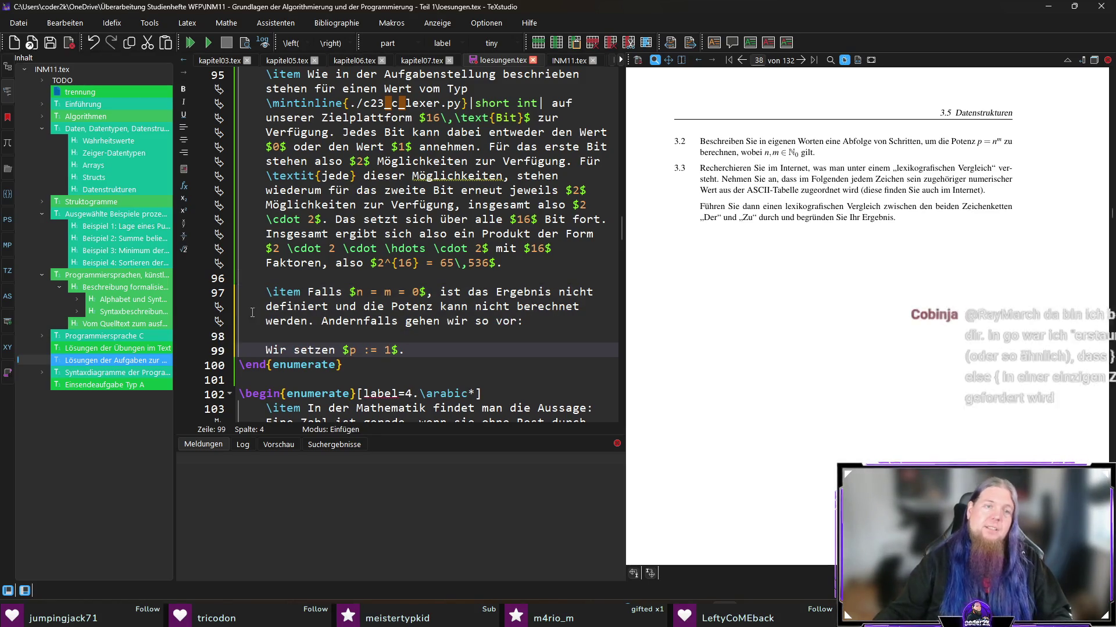
pyautogui.click(501, 351)
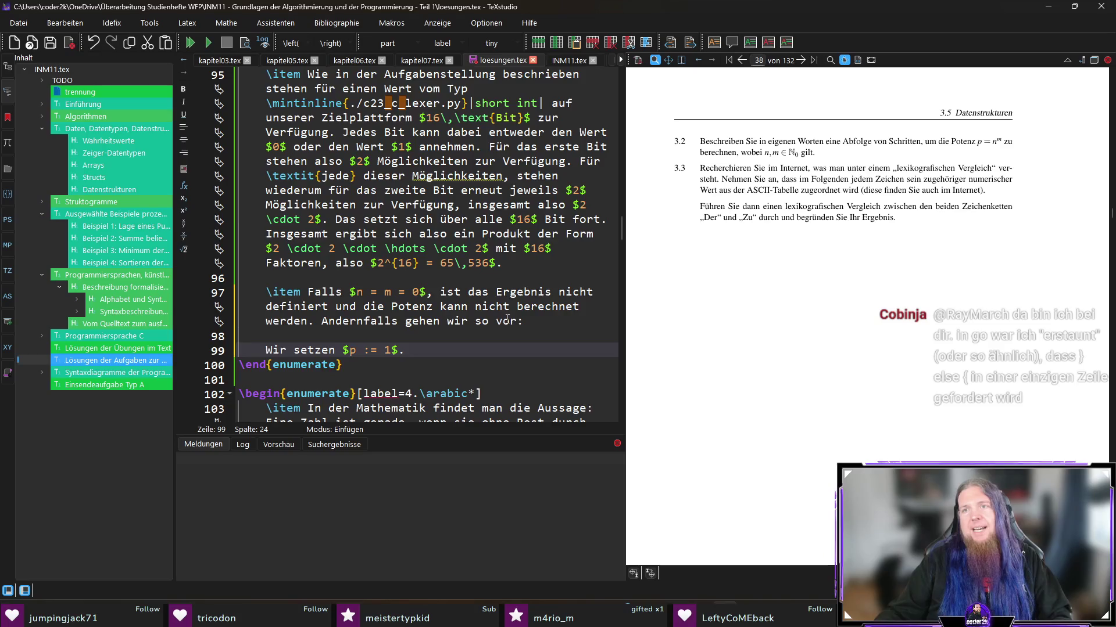
pyautogui.scroll(-1, 459, 328)
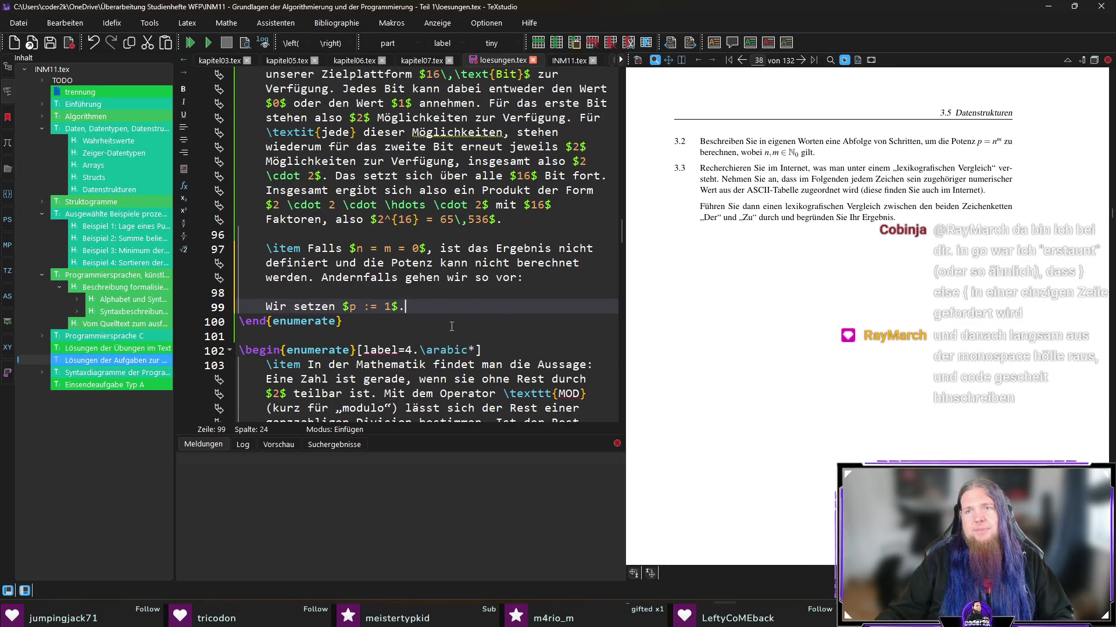
# Step: Change the assignment to $p := n$ and open a new paragraph after the n = m = 0 sentence
pyautogui.press('Left')
pyautogui.press('BackSpace')
pyautogui.write('n')
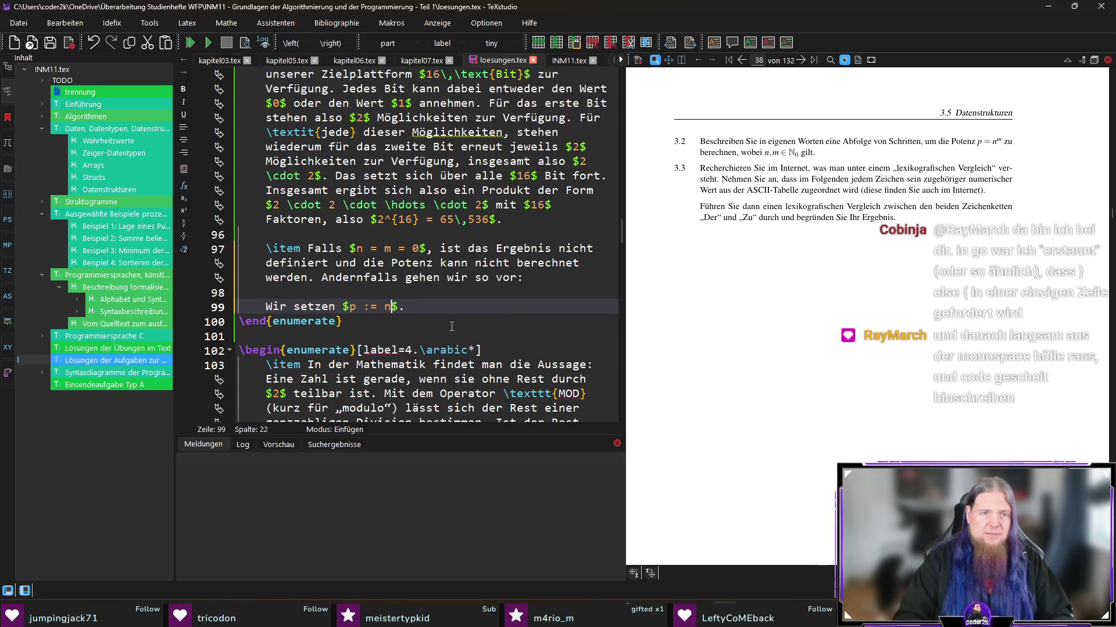
pyautogui.press('Up')
pyautogui.press('Up')
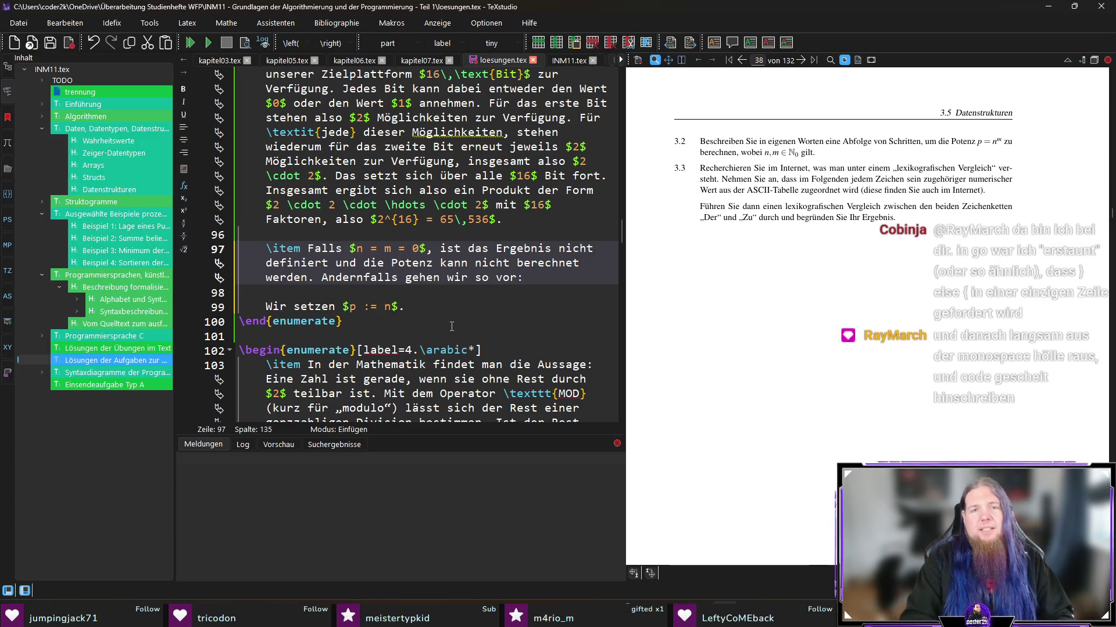
pyautogui.press('Return')
pyautogui.press('Return')
# Step: Add the m = 0 case: p = 1 and 'Berechnung ist beendet. Andernfalls gehen wir so vor:'
pyautogui.write('Fal')
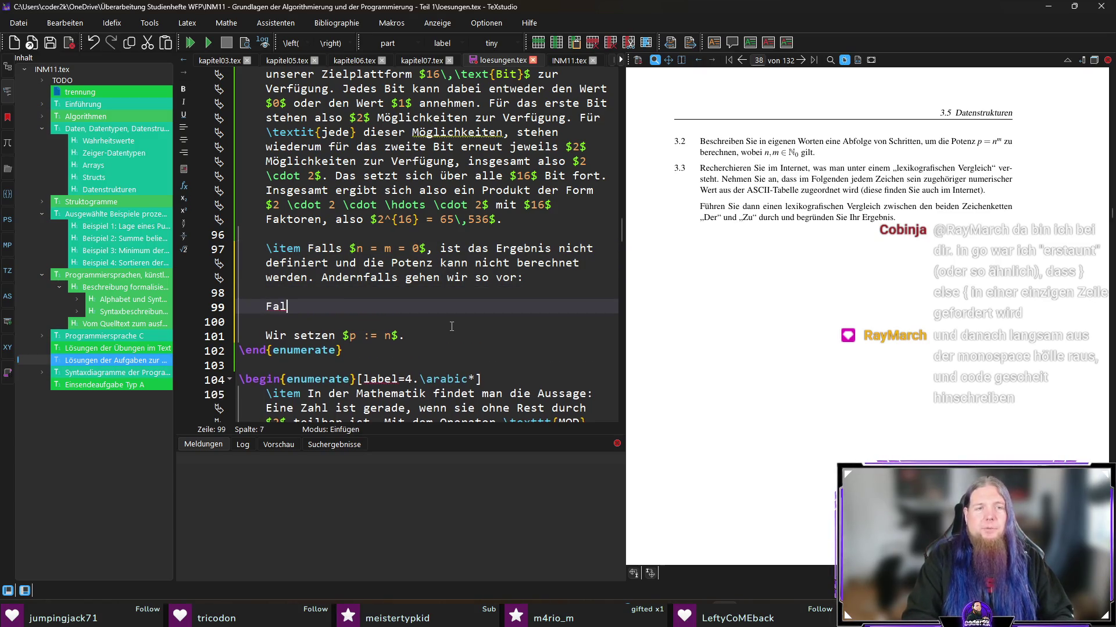
pyautogui.write('ls $m')
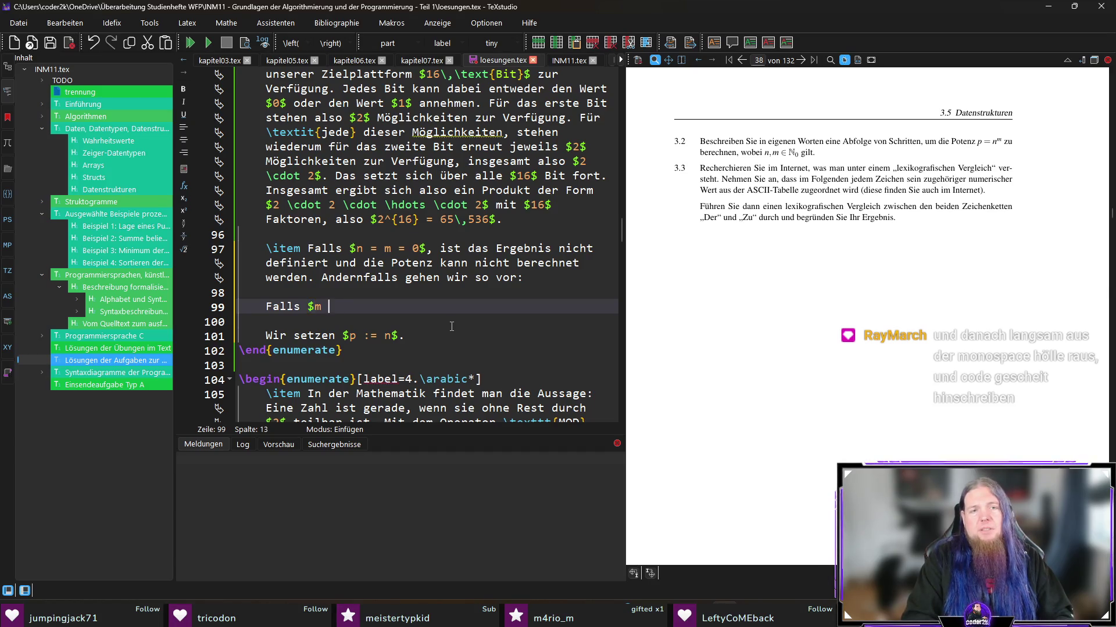
pyautogui.write('$0$ ist')
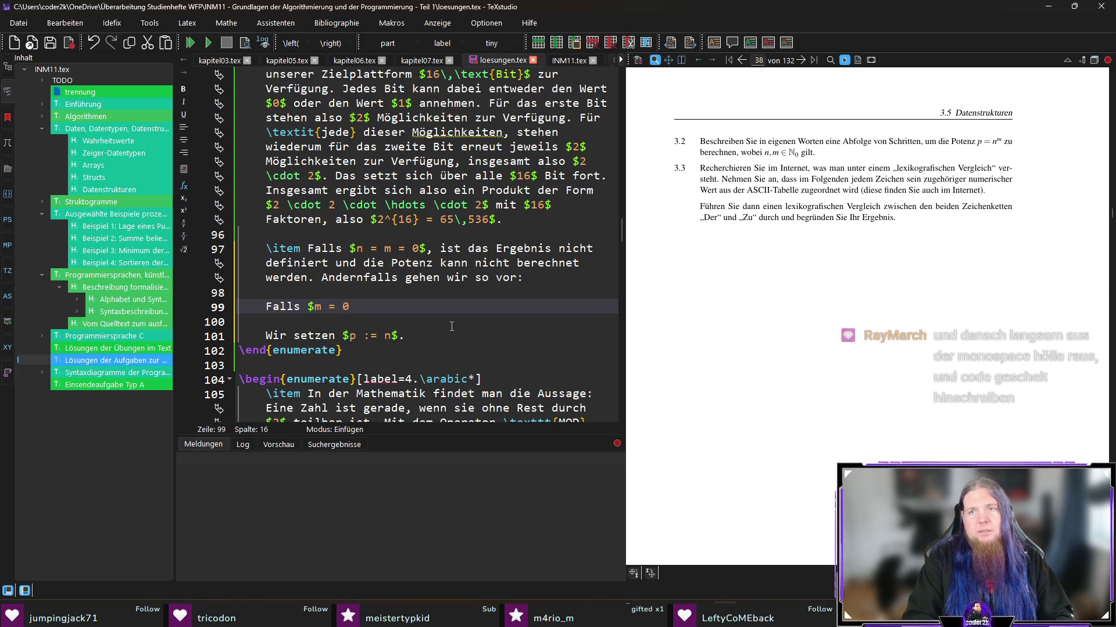
pyautogui.press('Up')
pyautogui.press('Up')
pyautogui.press('Up')
pyautogui.press('Right')
pyautogui.press('Right')
pyautogui.press('Right')
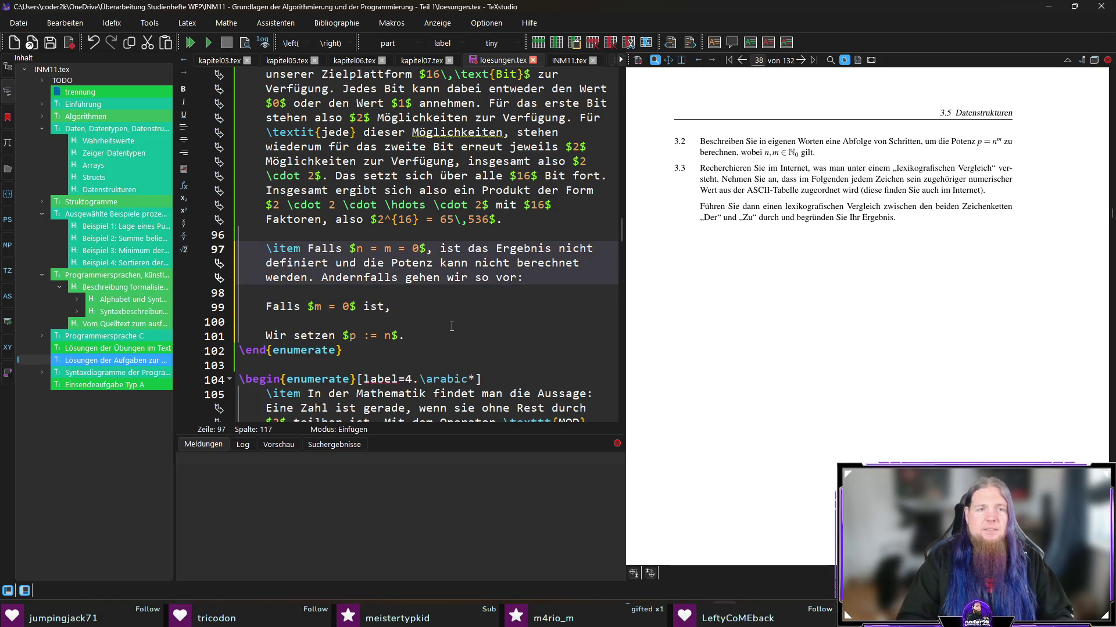
pyautogui.write('ist')
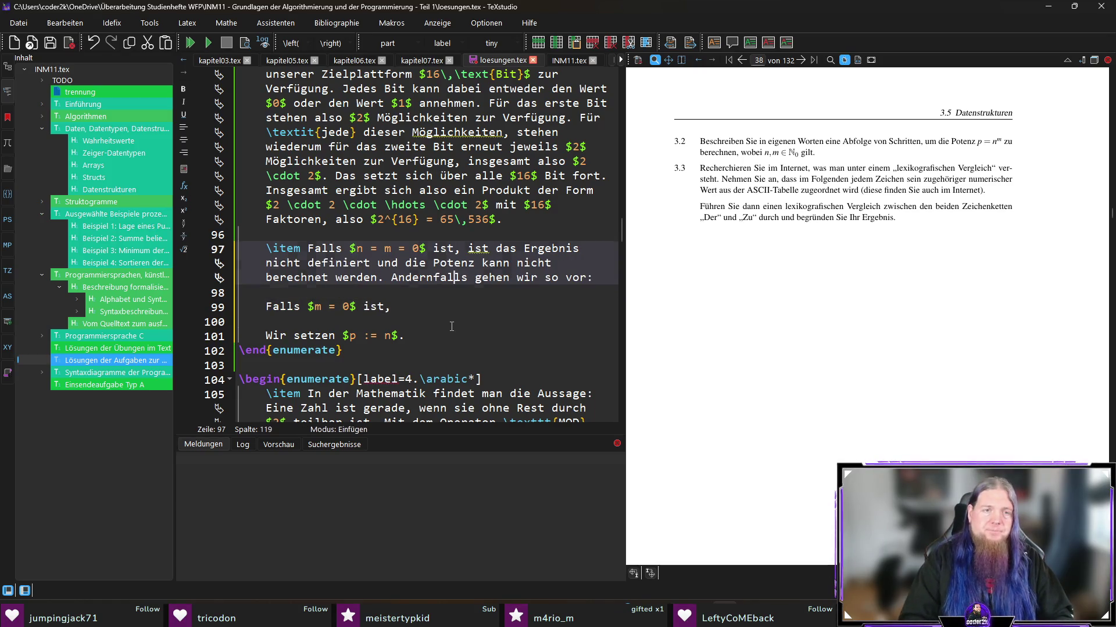
pyautogui.press('Down')
pyautogui.press('Down')
pyautogui.press('Down')
pyautogui.write('gilt ')
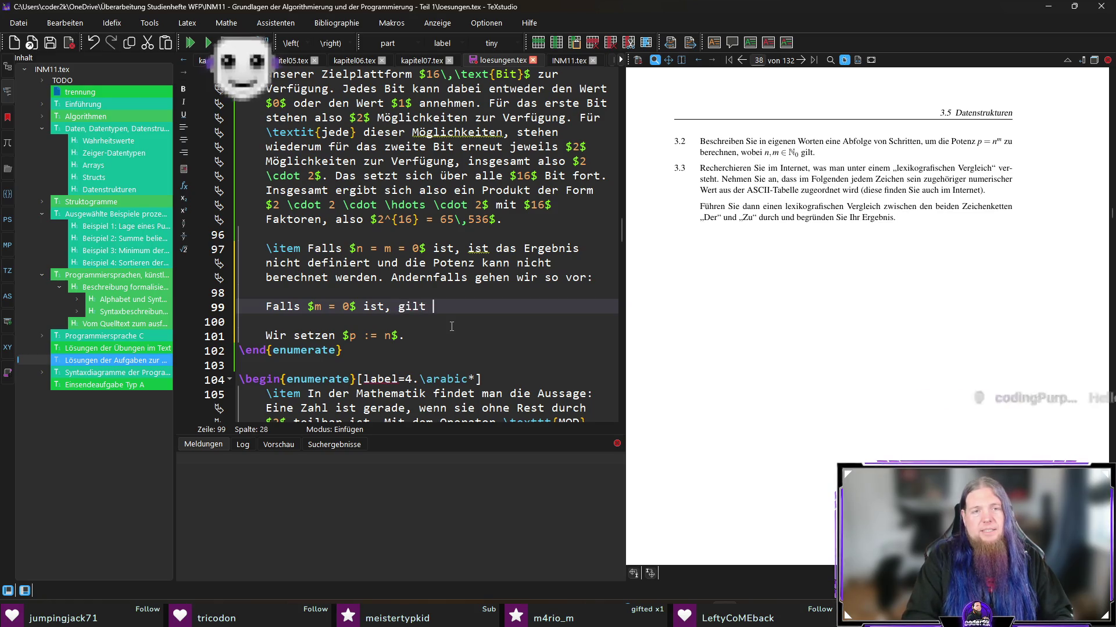
pyautogui.write('$p  = ')
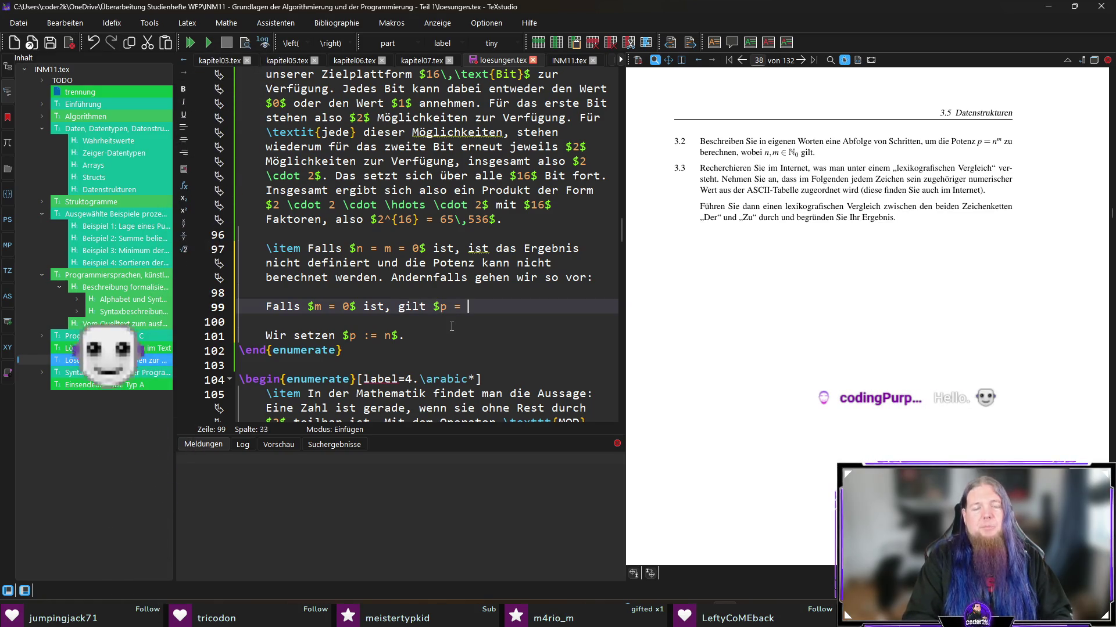
pyautogui.write('1$ und die')
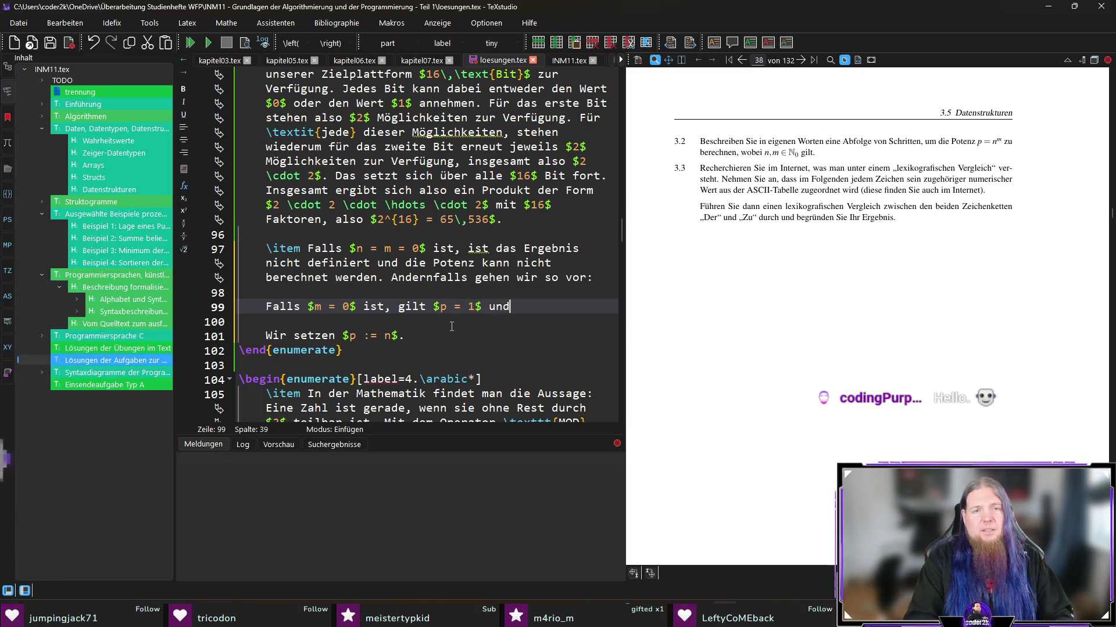
pyautogui.press('BackSpace')
pyautogui.press('BackSpace')
pyautogui.write('Ber')
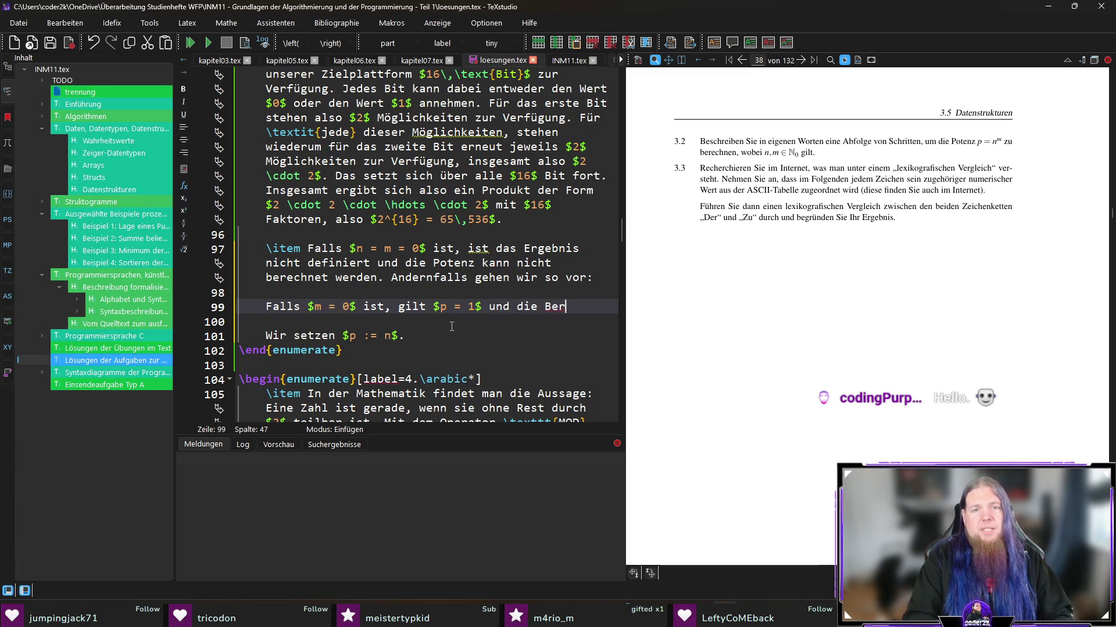
pyautogui.write('echnung ist beendet')
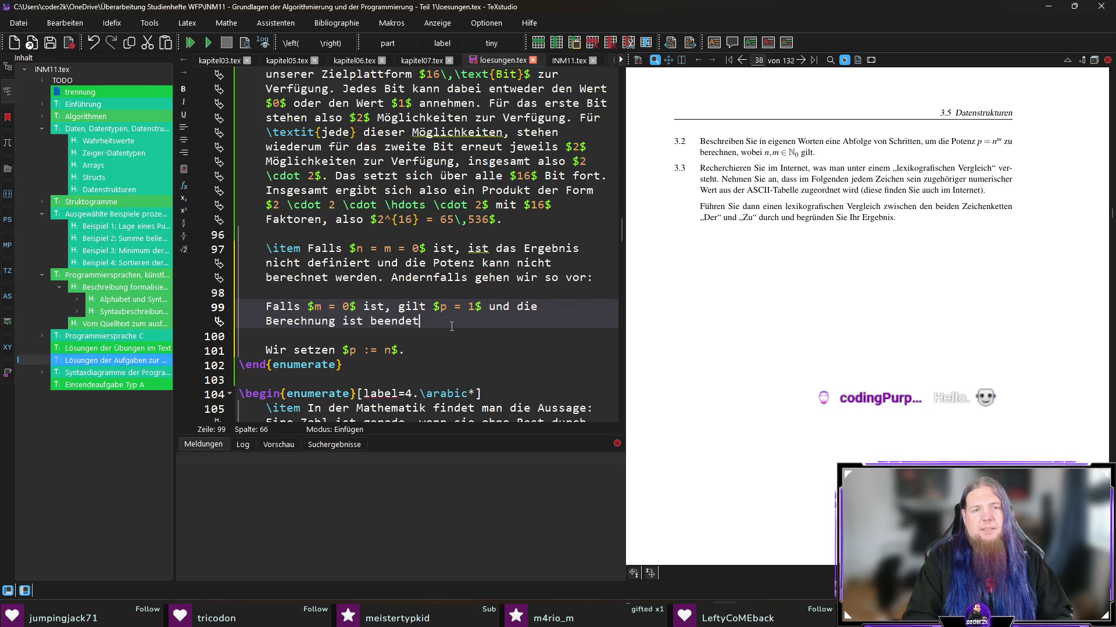
pyautogui.write('. Andernfalls gehen wir so ')
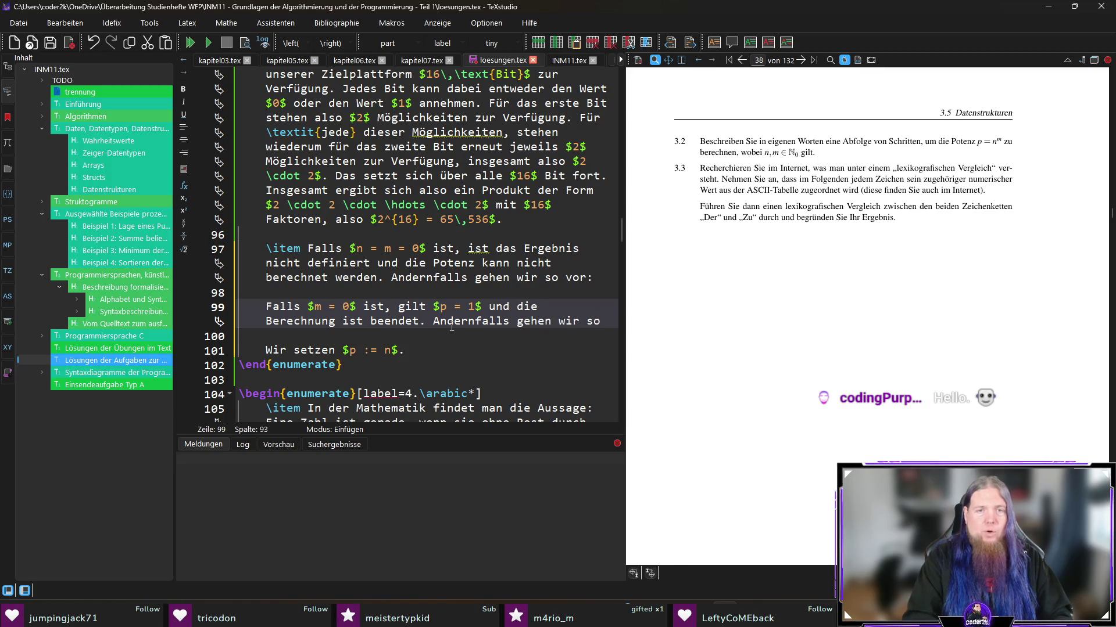
pyautogui.write('vor:')
# Step: Append 'Wir wiederholen $m$-mal den folgenden Schritt' and begin an itemize list below it
pyautogui.press('Down')
pyautogui.press('Down')
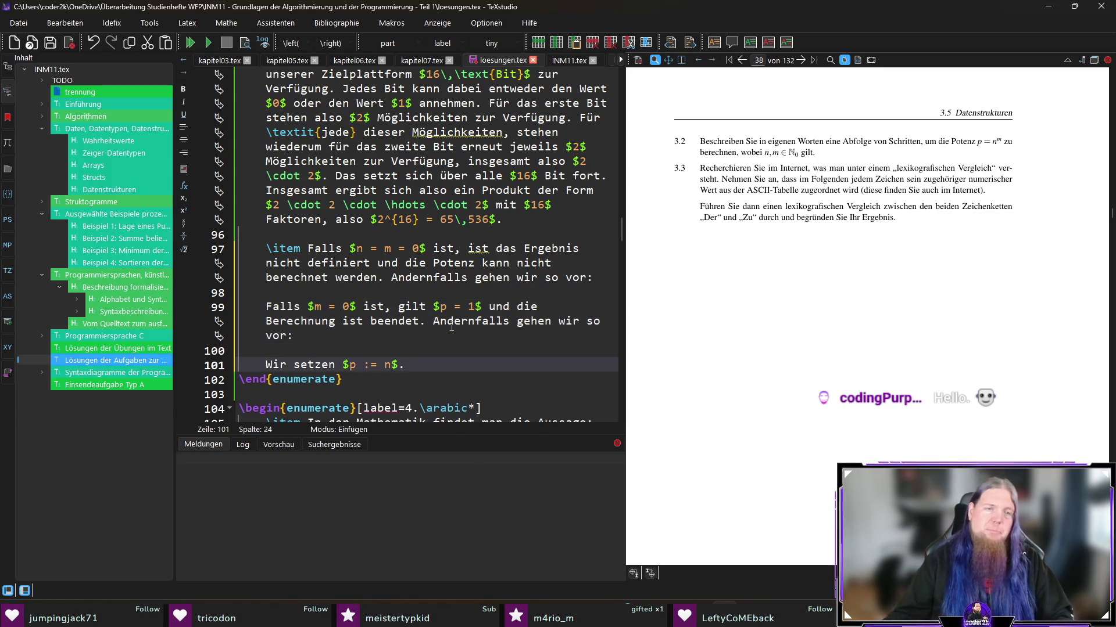
pyautogui.scroll(-1, 549, 339)
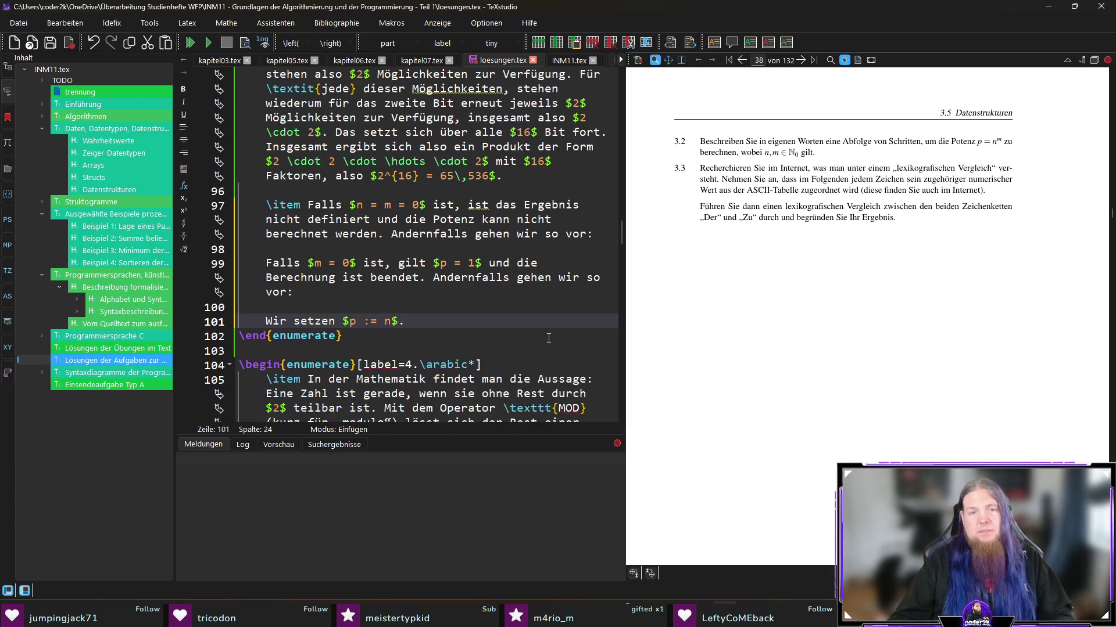
pyautogui.write(' WIr')
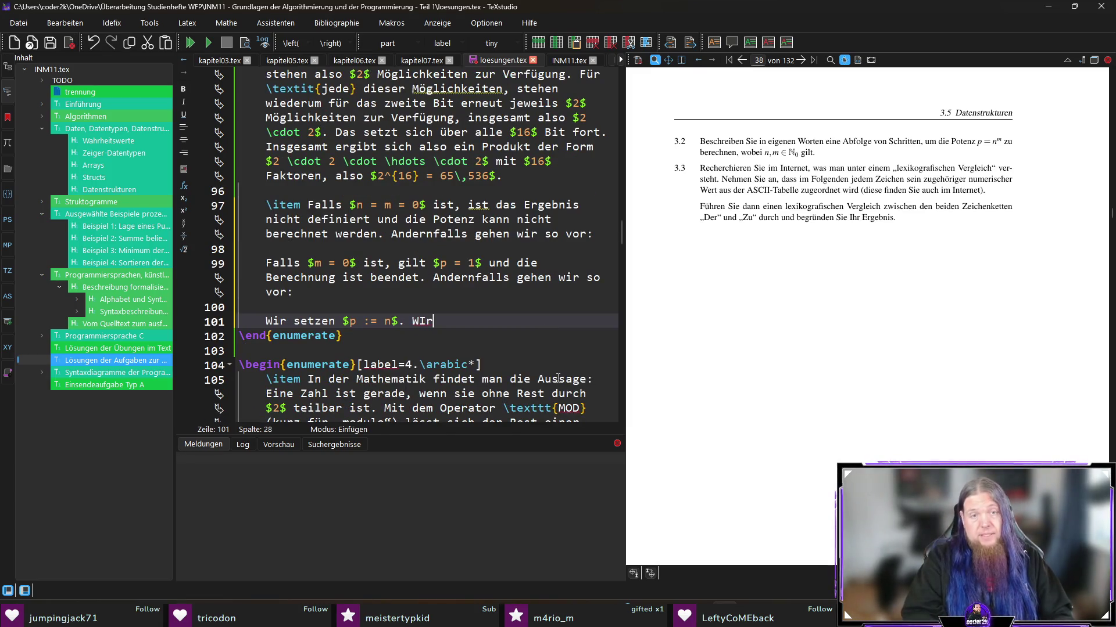
pyautogui.press('BackSpace')
pyautogui.press('BackSpace')
pyautogui.write('ir wiederho')
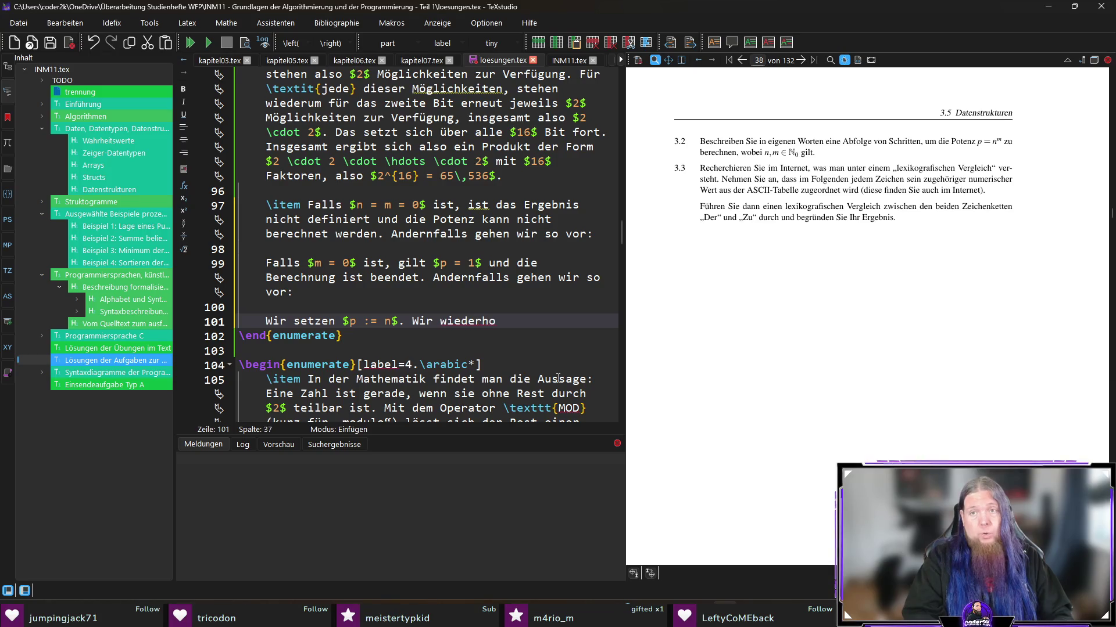
pyautogui.write('len $m$-mal ')
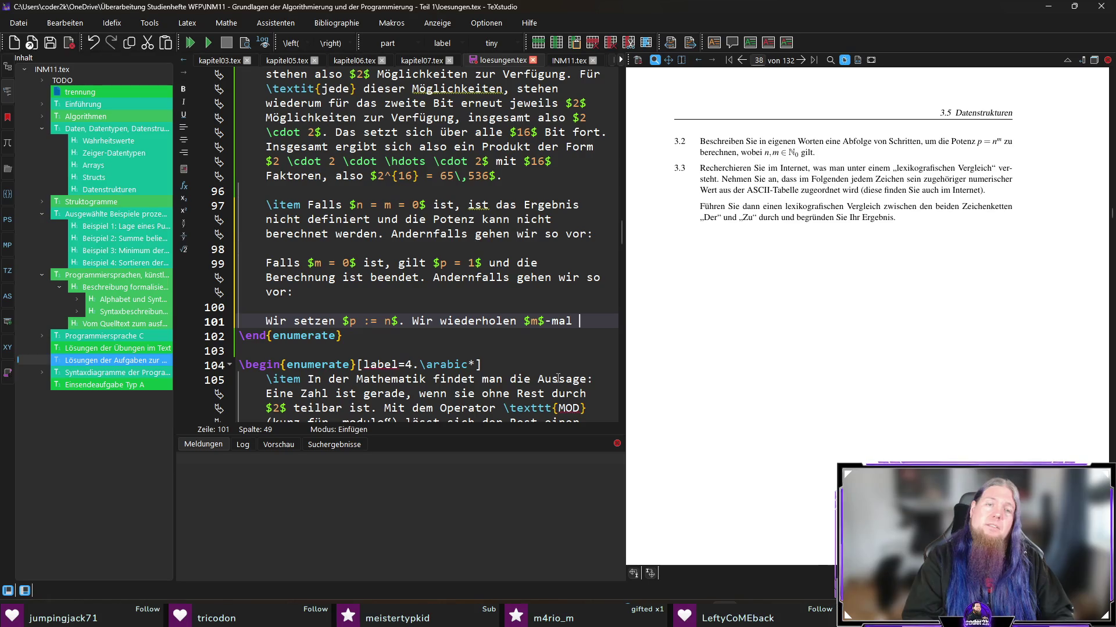
pyautogui.write('den folgenden Schrit')
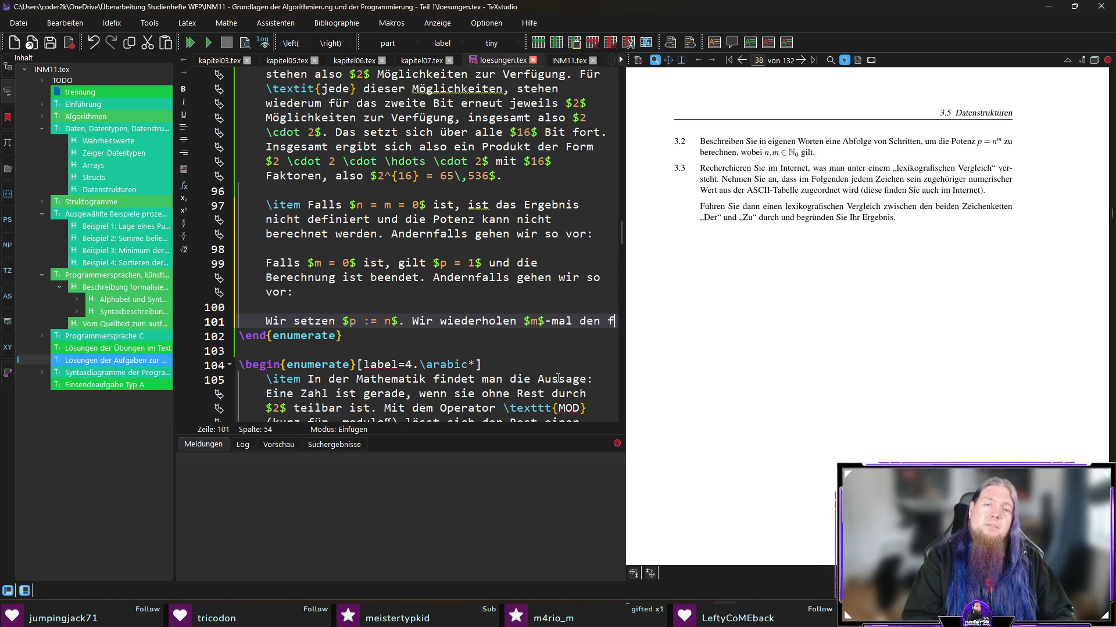
pyautogui.write('t')
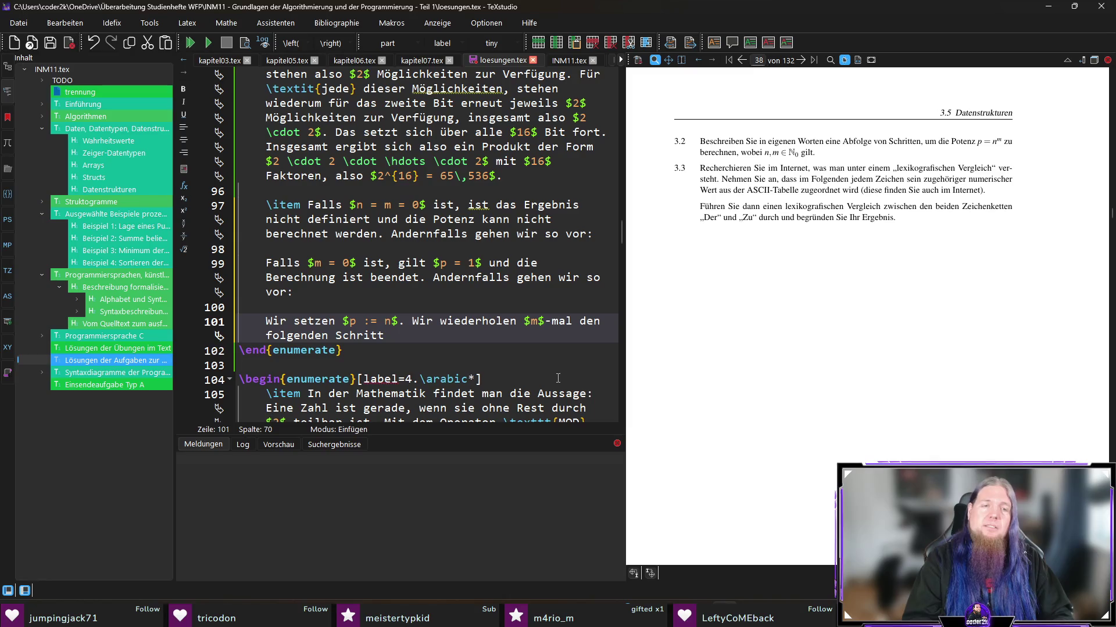
pyautogui.press('Return')
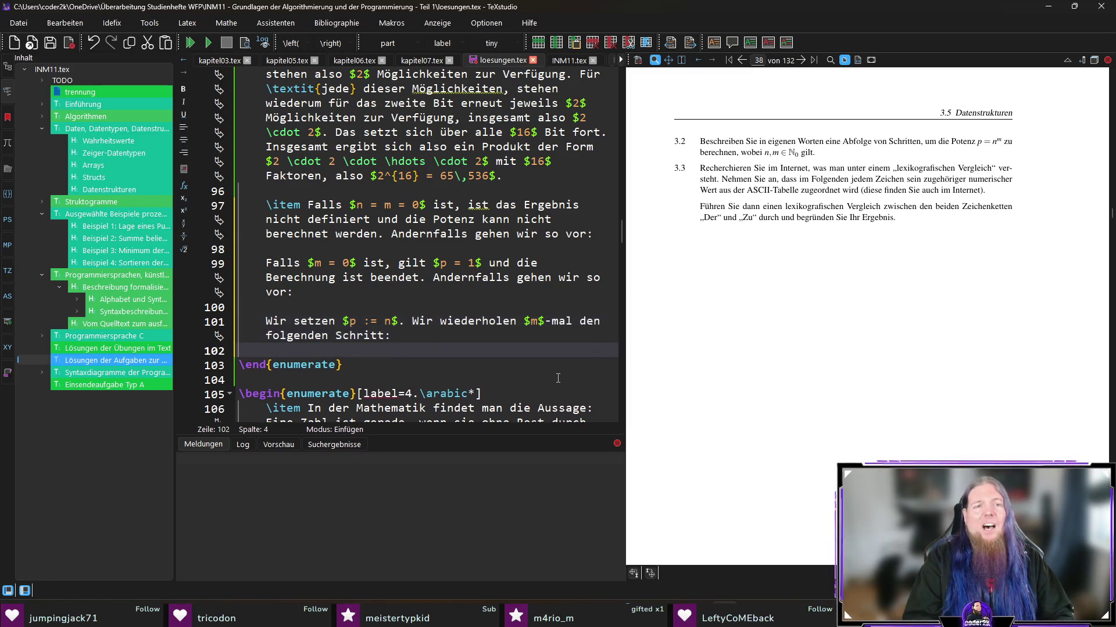
pyautogui.press('Return')
pyautogui.write('\x08egin{')
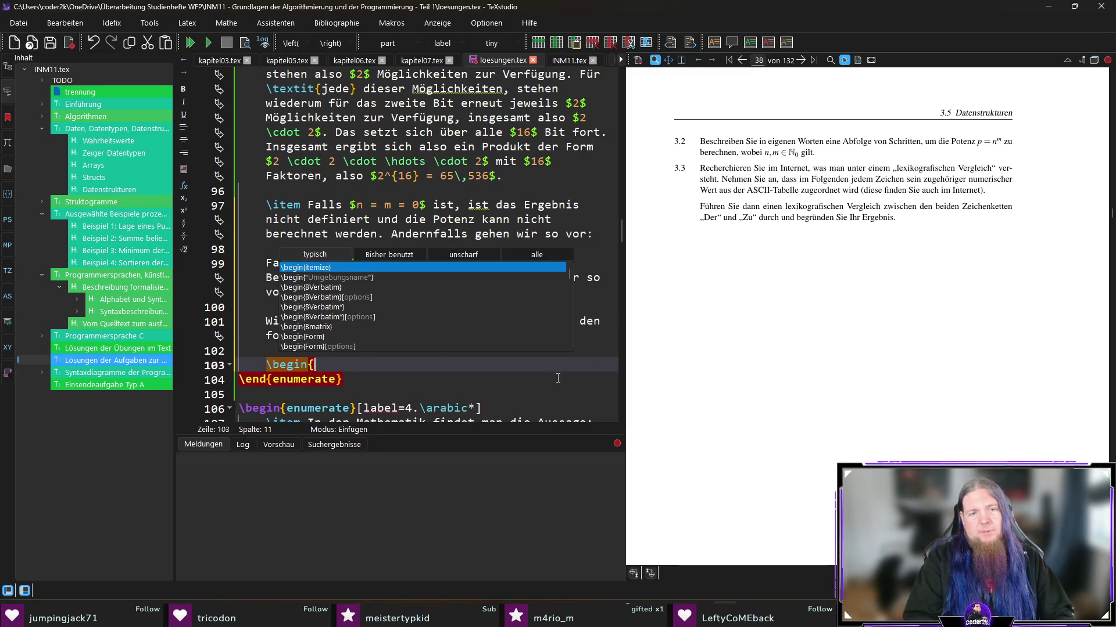
pyautogui.write('item')
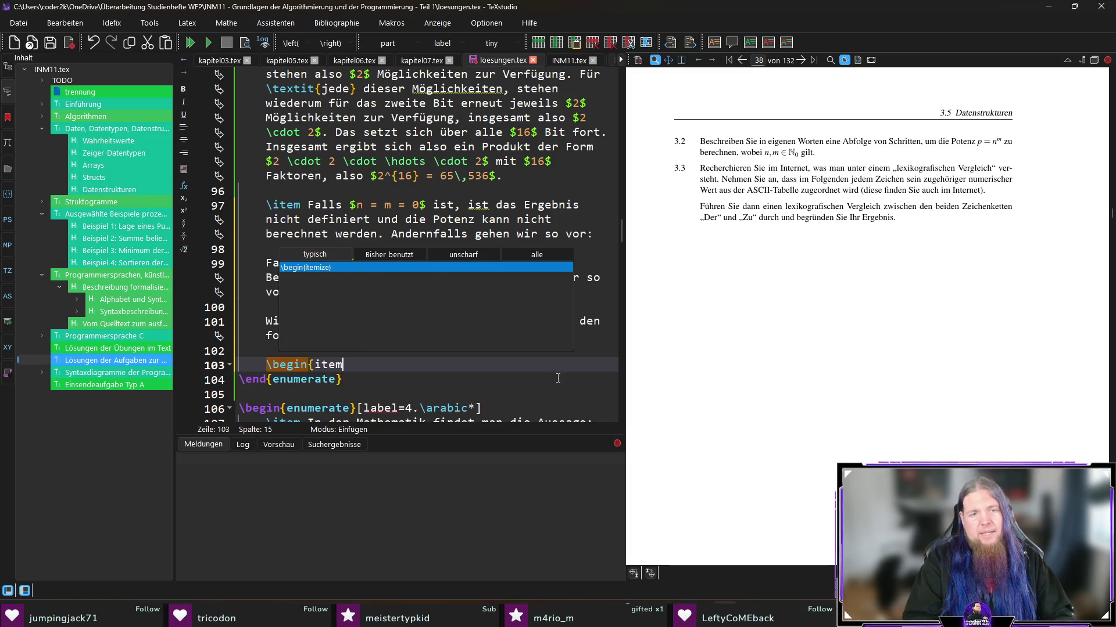
# Step: Add the list item 'Setze $p := p \cdot n$' to the itemize block, then switch to the Twitch stream
pyautogui.press('Return')
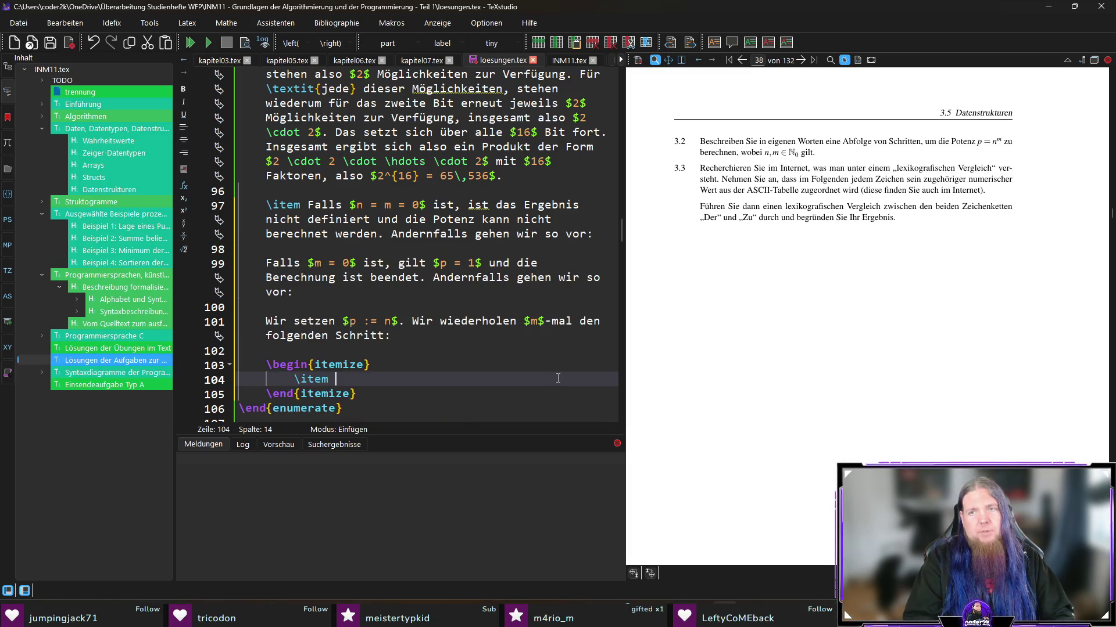
pyautogui.write('Setze $p')
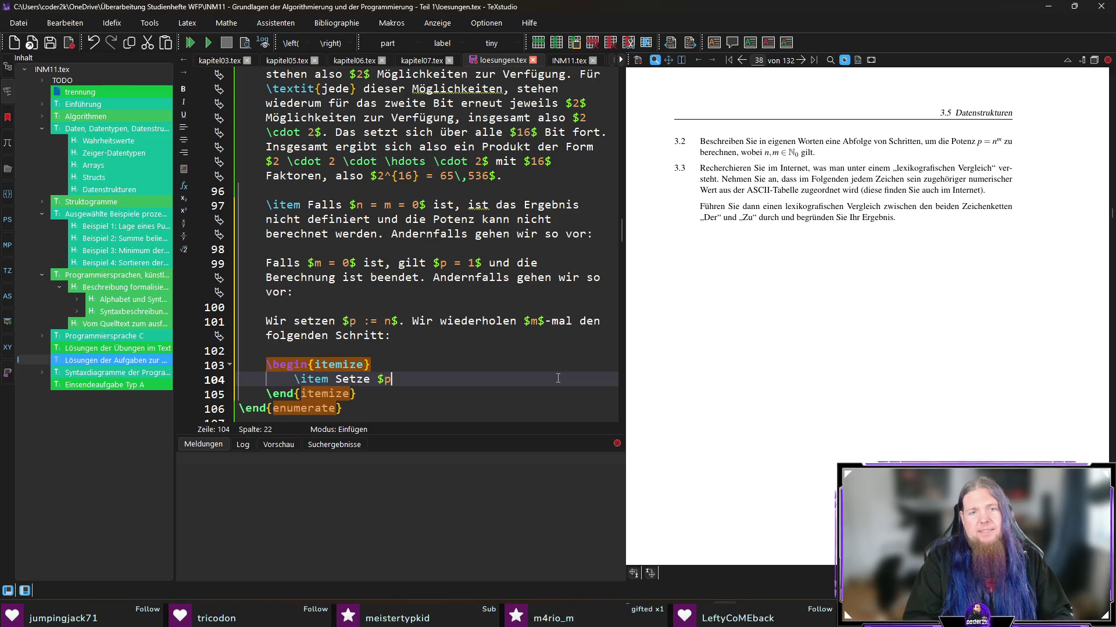
pyautogui.write(' := ')
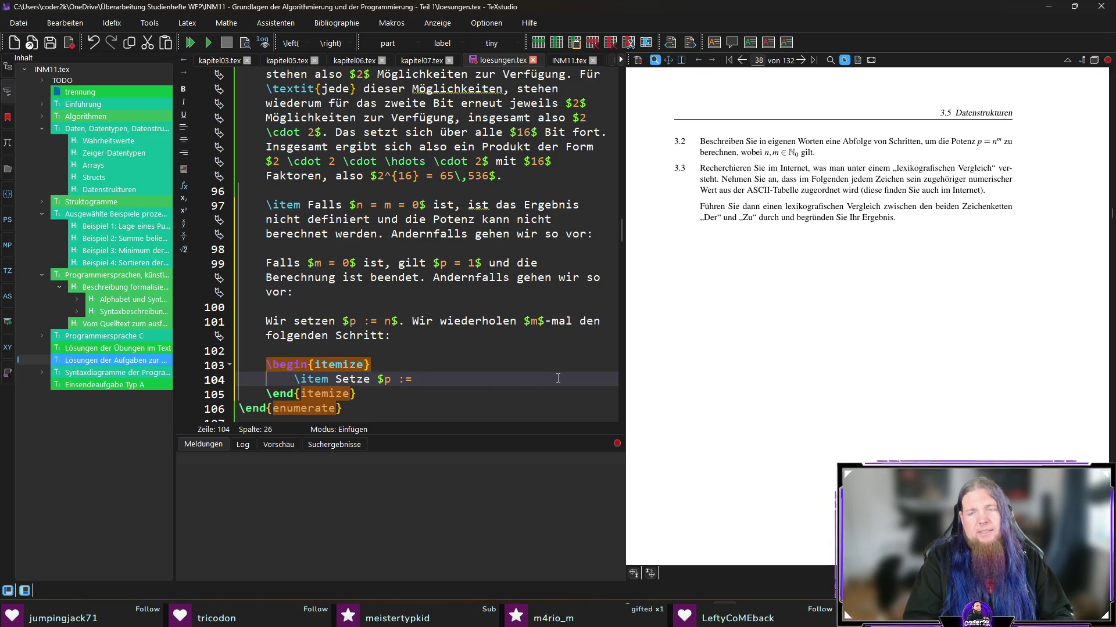
pyautogui.write('p')
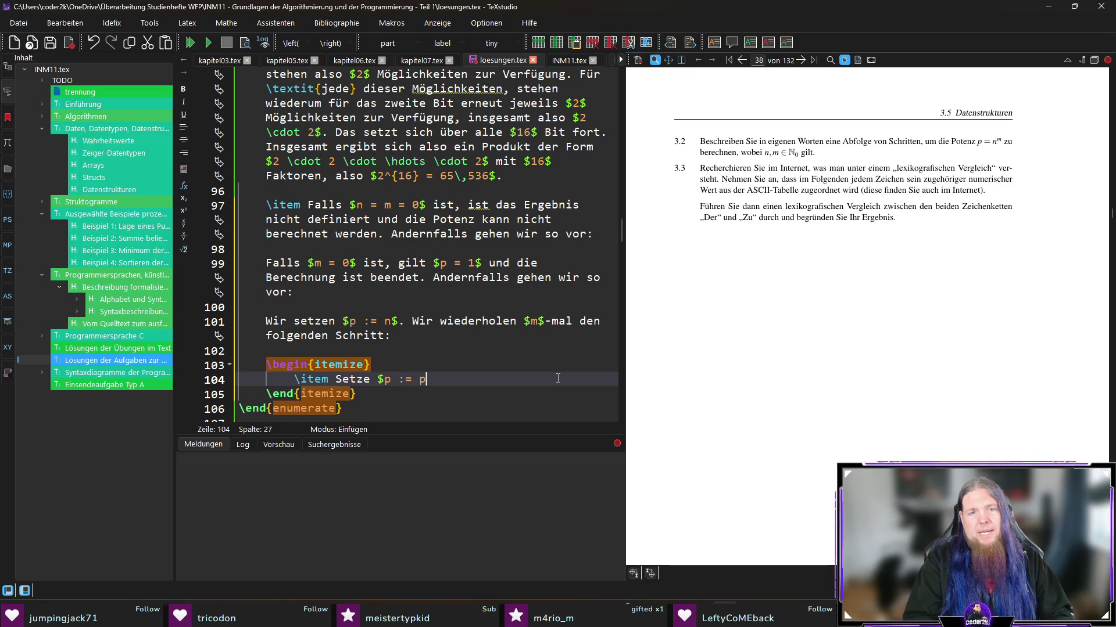
pyautogui.write(' \\cdot ')
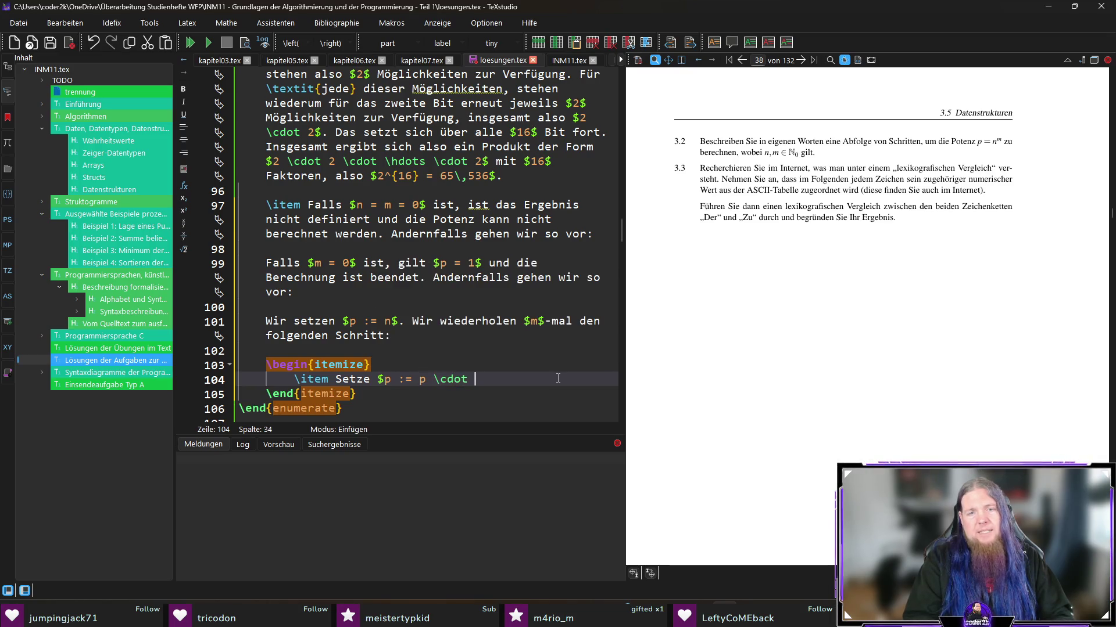
pyautogui.write('n$.')
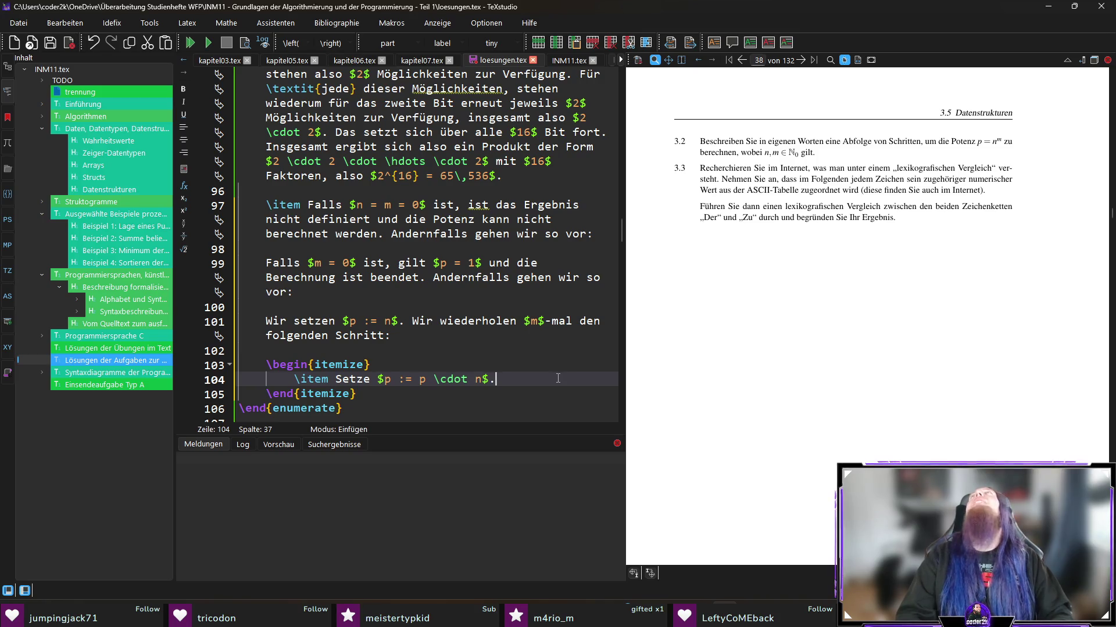
pyautogui.press('Down')
pyautogui.press('Down')
pyautogui.press('Down')
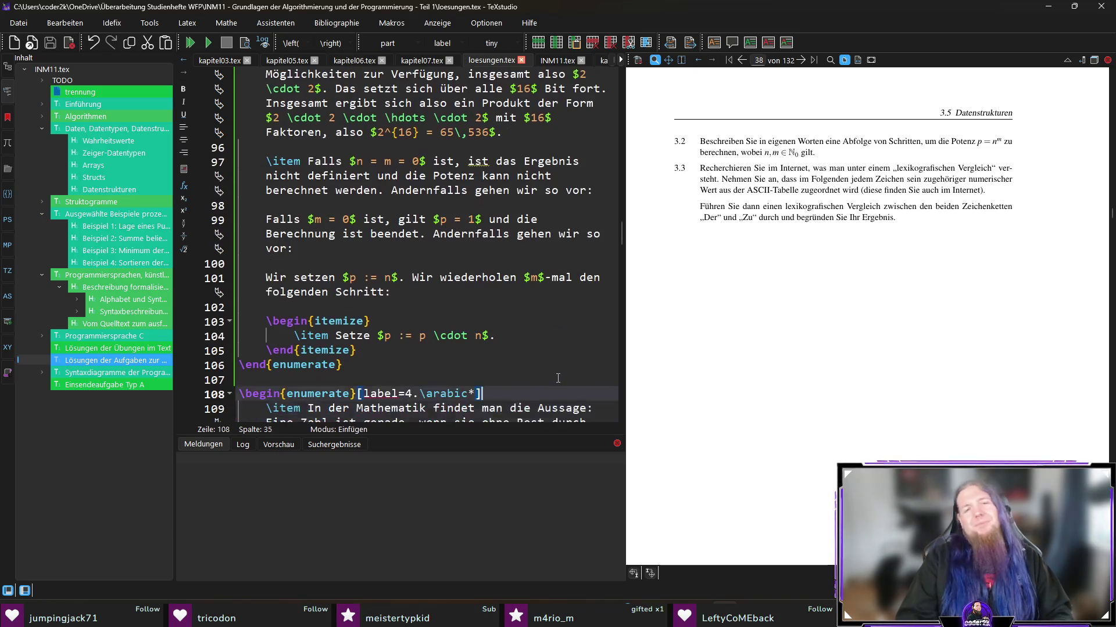
pyautogui.press('Up')
pyautogui.press('Up')
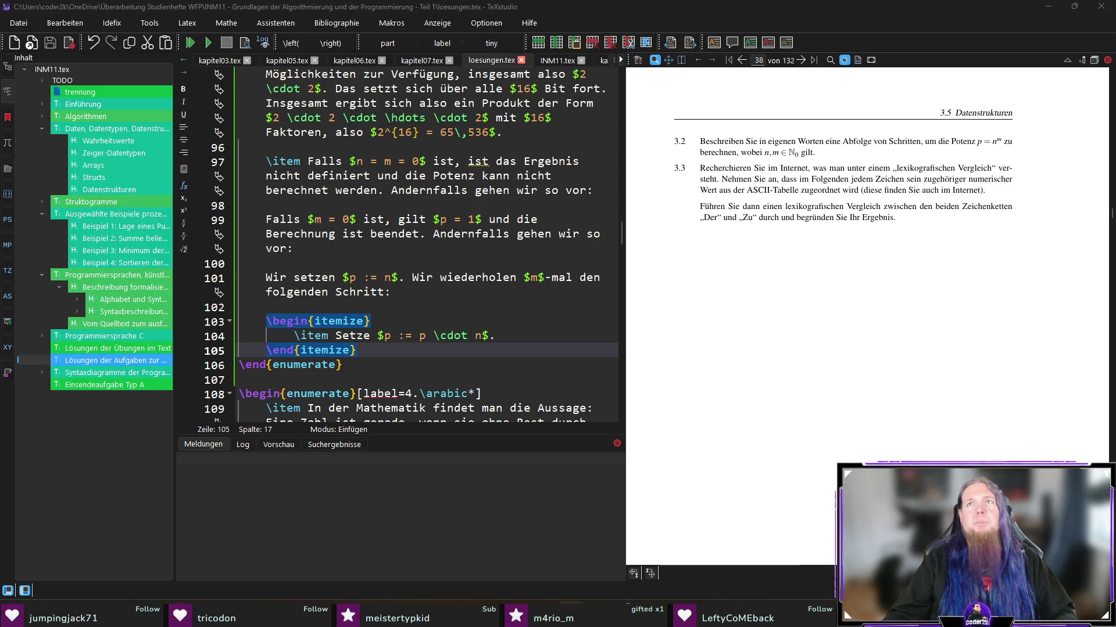
pyautogui.hotkey('alt', 'Tab')
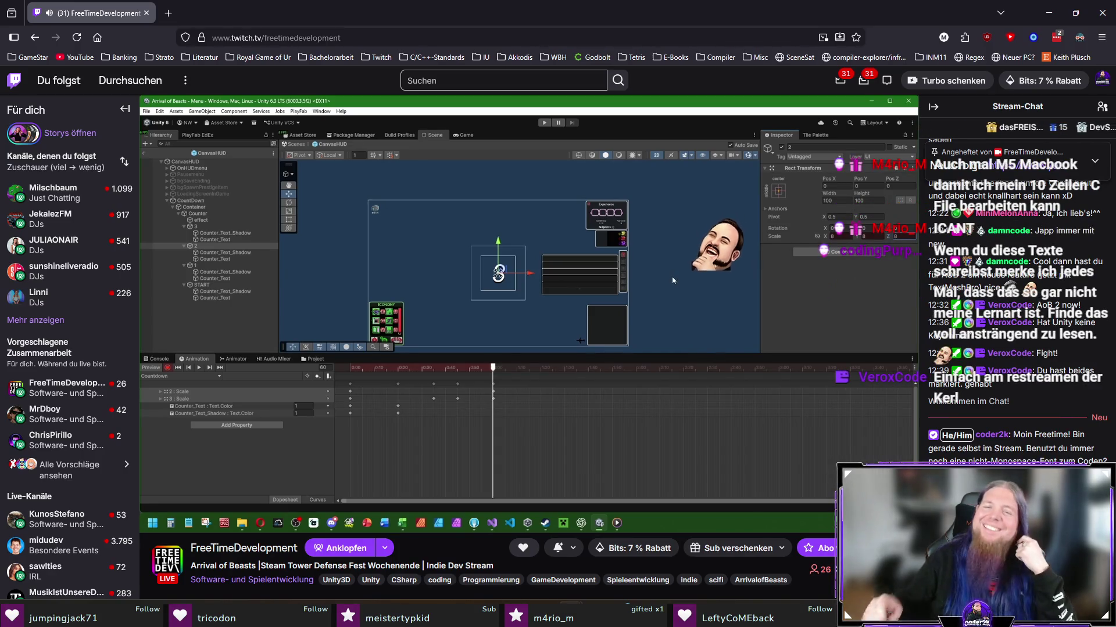
pyautogui.moveTo(212, 527)
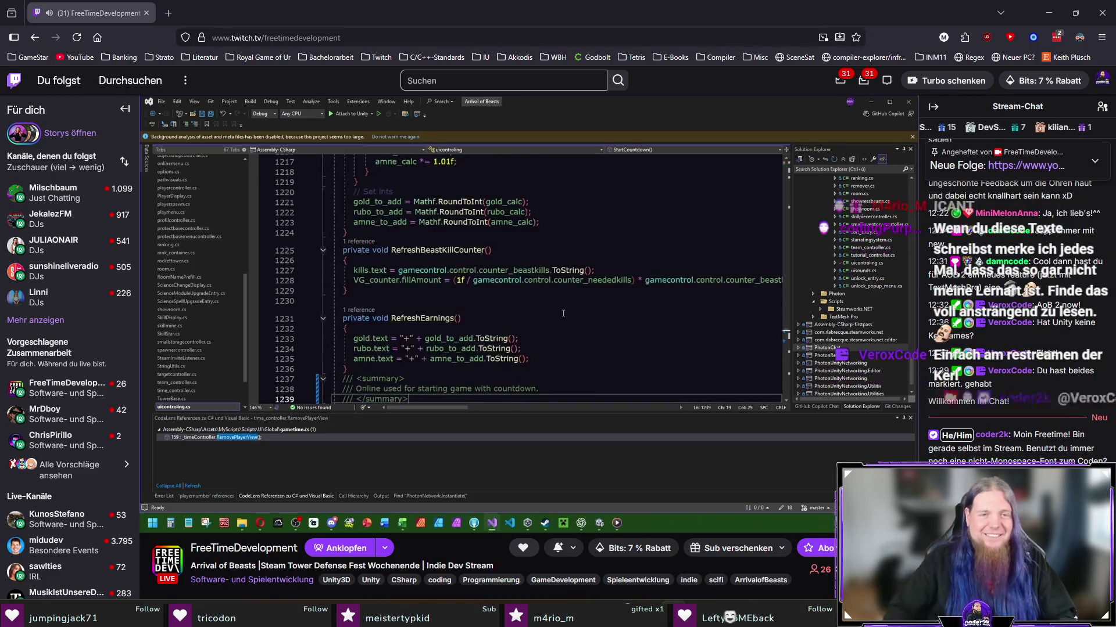
pyautogui.doubleClick(530, 296)
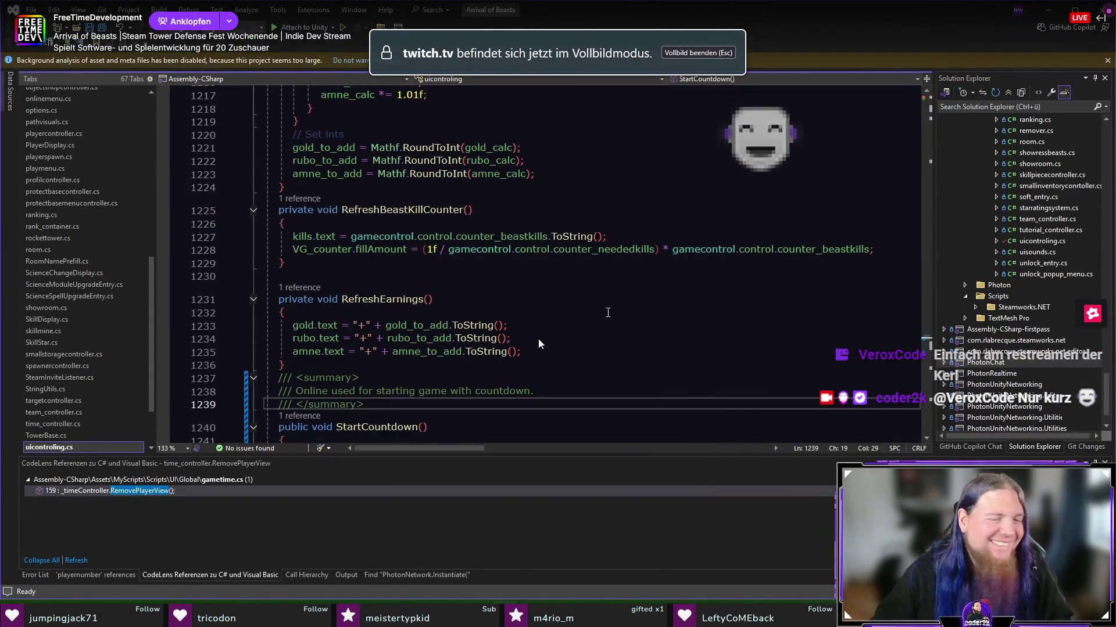
pyautogui.doubleClick(630, 345)
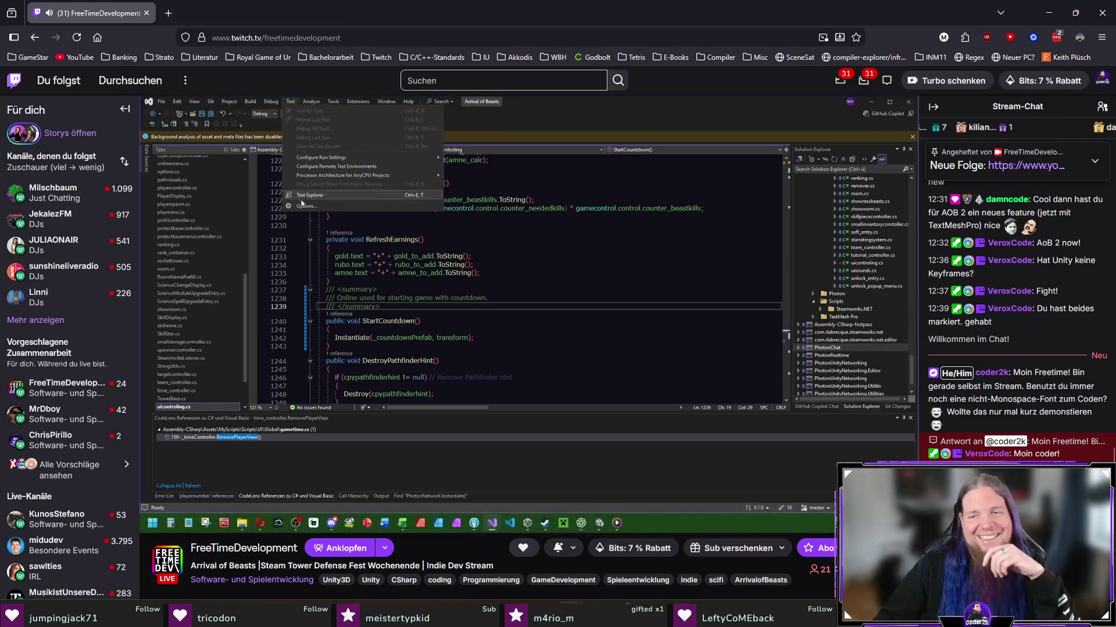
pyautogui.doubleClick(365, 359)
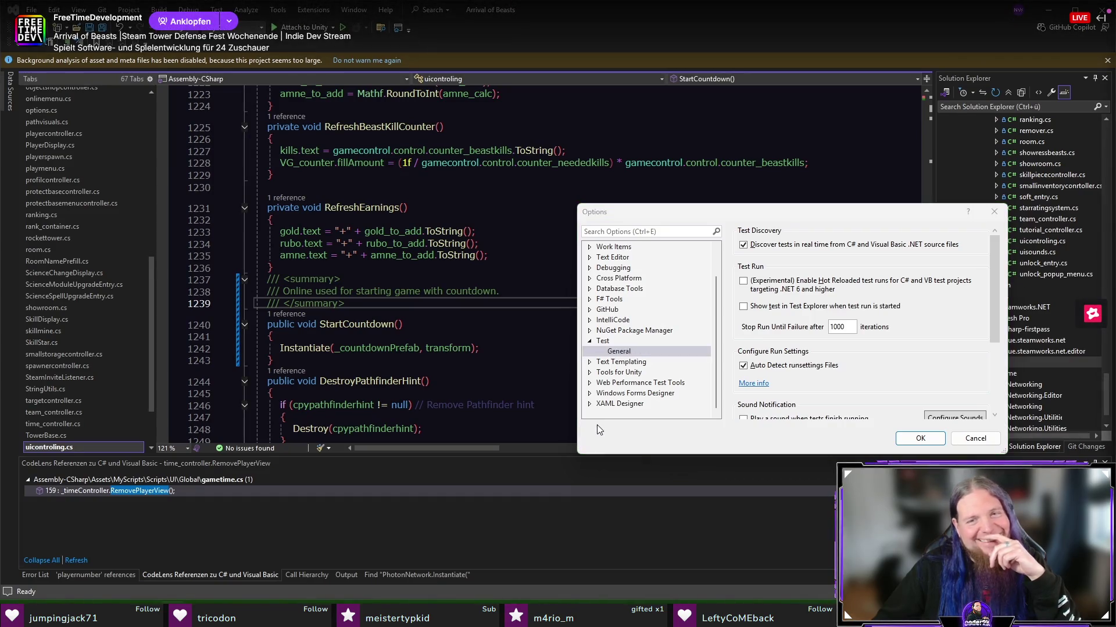
pyautogui.press('Escape')
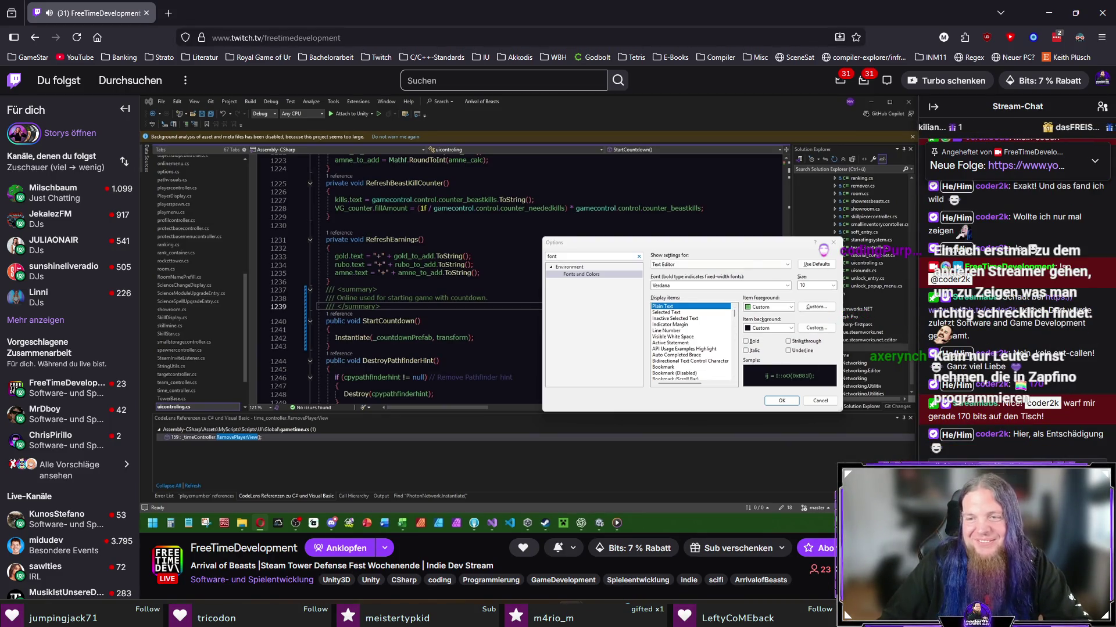
pyautogui.moveTo(527, 310)
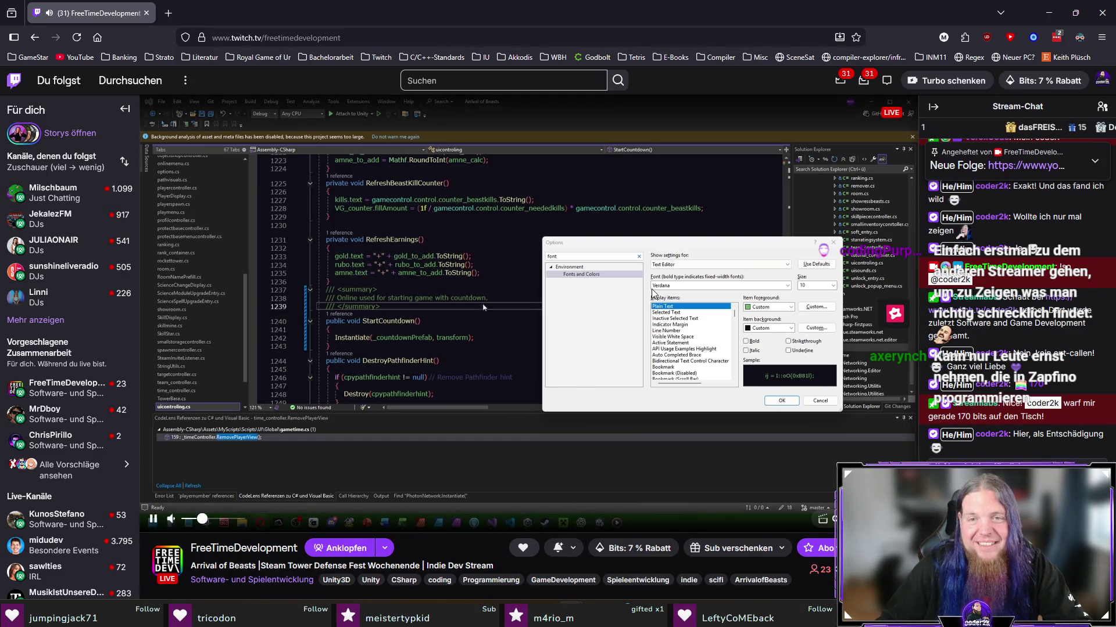
pyautogui.doubleClick(502, 314)
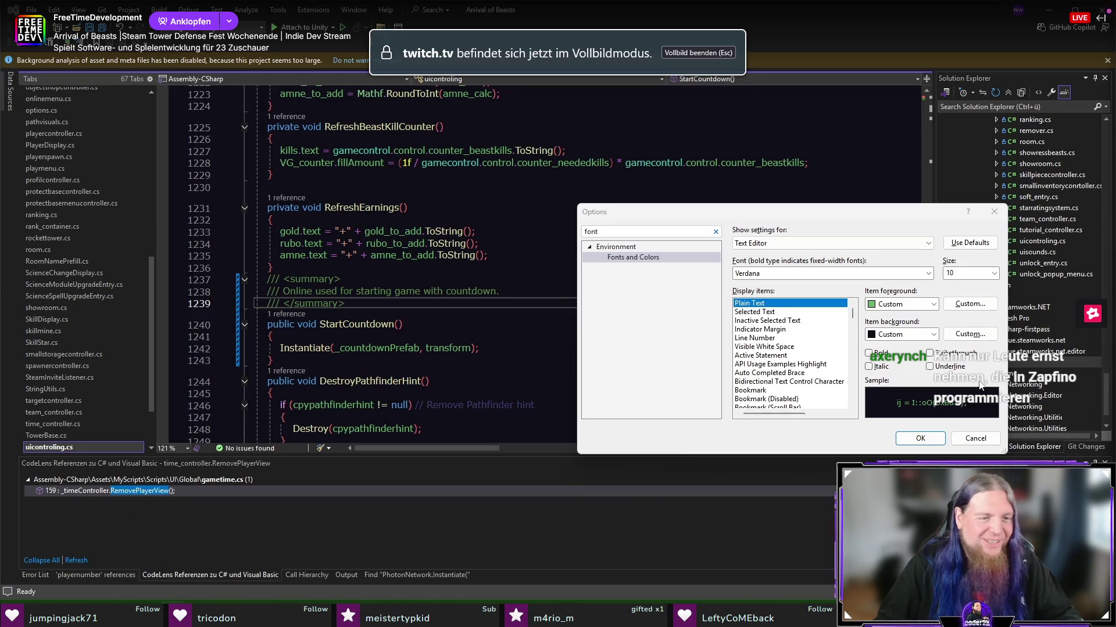
pyautogui.scroll(-2, 718, 283)
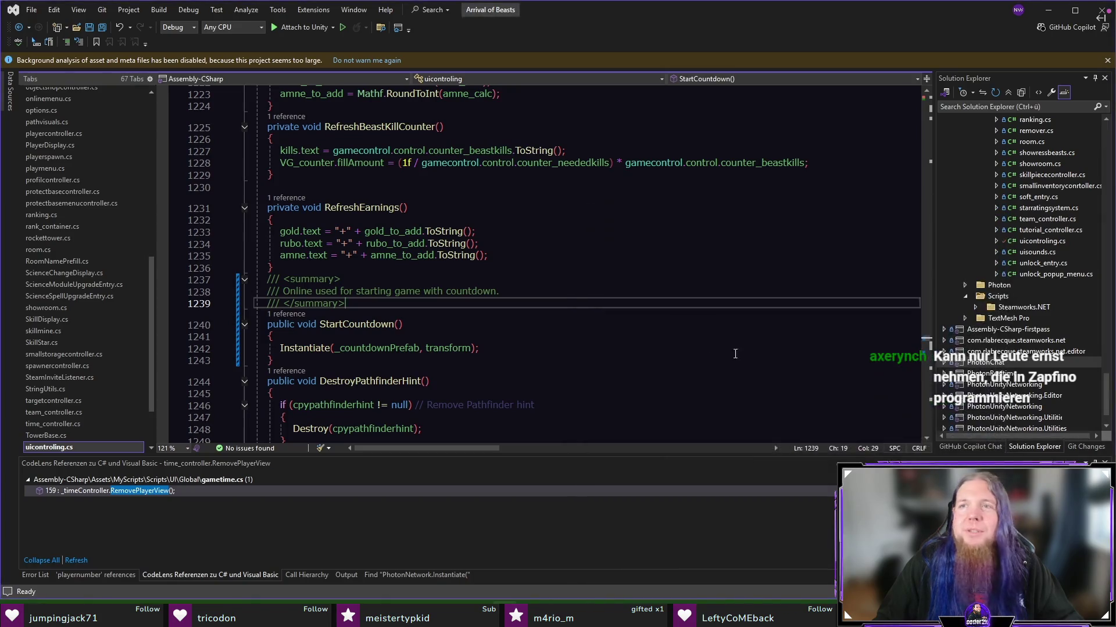
pyautogui.press('Escape')
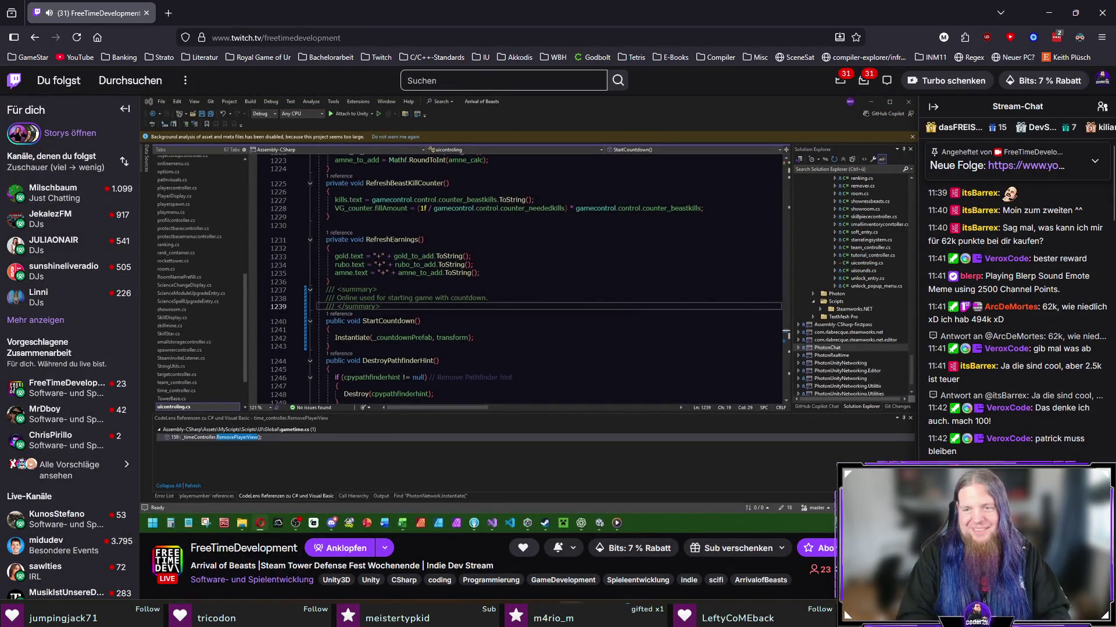
# Step: Switch back to TeXstudio with loesungen.tex and its 3.2 itemize answer in view
pyautogui.moveTo(751, 363)
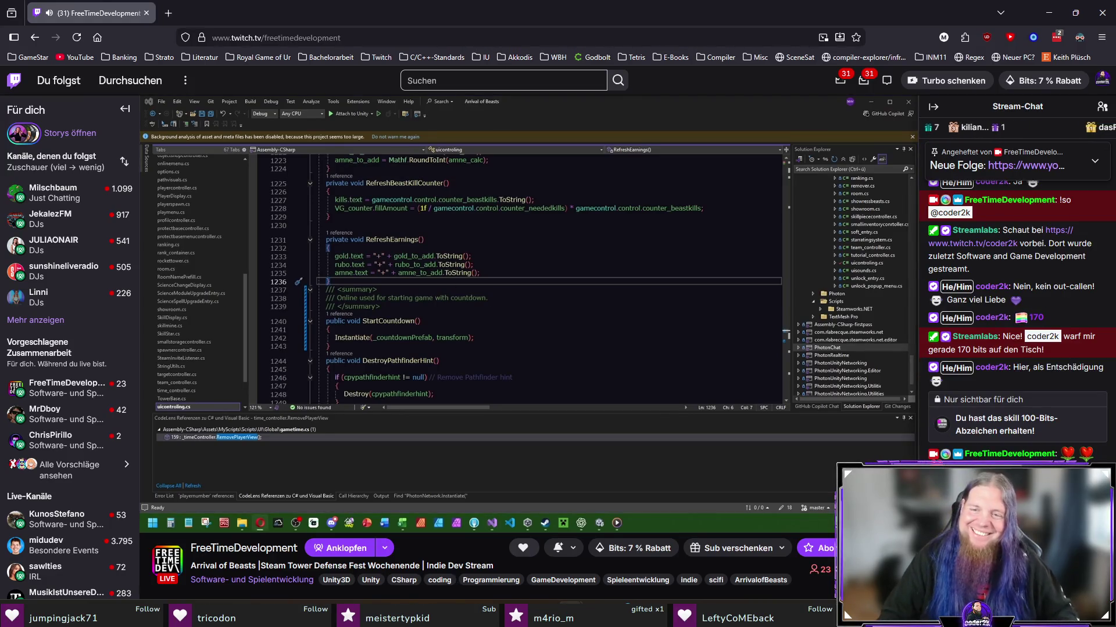
pyautogui.moveTo(665, 404)
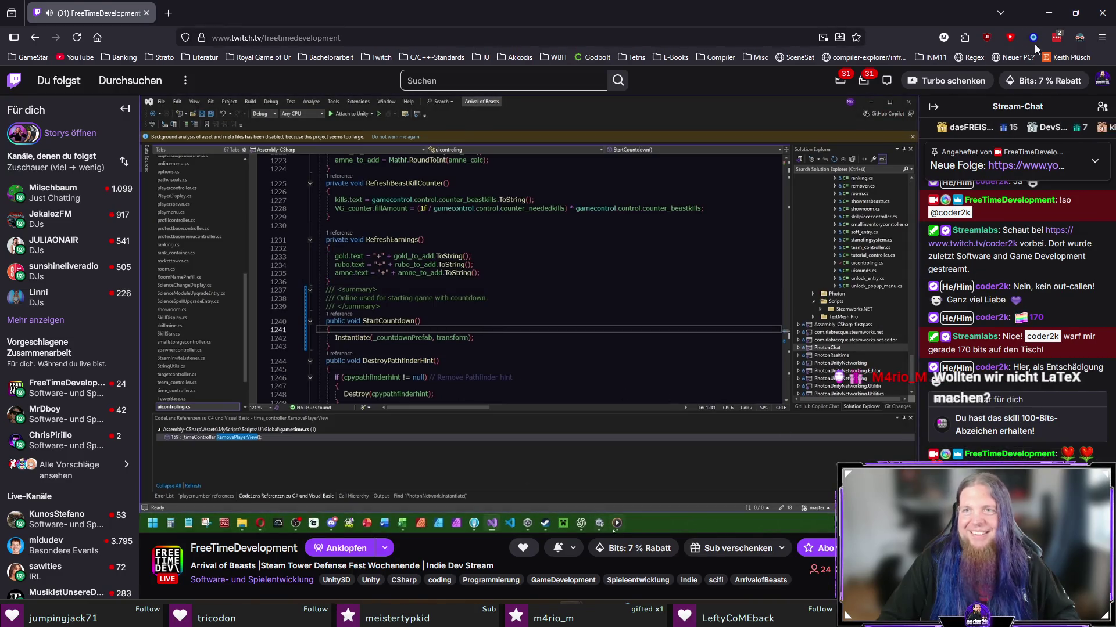
pyautogui.hotkey('alt', 'Tab')
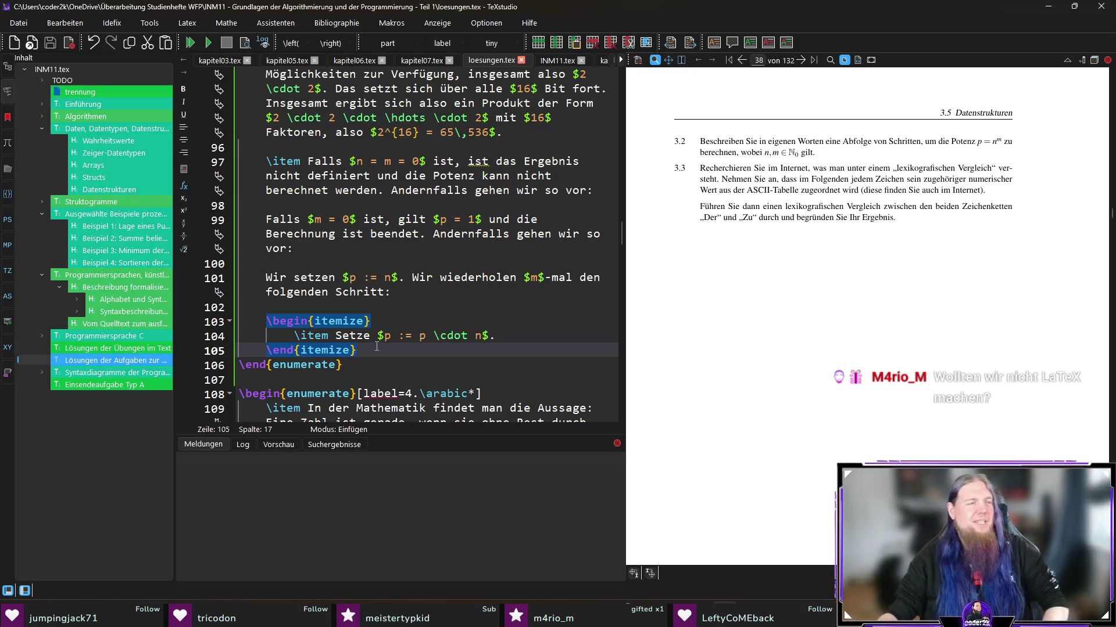
# Step: After the itemize list, add the sentence 'Danach enthält $p$ das gesuchte Ergebnis.'
pyautogui.click(542, 335)
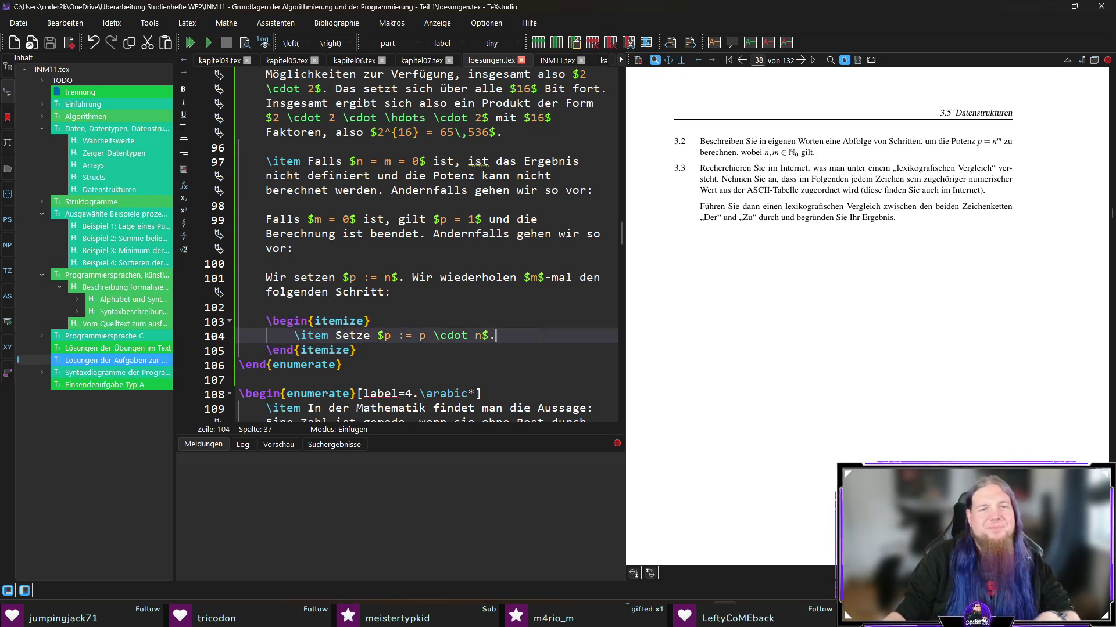
pyautogui.click(489, 349)
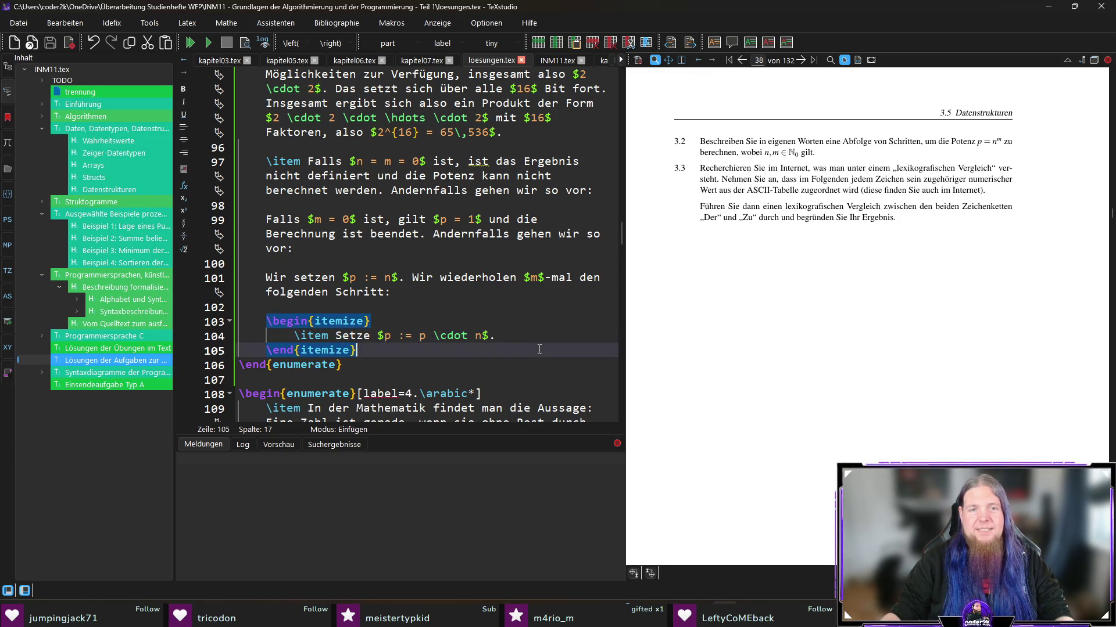
pyautogui.click(523, 339)
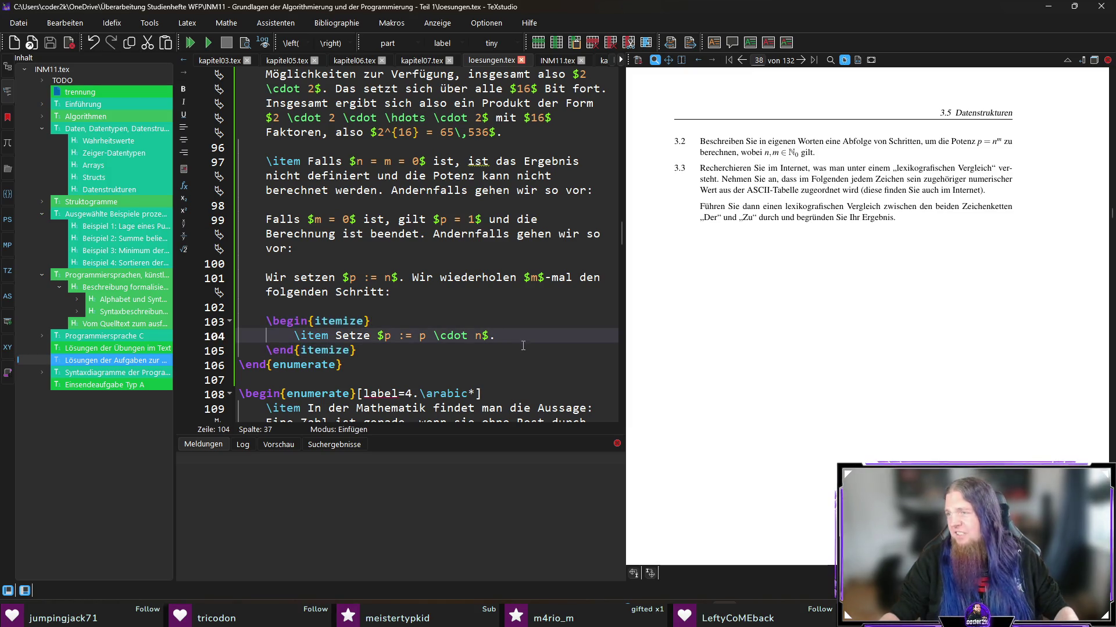
pyautogui.click(523, 349)
pyautogui.press('Return')
pyautogui.press('Return')
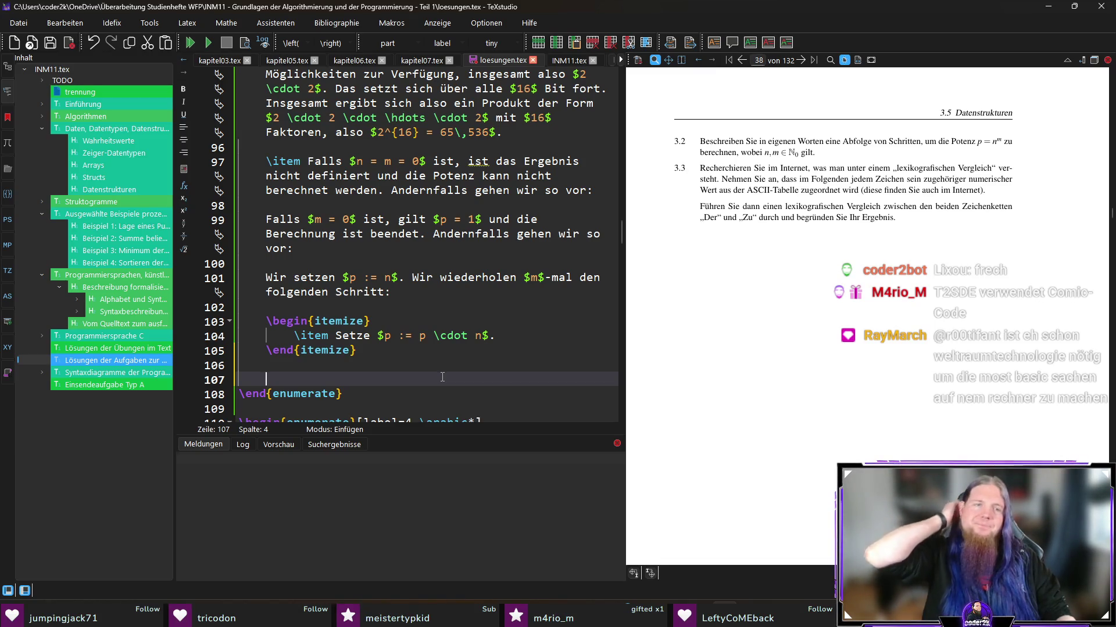
pyautogui.write('A')
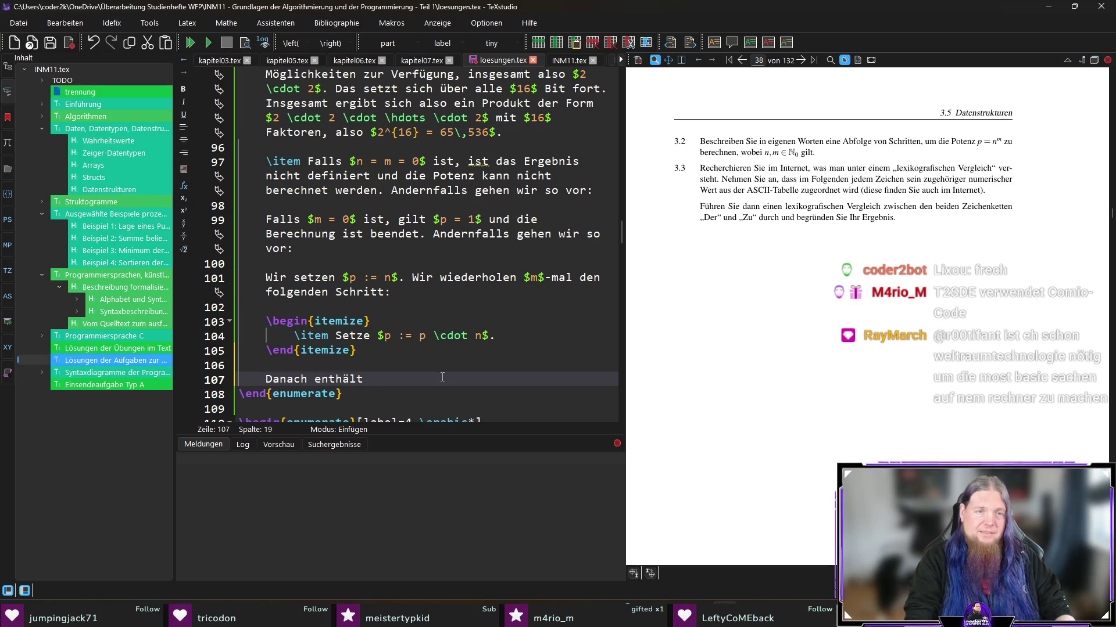
pyautogui.write('$p$ de')
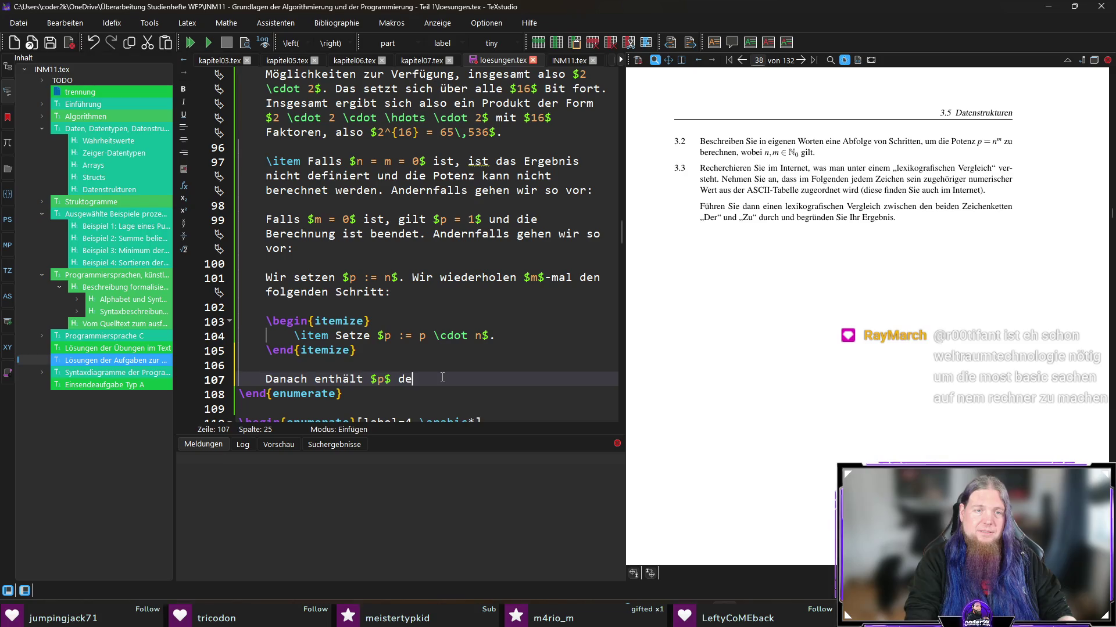
pyautogui.press('BackSpace')
pyautogui.write('as gesuchte Er')
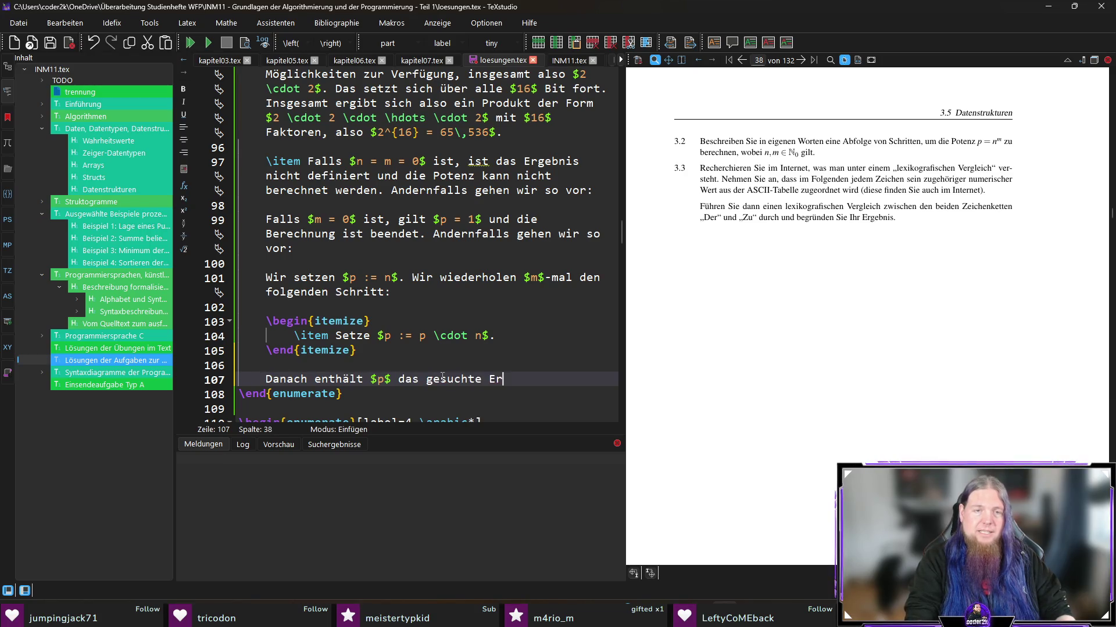
pyautogui.write('gebnis.')
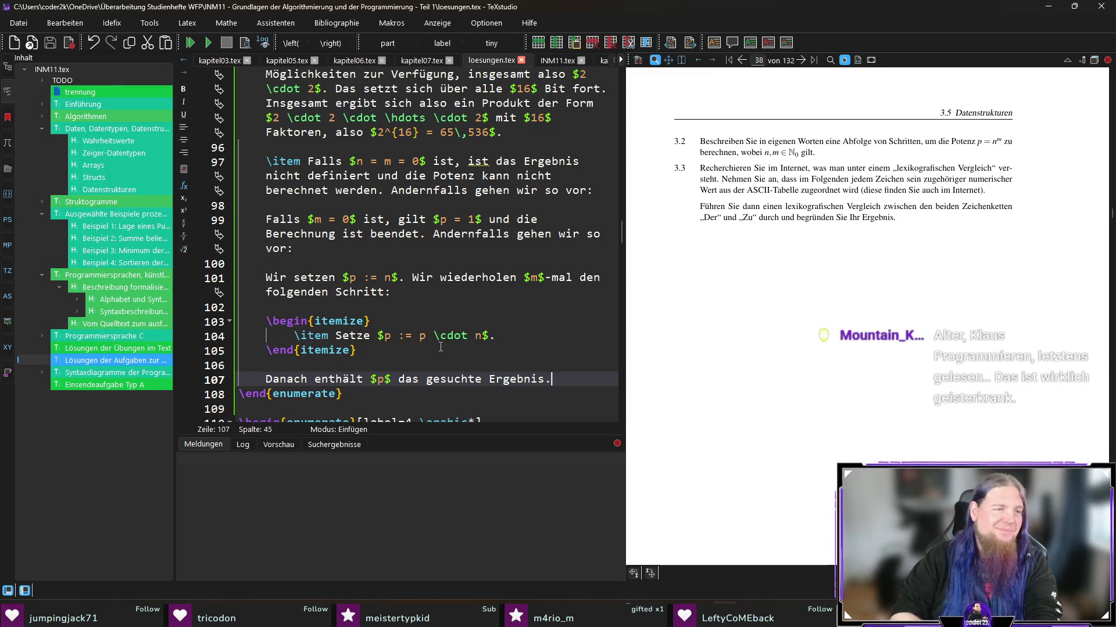
# Step: Start a new \item below the concluding sentence
pyautogui.press('Return')
pyautogui.press('Return')
pyautogui.write('\\item')
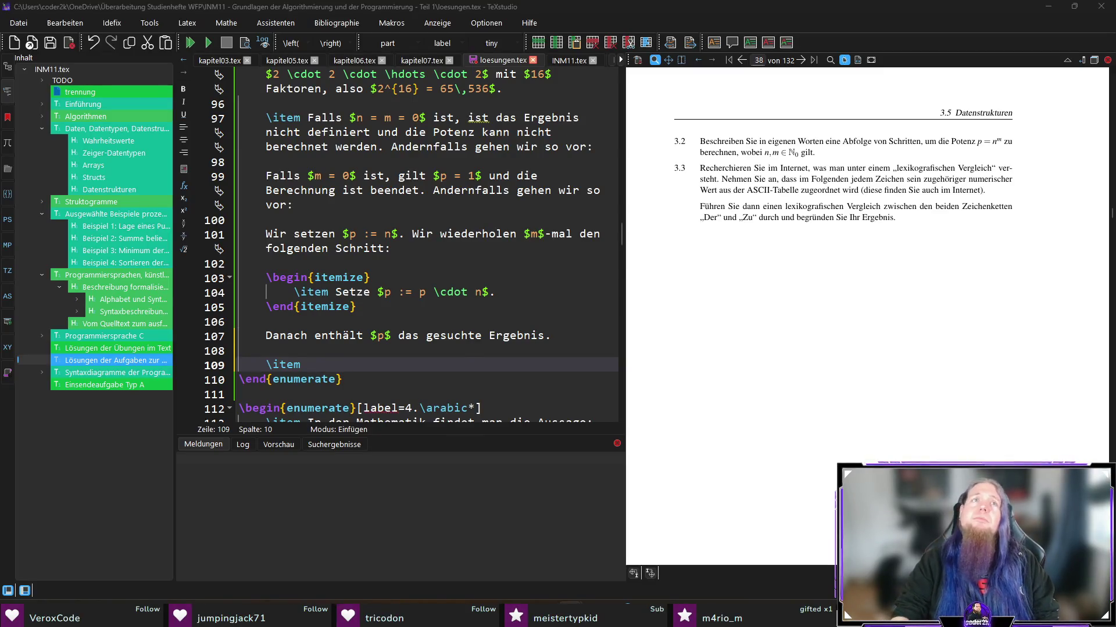
pyautogui.hotkey('alt', 'Tab')
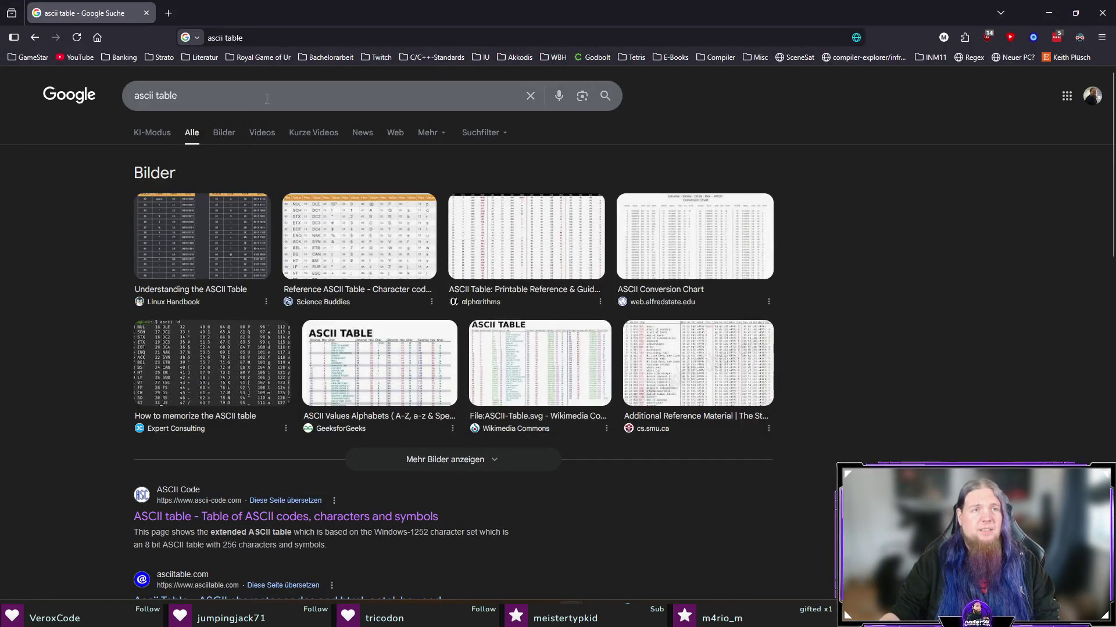
# Step: In Compiler Explorer, clear the old code and complete the stdio.h include line
pyautogui.click(589, 58)
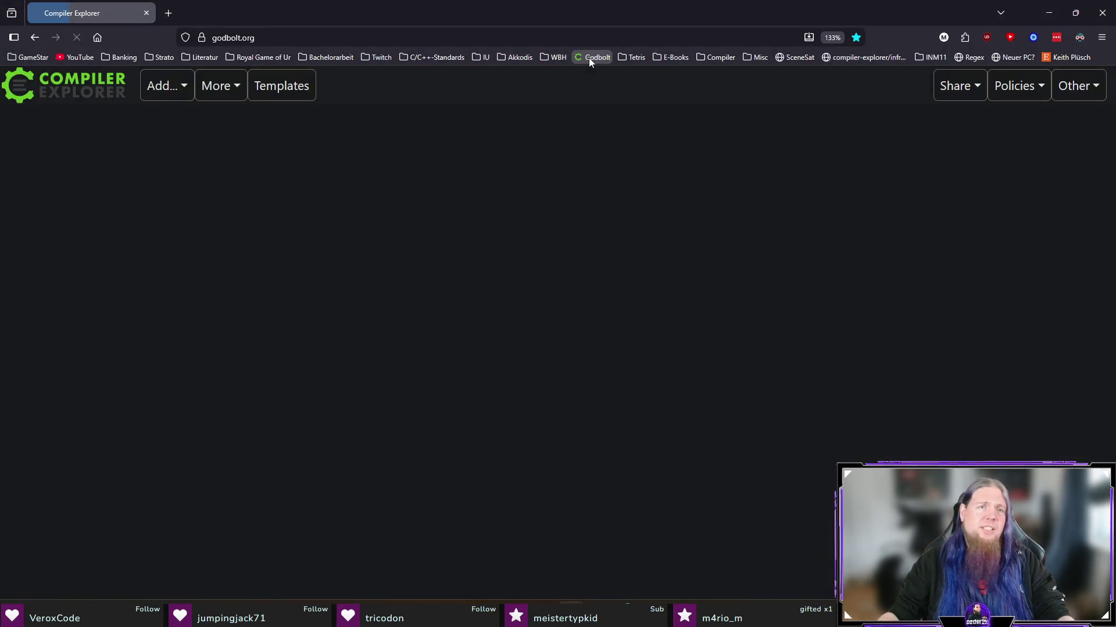
pyautogui.click(217, 169)
pyautogui.press('d')
pyautogui.press('d')
pyautogui.press('O')
pyautogui.press('Escape')
pyautogui.press('g')
pyautogui.press('g')
pyautogui.press('O')
pyautogui.press('Escape')
pyautogui.press('O')
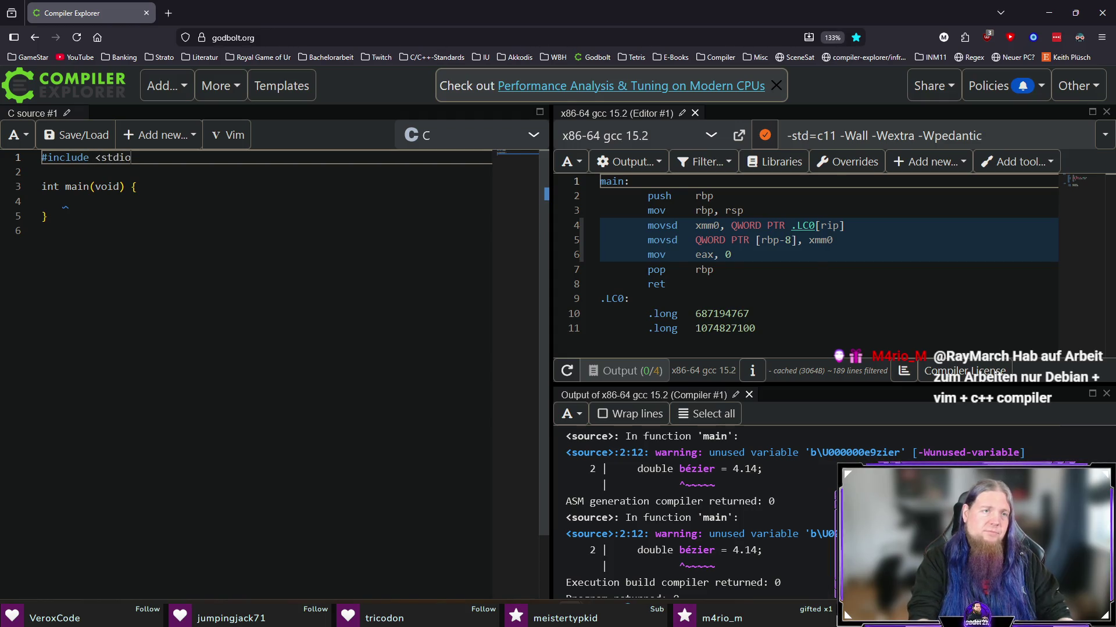
pyautogui.write('.h>')
pyautogui.press('Escape')
# Step: Replace the unfinished printf line with the chars[] = {'D', 'Z'} declaration and loop
pyautogui.press('j')
pyautogui.press('j')
pyautogui.press('j')
pyautogui.press('Tab')
pyautogui.write('printf("")')
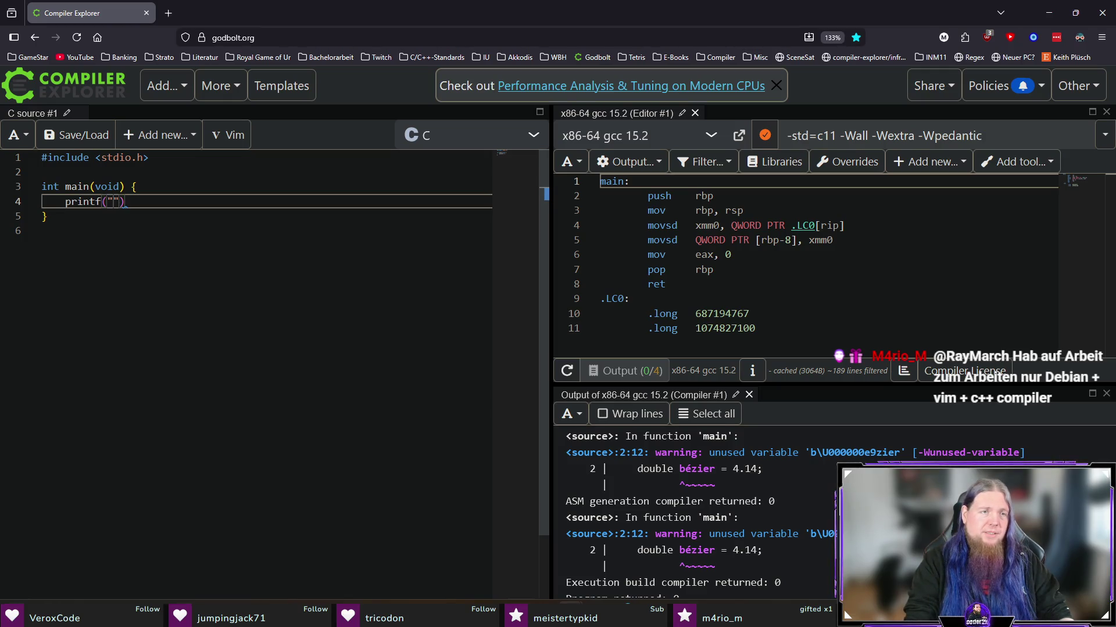
pyautogui.press('Escape')
pyautogui.press('V')
pyautogui.press('c')
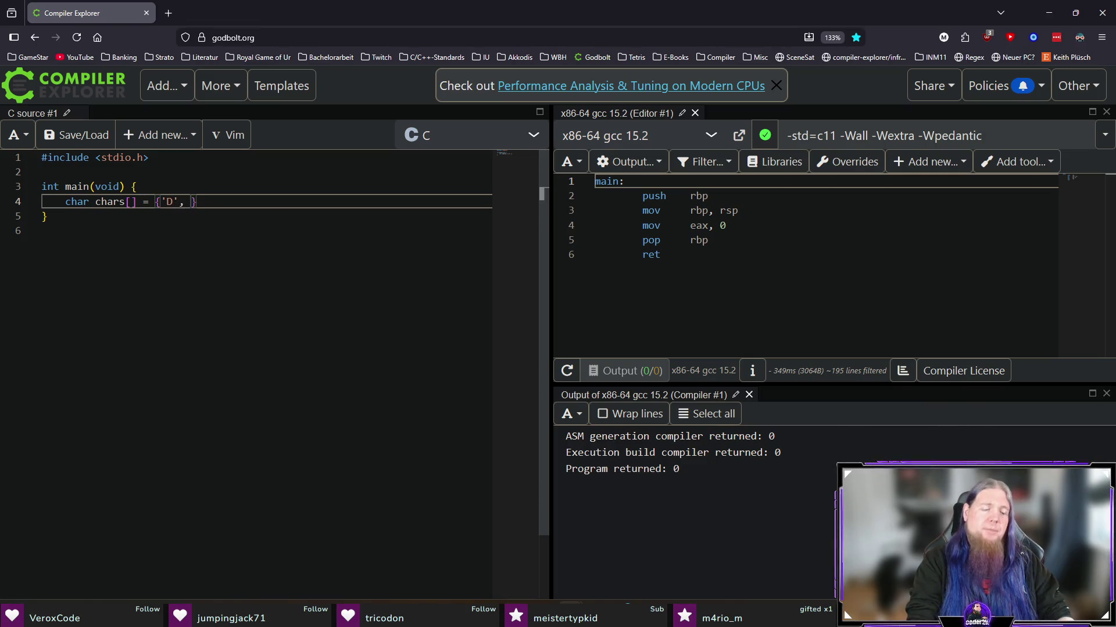
pyautogui.press('Return')
pyautogui.write('for ()')
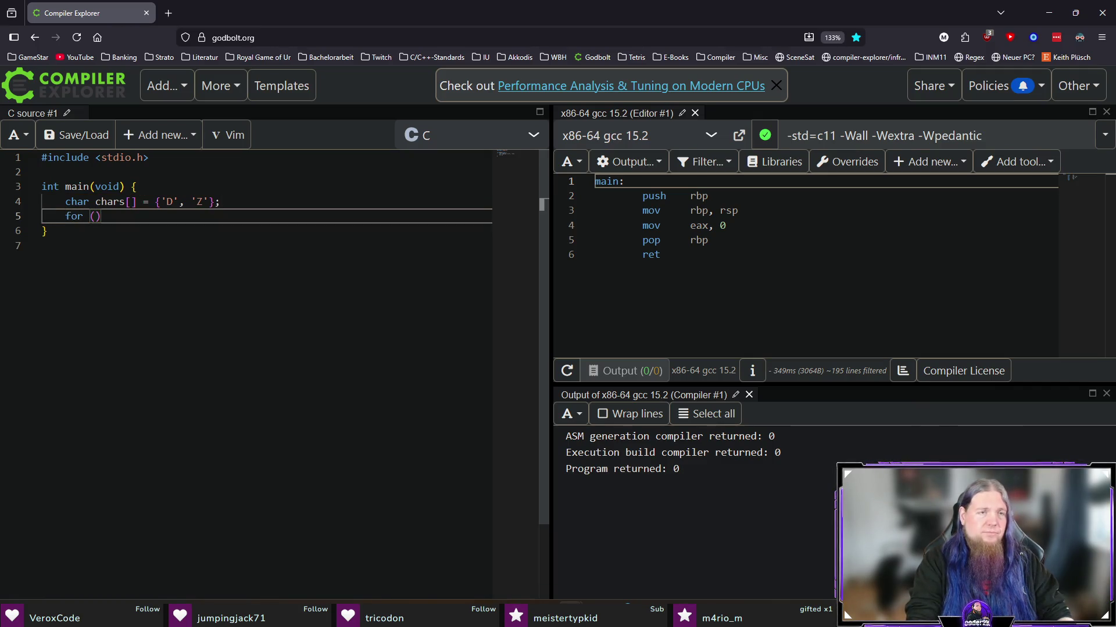
pyautogui.click(96, 201)
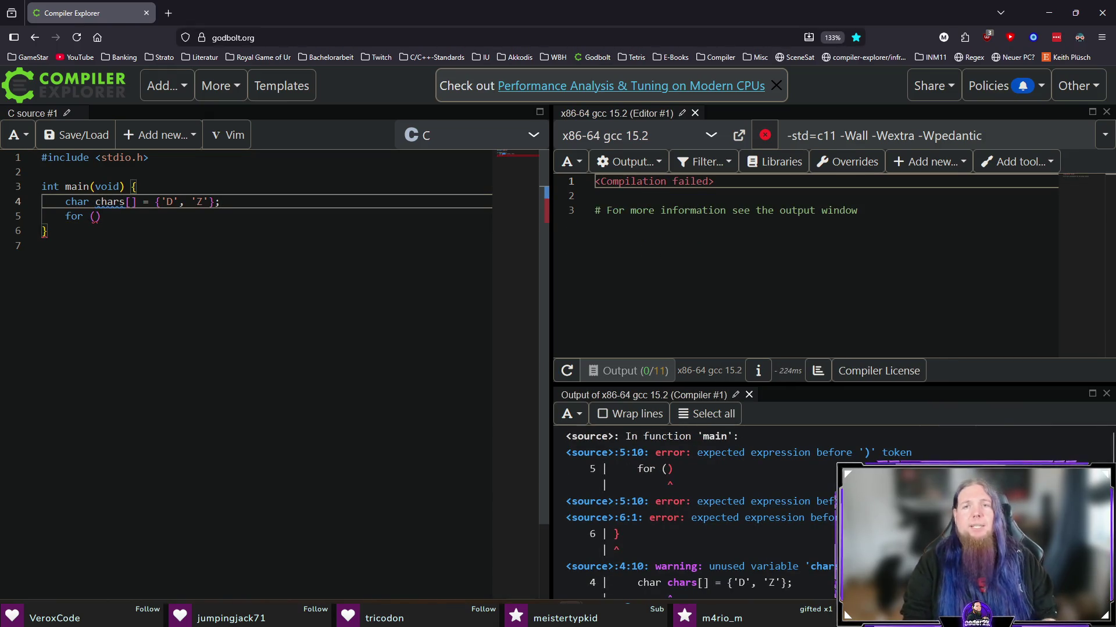
# Step: Change the compiler flag from -std=c11 to -std=c23
pyautogui.click(834, 136)
pyautogui.press('BackSpace')
pyautogui.press('BackSpace')
pyautogui.write('23')
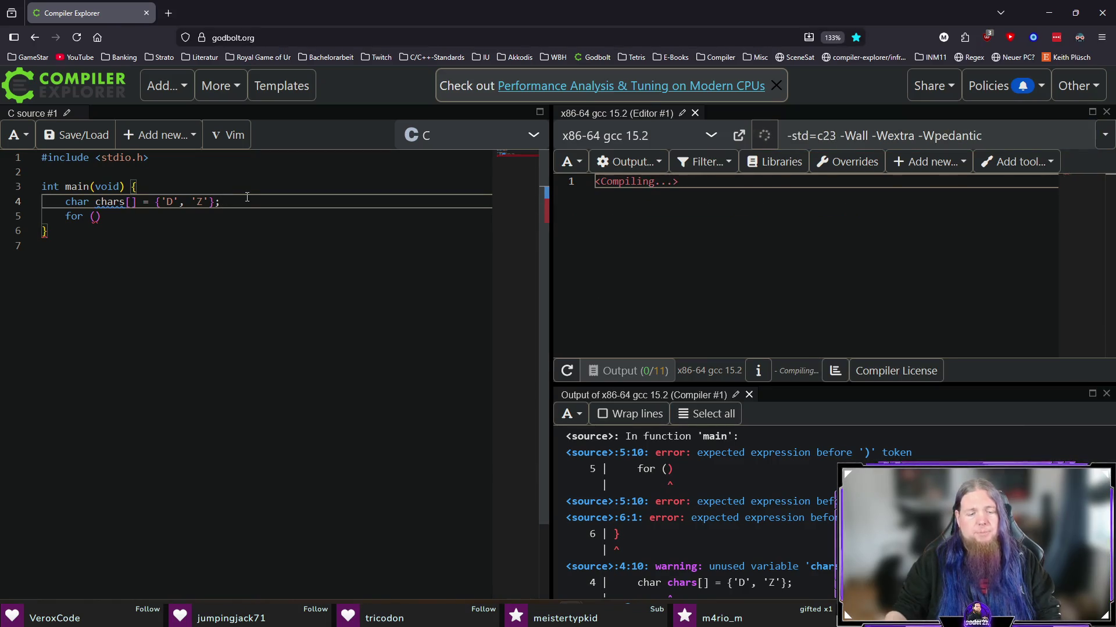
# Step: Search Google for 'c23 size of array' in a new tab
pyautogui.hotkey('ctrl', 't')
pyautogui.write('c23 size of array')
pyautogui.press('Return')
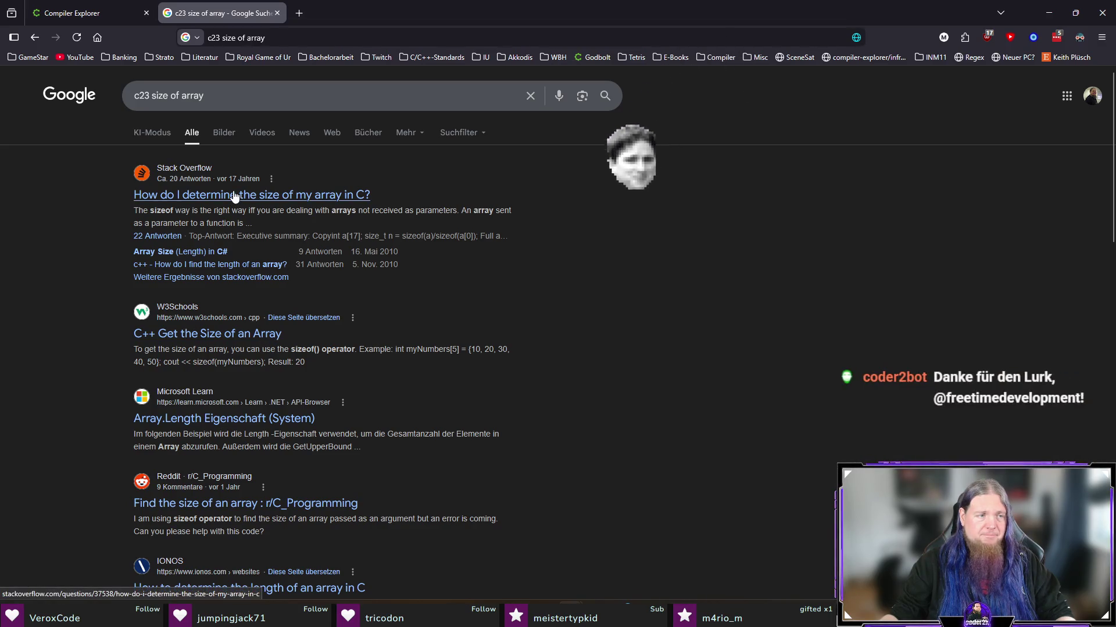
# Step: Read through the Stack Overflow answers on determining an array's size in C
pyautogui.click(234, 195)
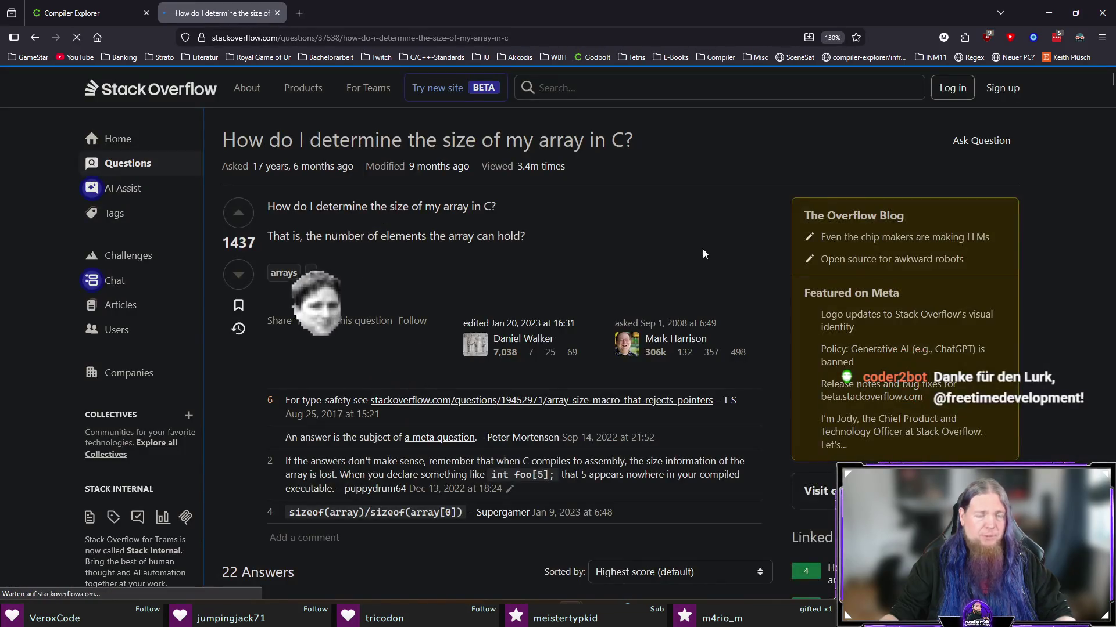
pyautogui.scroll(-4, 411, 373)
pyautogui.scroll(-10, 410, 368)
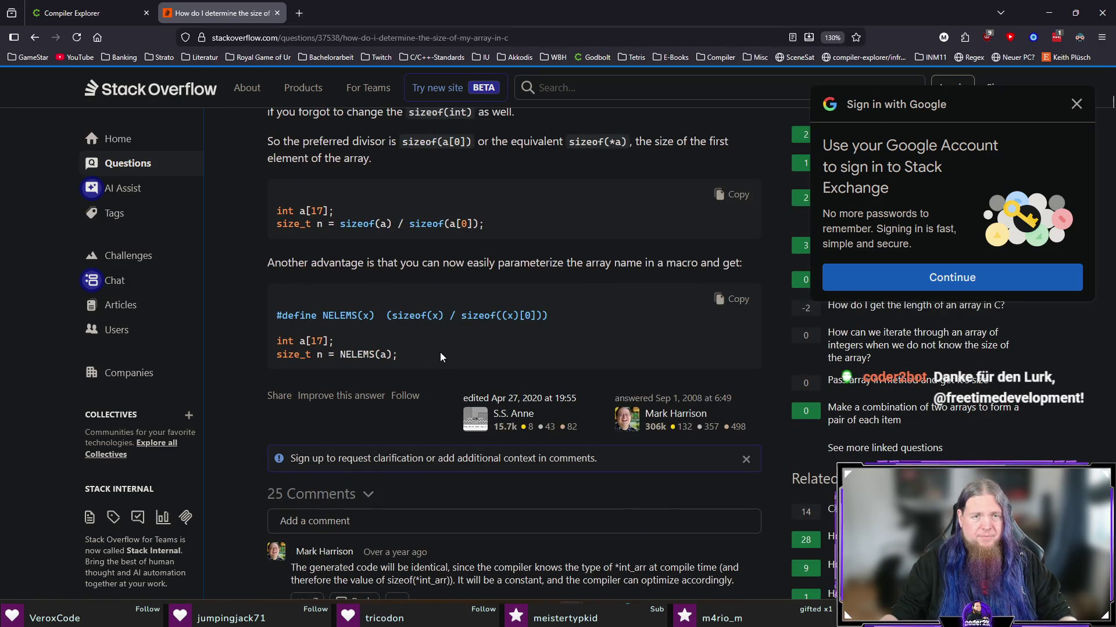
pyautogui.scroll(-5, 369, 283)
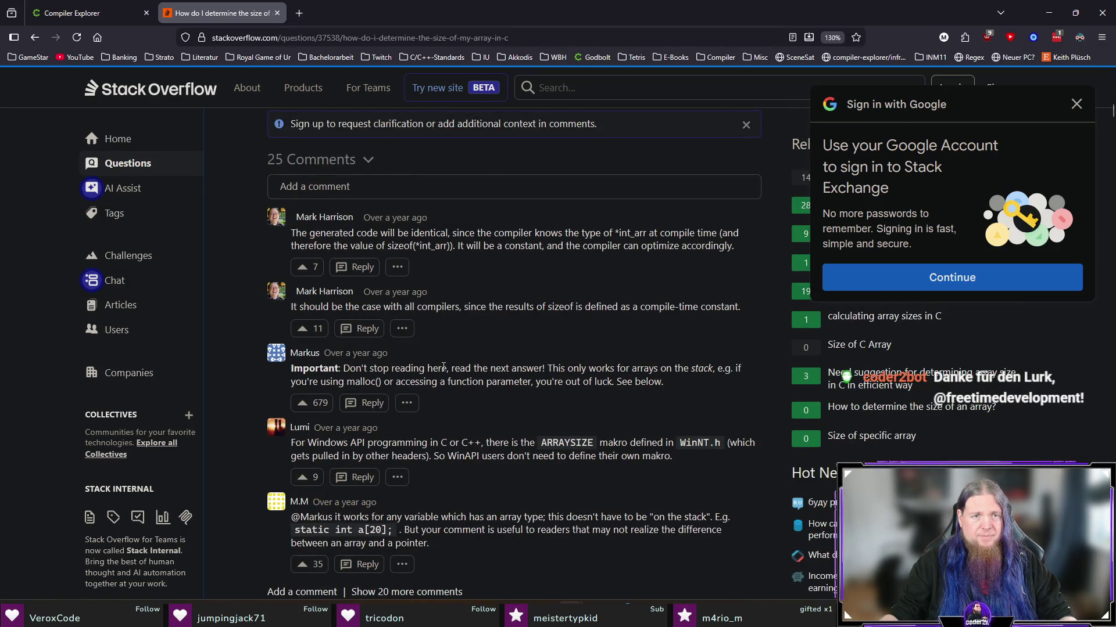
pyautogui.scroll(-3, 443, 368)
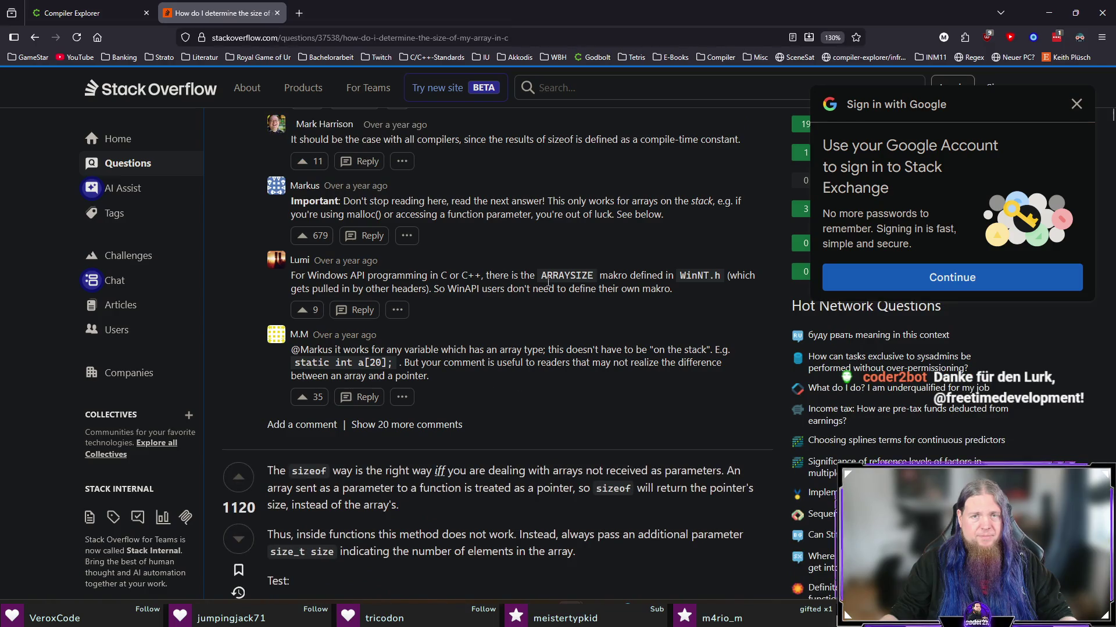
pyautogui.scroll(-4, 566, 318)
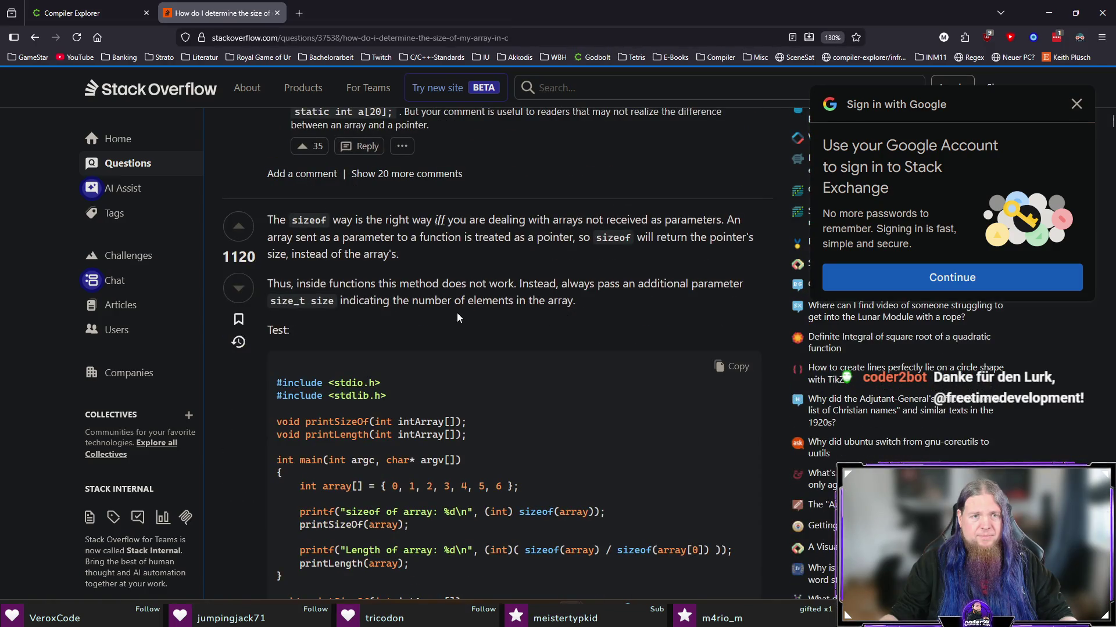
pyautogui.scroll(-5, 457, 318)
pyautogui.scroll(-3, 457, 319)
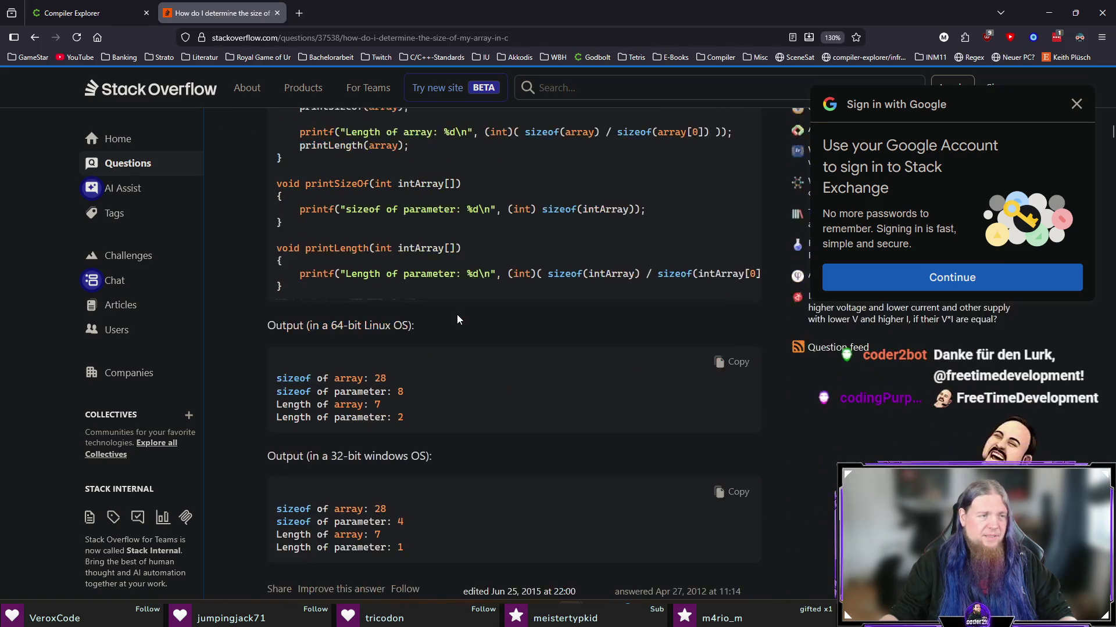
pyautogui.scroll(-7, 457, 319)
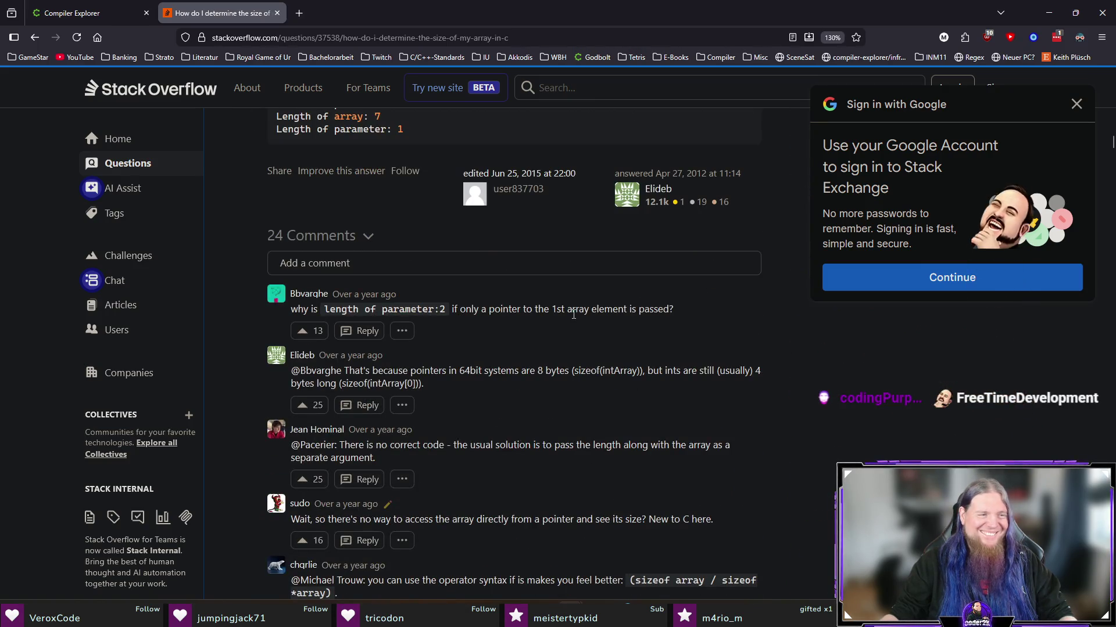
pyautogui.scroll(-9, 651, 330)
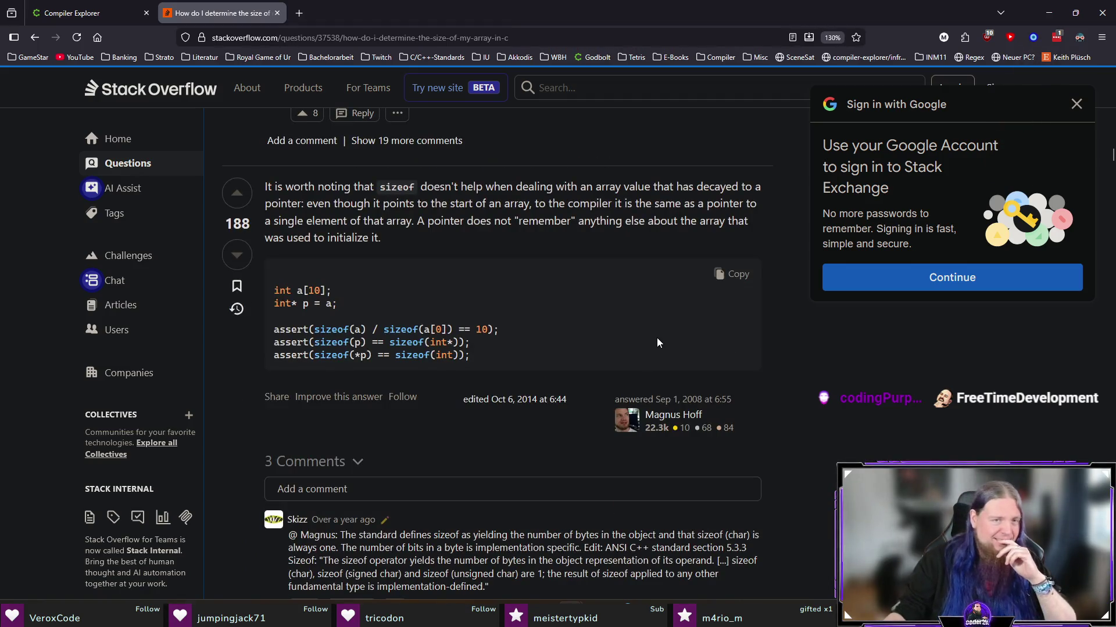
pyautogui.scroll(-11, 658, 342)
pyautogui.scroll(-3, 653, 350)
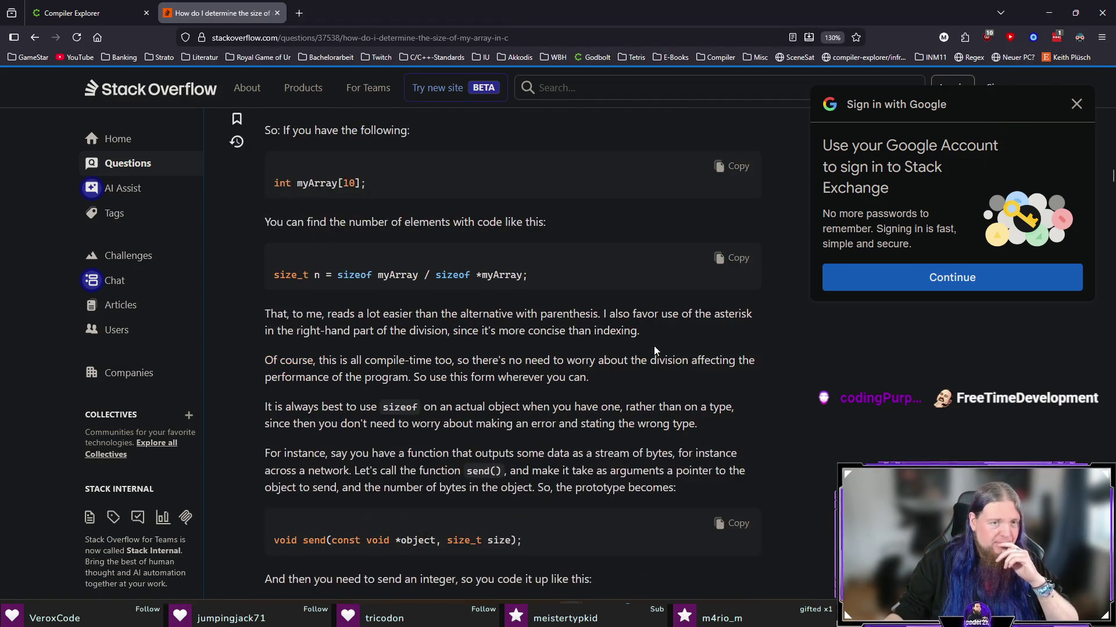
pyautogui.hotkey('ctrl', 't')
# Step: On chatgpt.com, ask whether C23 has a keyword replacing sizeof(a) / sizeof(a[0])
pyautogui.write('chatgpt.com/')
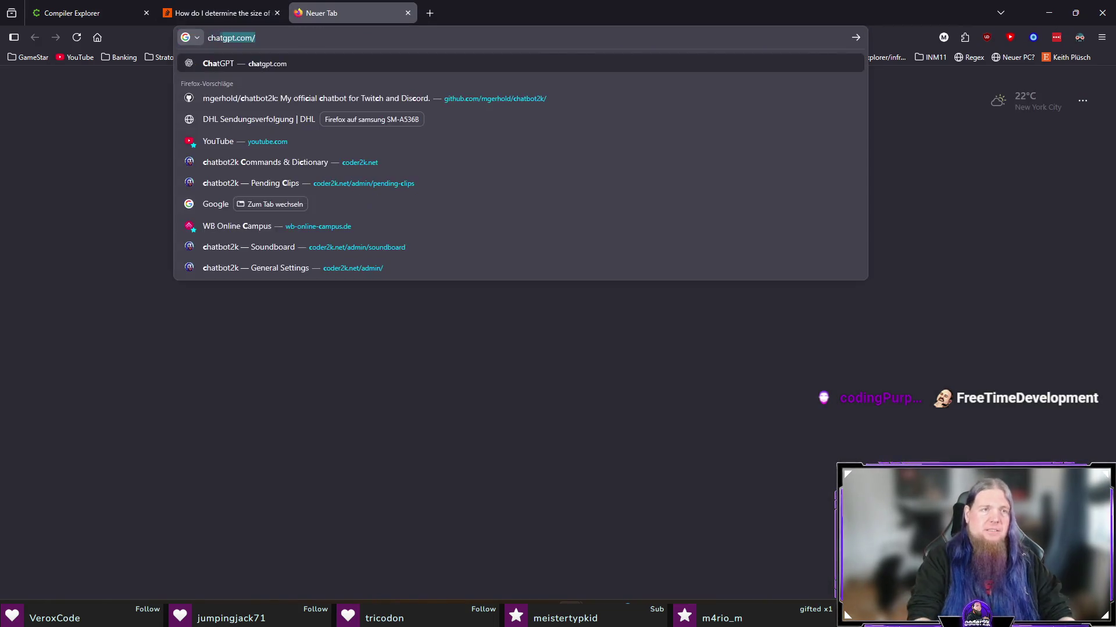
pyautogui.press('Return')
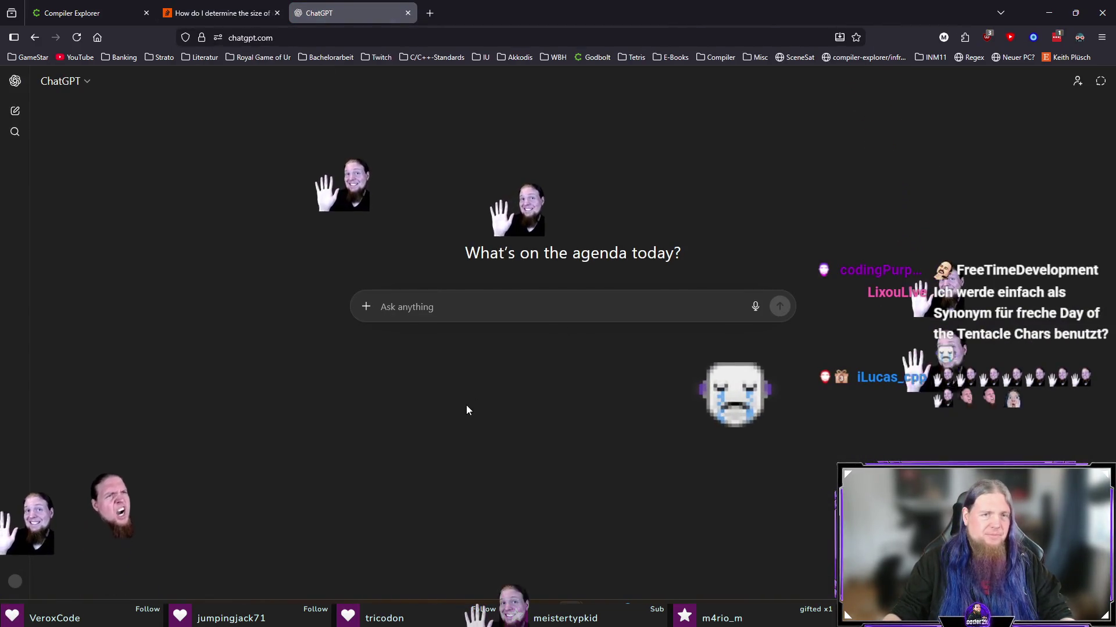
pyautogui.write('I think ')
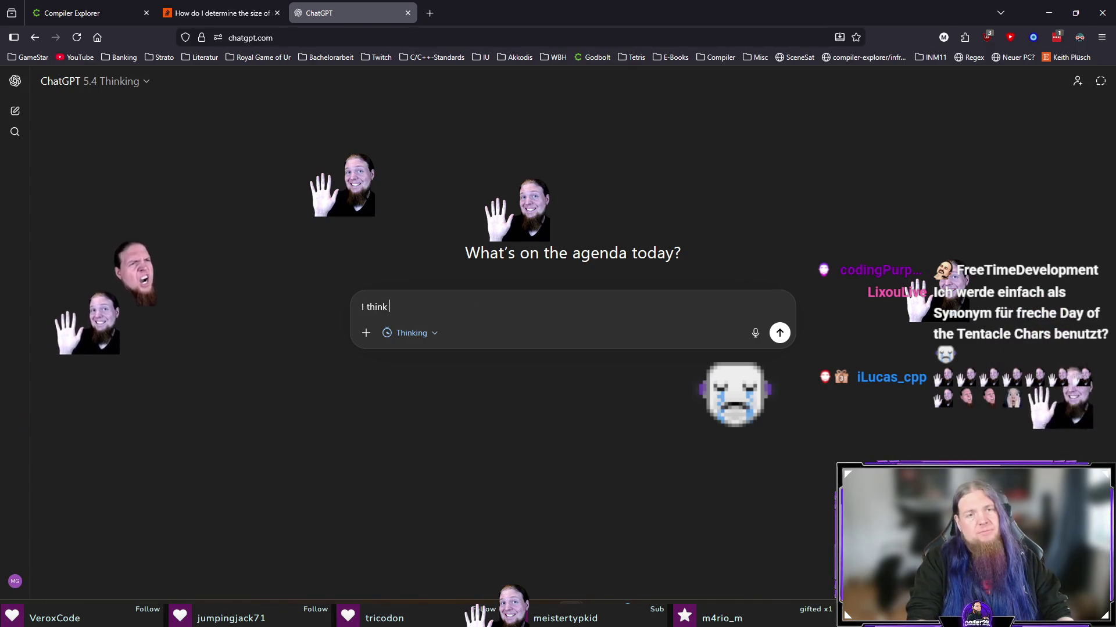
pyautogui.write('C23 offers a builtin keywo')
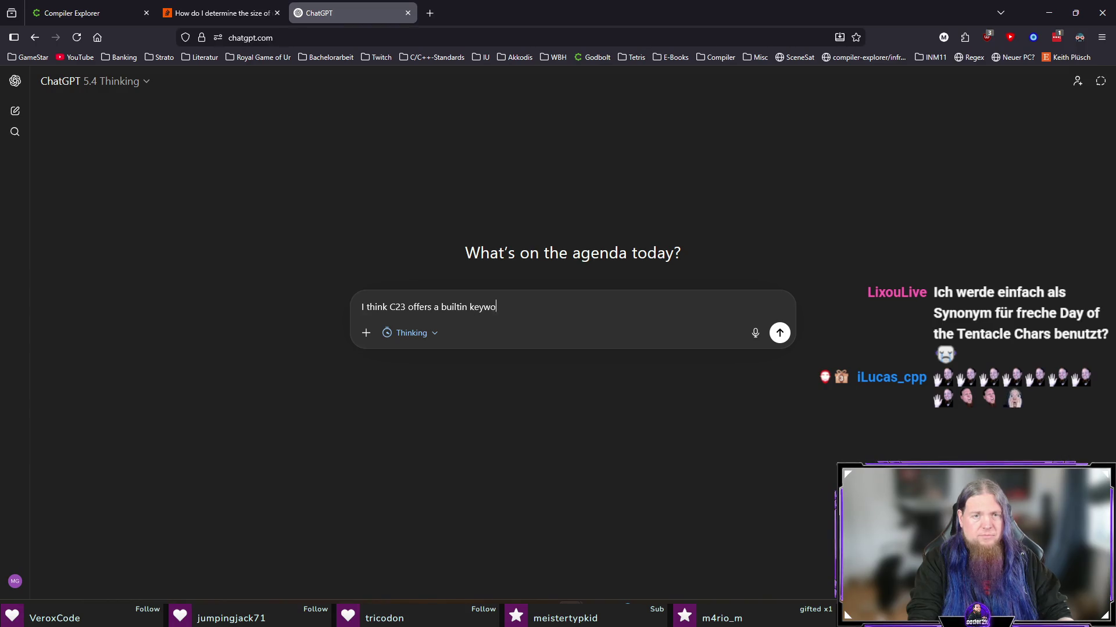
pyautogui.write('rd to get th')
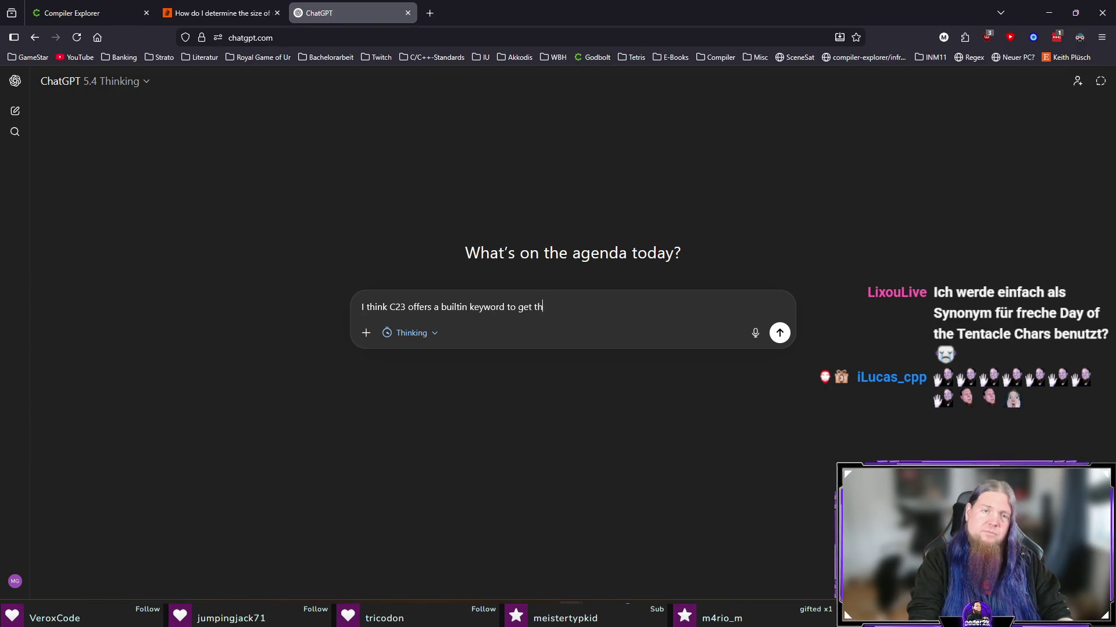
pyautogui.press('BackSpace')
pyautogui.press('BackSpace')
pyautogui.press('BackSpace')
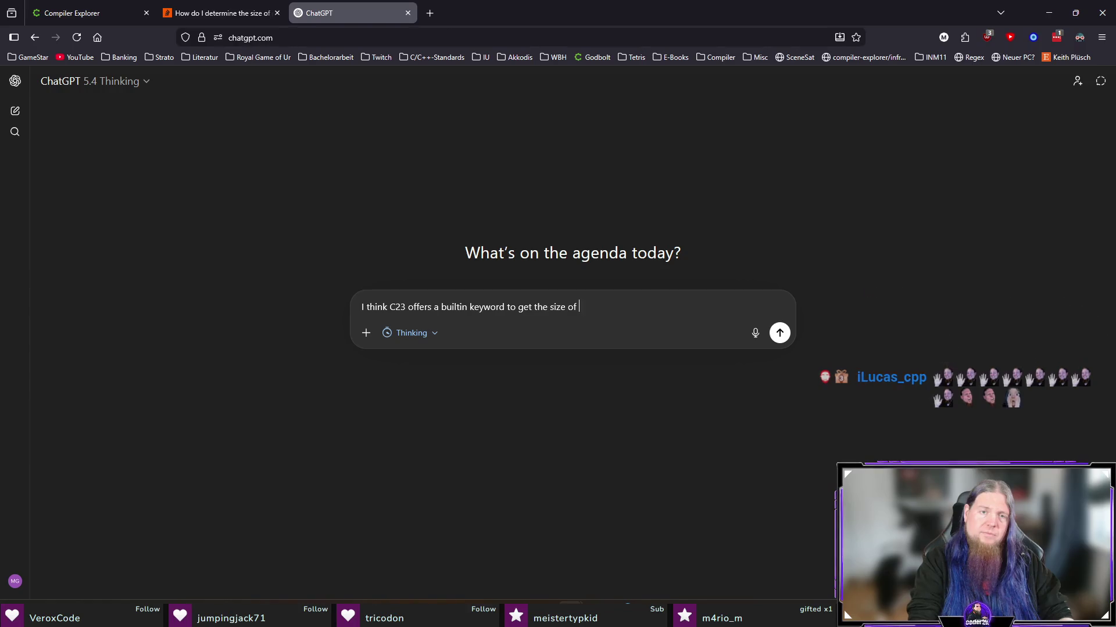
pyautogui.write('ents inside an')
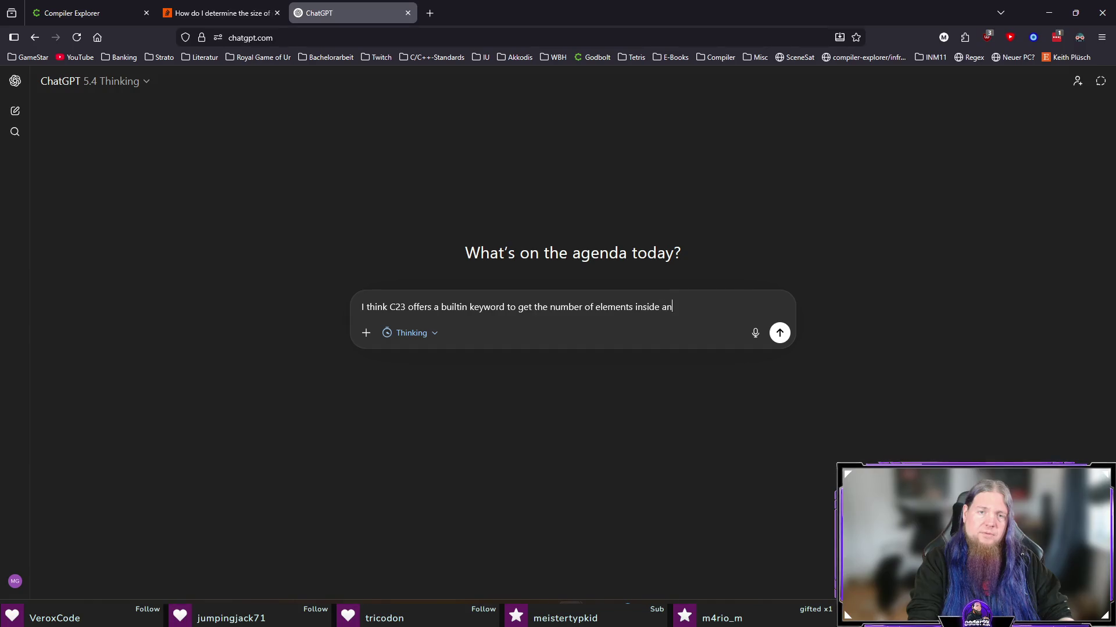
pyautogui.write('instead of using `sizeof(a) / sizeof(a[0])`. Is that ri')
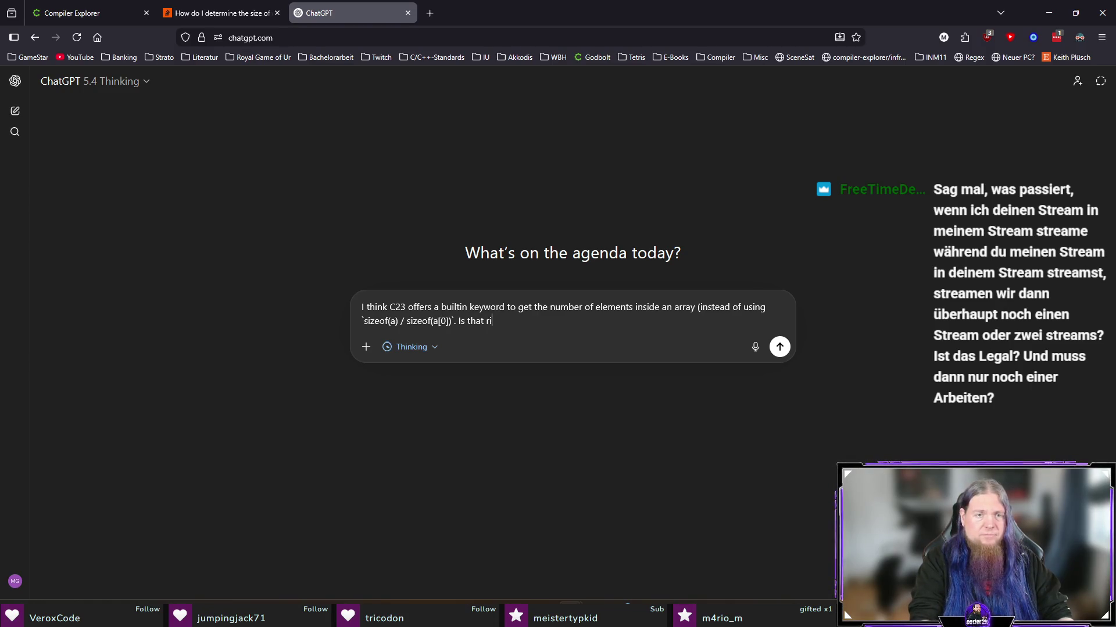
pyautogui.write('doe')
pyautogui.write(' l')
pyautogui.press('Return')
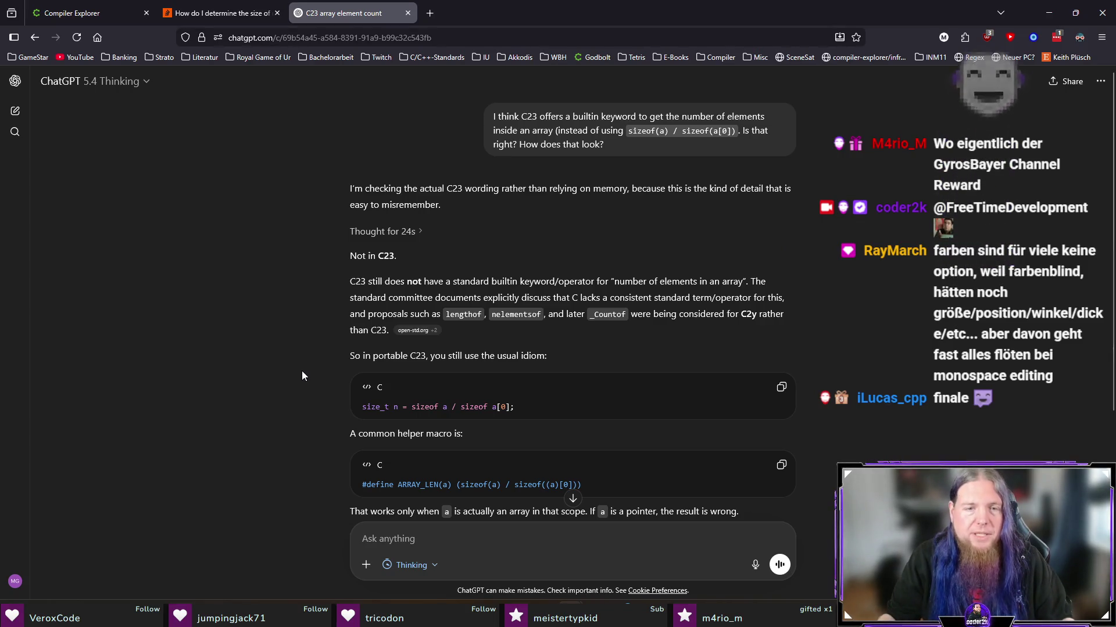
# Step: Read ChatGPT's answer, highlighting the C2y proposal note and the _Countof keyword
pyautogui.scroll(-3, 302, 371)
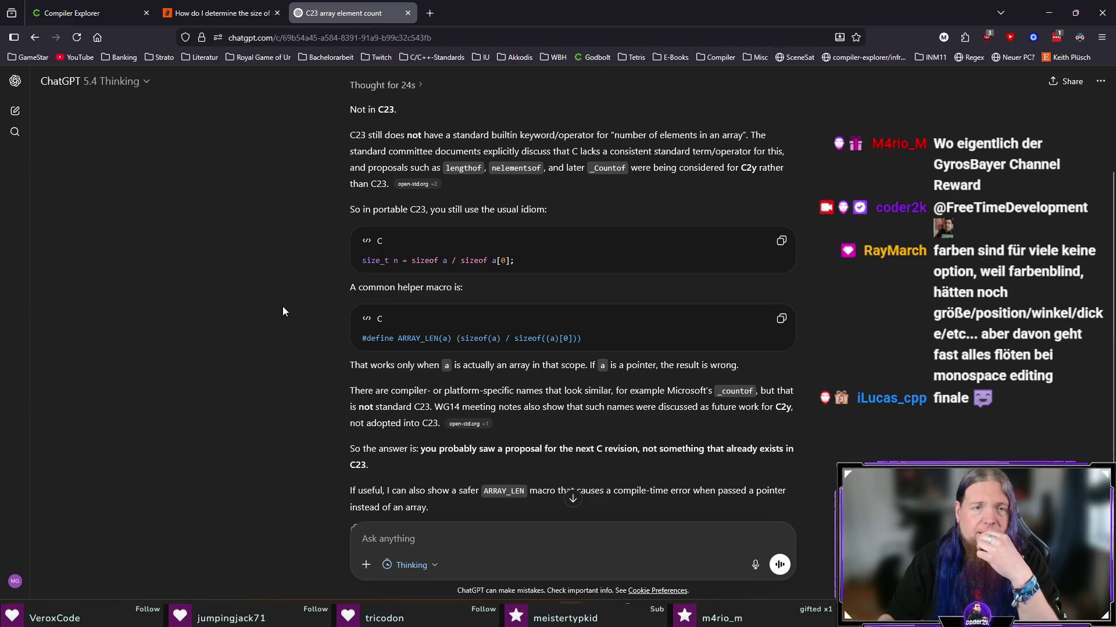
pyautogui.moveTo(480, 137); pyautogui.dragTo(537, 206)
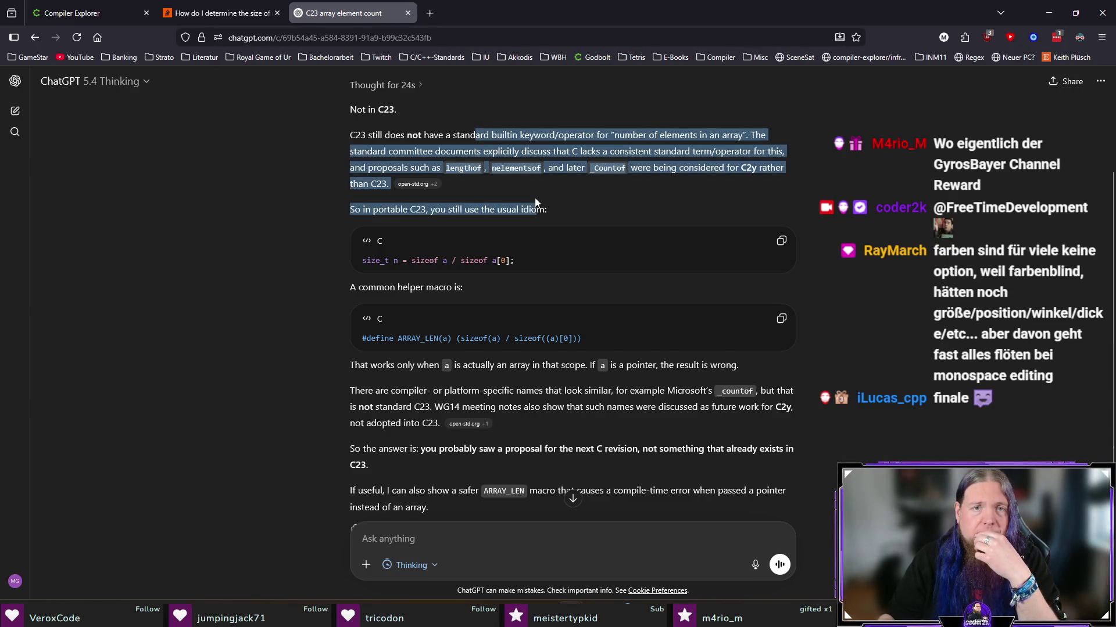
pyautogui.click(622, 184)
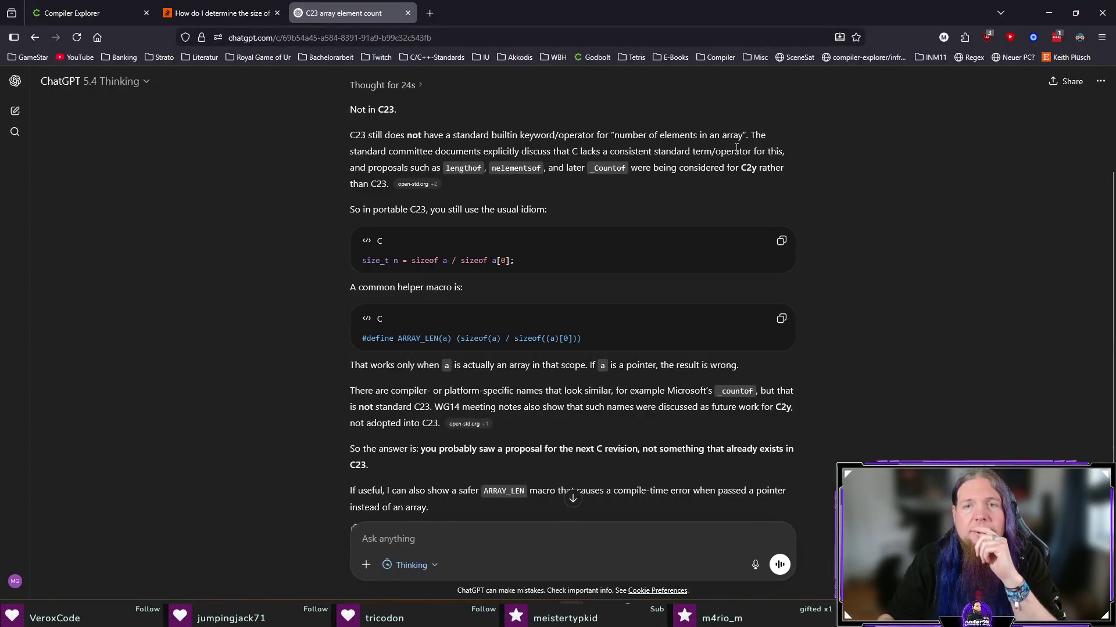
pyautogui.moveTo(646, 170); pyautogui.dragTo(779, 166)
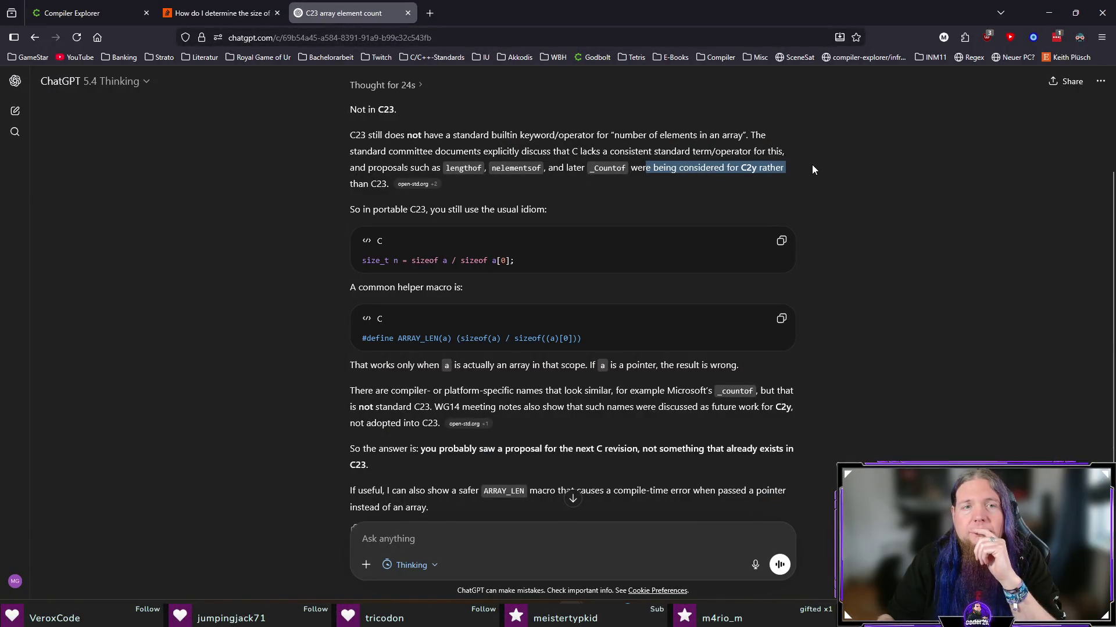
pyautogui.click(727, 186)
pyautogui.moveTo(739, 168); pyautogui.dragTo(755, 168)
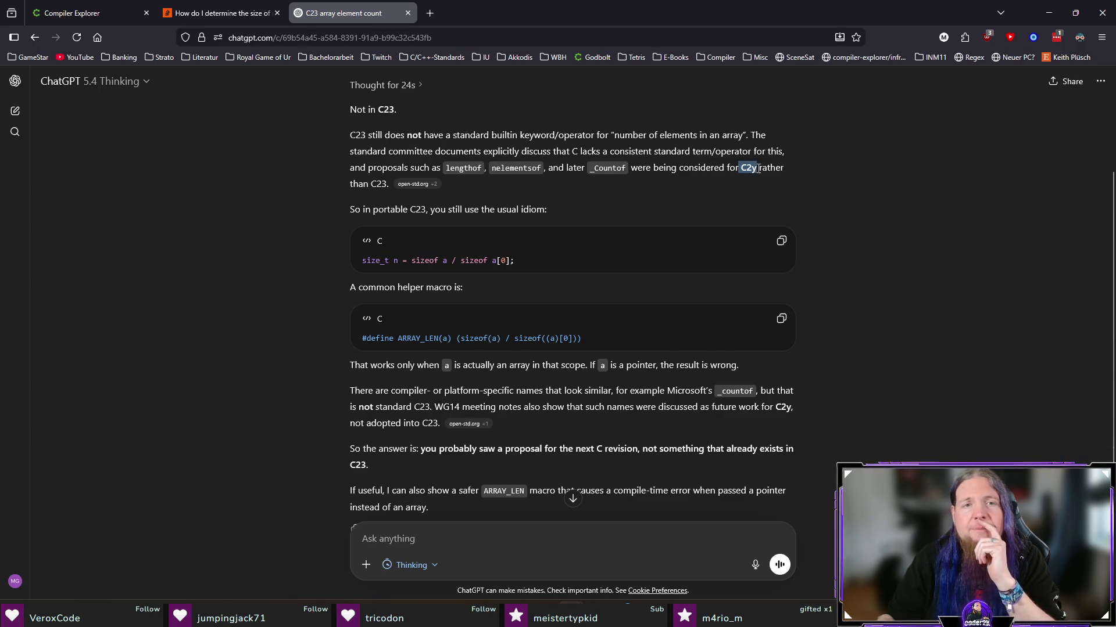
pyautogui.doubleClick(609, 168)
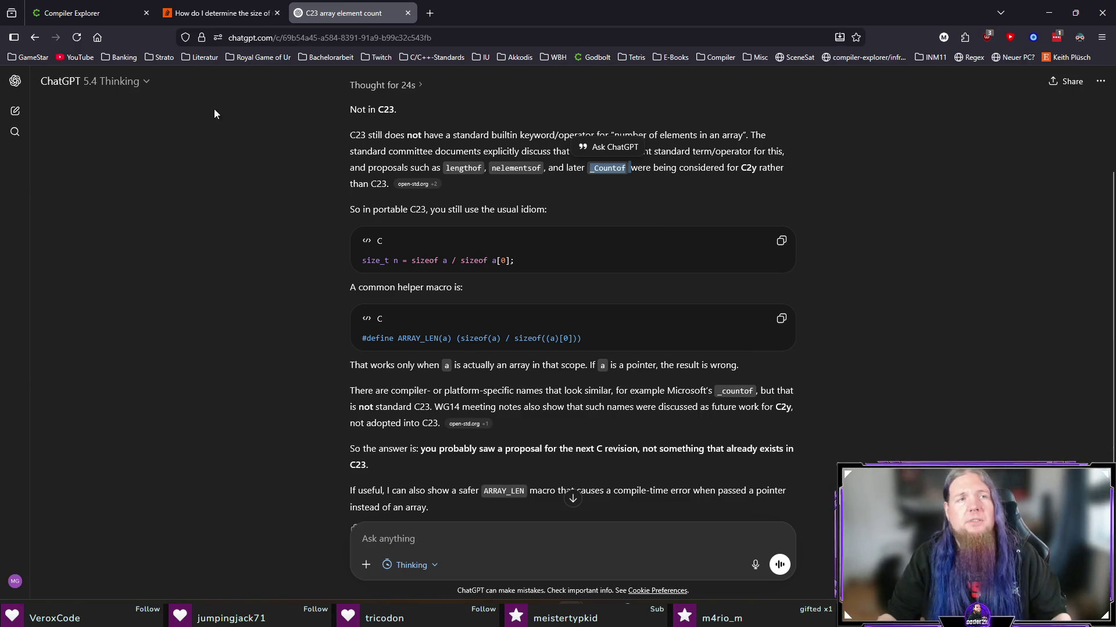
# Step: In Compiler Explorer, change the standard flag from -std=c23 to -std=c2y
pyautogui.click(62, 17)
pyautogui.moveTo(836, 138); pyautogui.dragTo(823, 138)
pyautogui.write('2y -Wall -Wextra -Wpedantic')
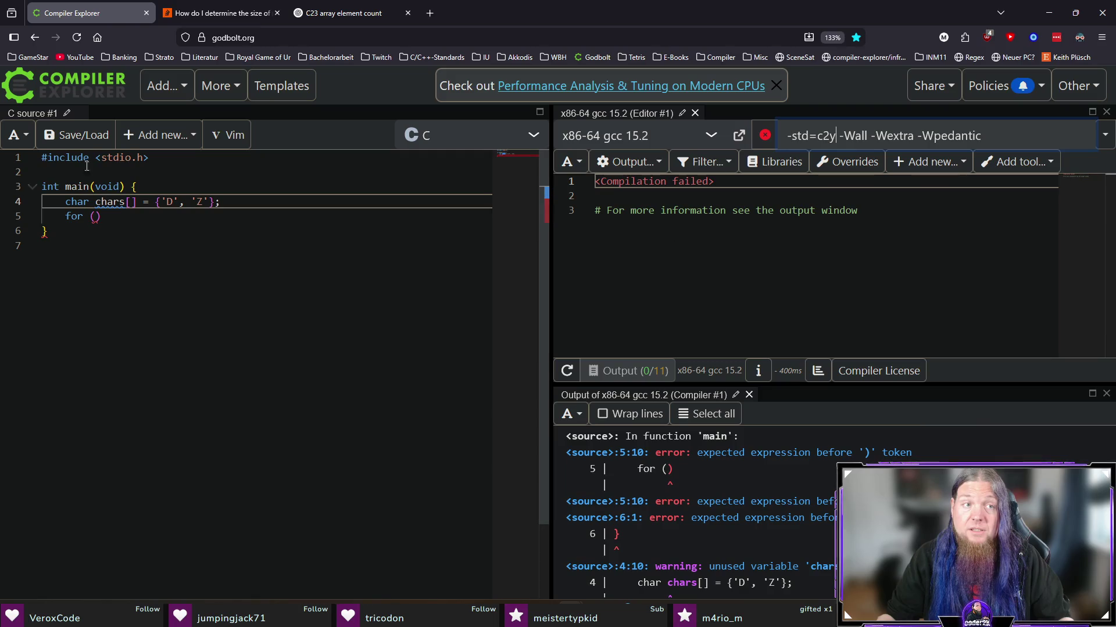
# Step: Complete line 5 as 'for (size_t i = 0; i < _Countof(chars); ++i) {' and remove the stray parenthesis
pyautogui.click(226, 206)
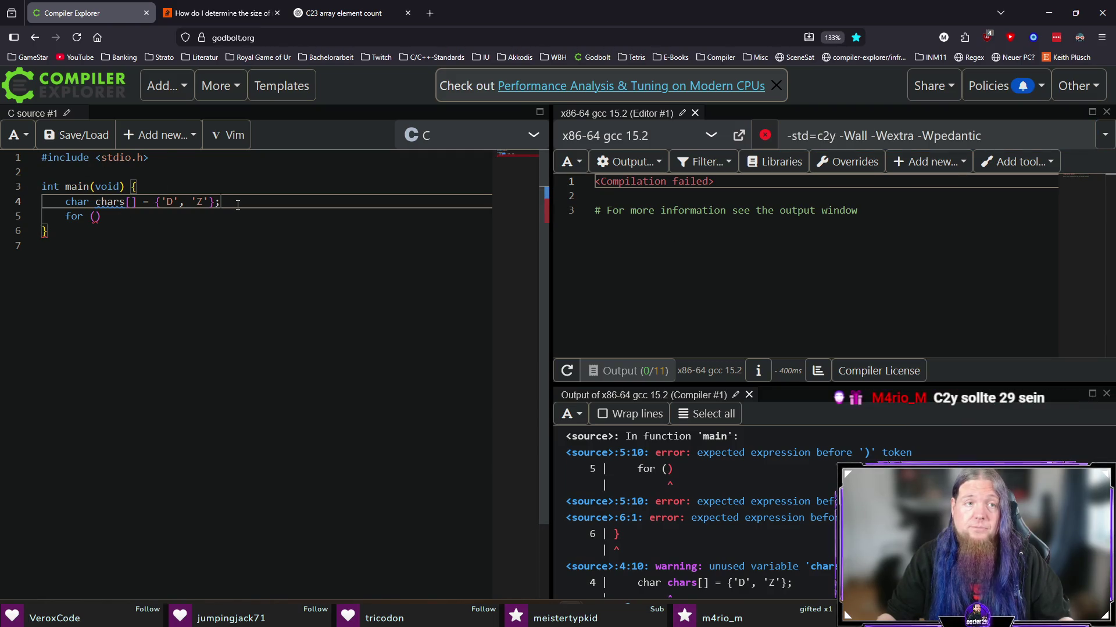
pyautogui.click(164, 224)
pyautogui.press('Left')
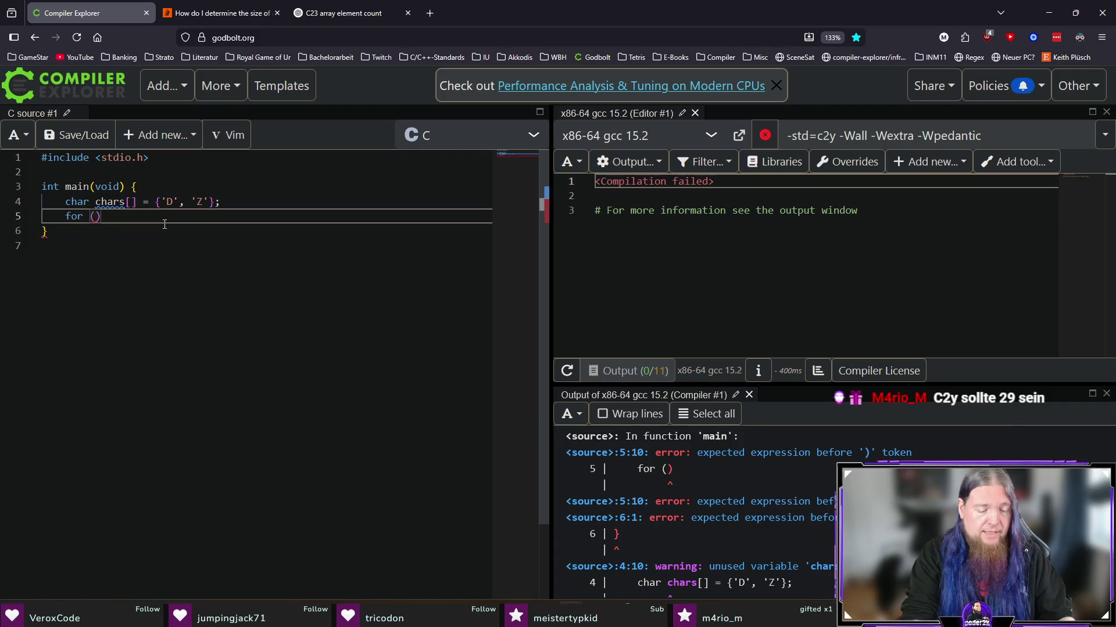
pyautogui.write('size_t i = 0; i < _Countof(chars); ++i) ')
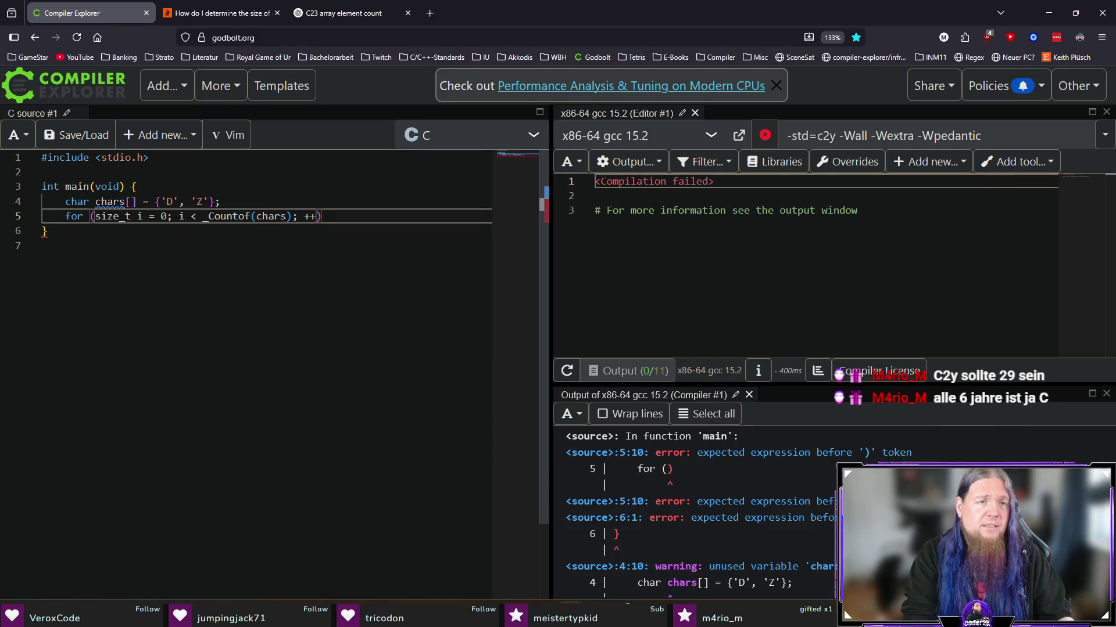
pyautogui.write('{')
pyautogui.press('Return')
pyautogui.press('Down')
pyautogui.press('End')
pyautogui.press('BackSpace')
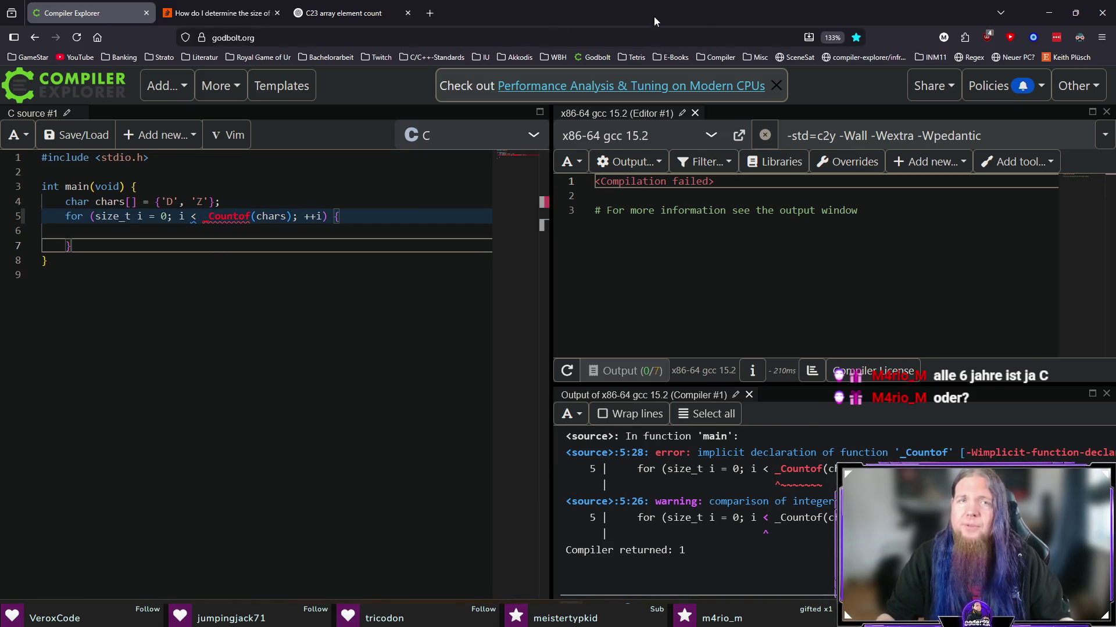
pyautogui.hotkey('ctrl', 't')
# Step: Search Google for 'c _countof' and skim GCC's _Countof keyword documentation
pyautogui.write('c _countof')
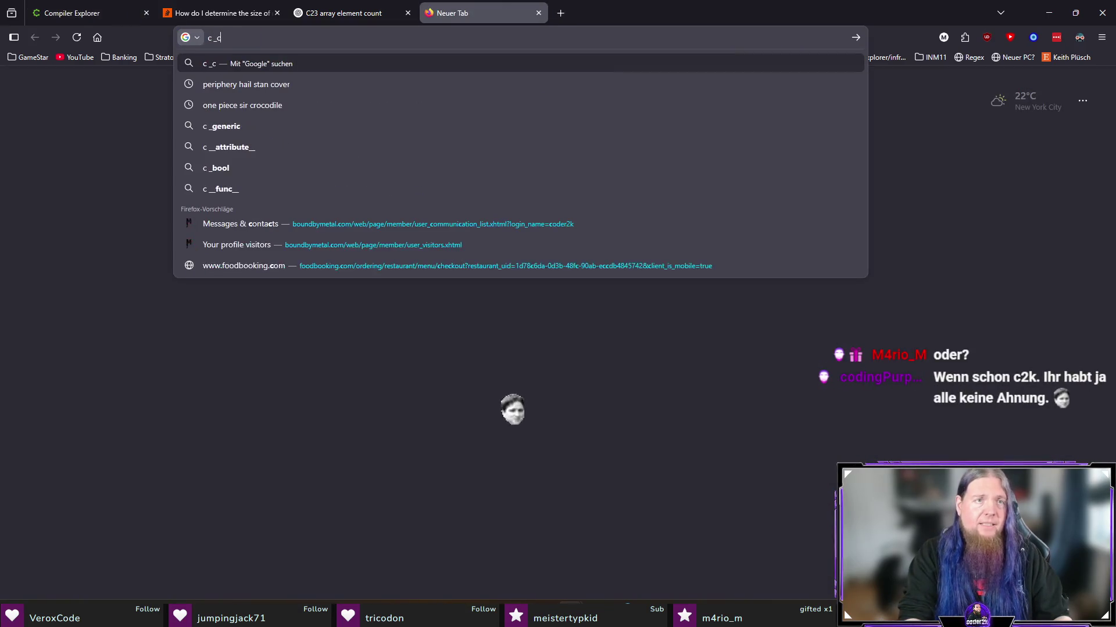
pyautogui.press('Return')
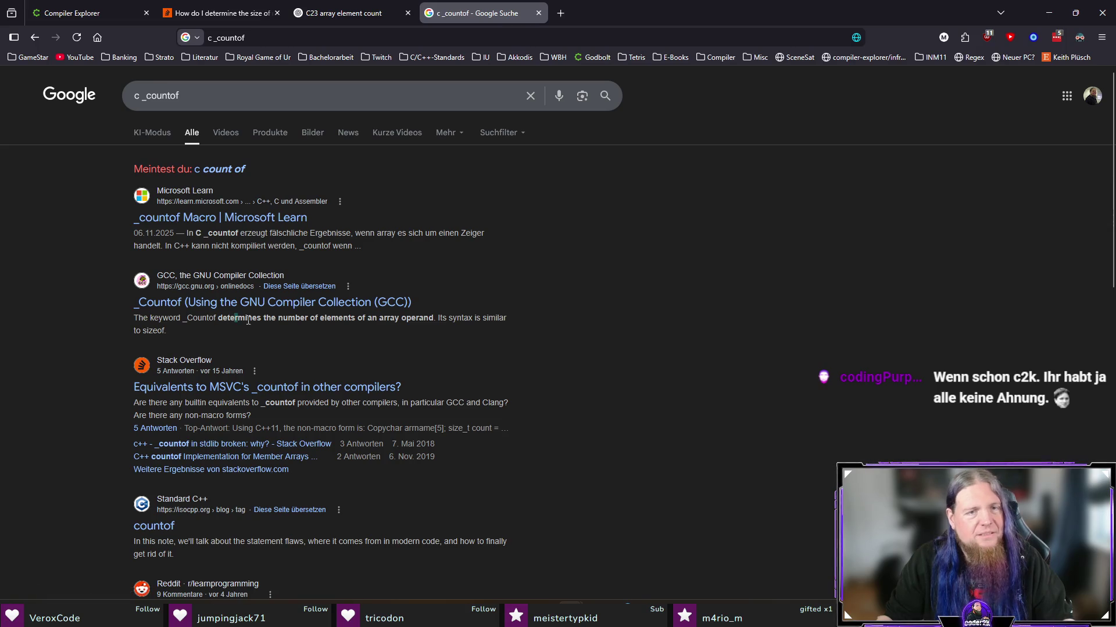
pyautogui.moveTo(248, 320); pyautogui.dragTo(428, 320)
pyautogui.click(477, 319)
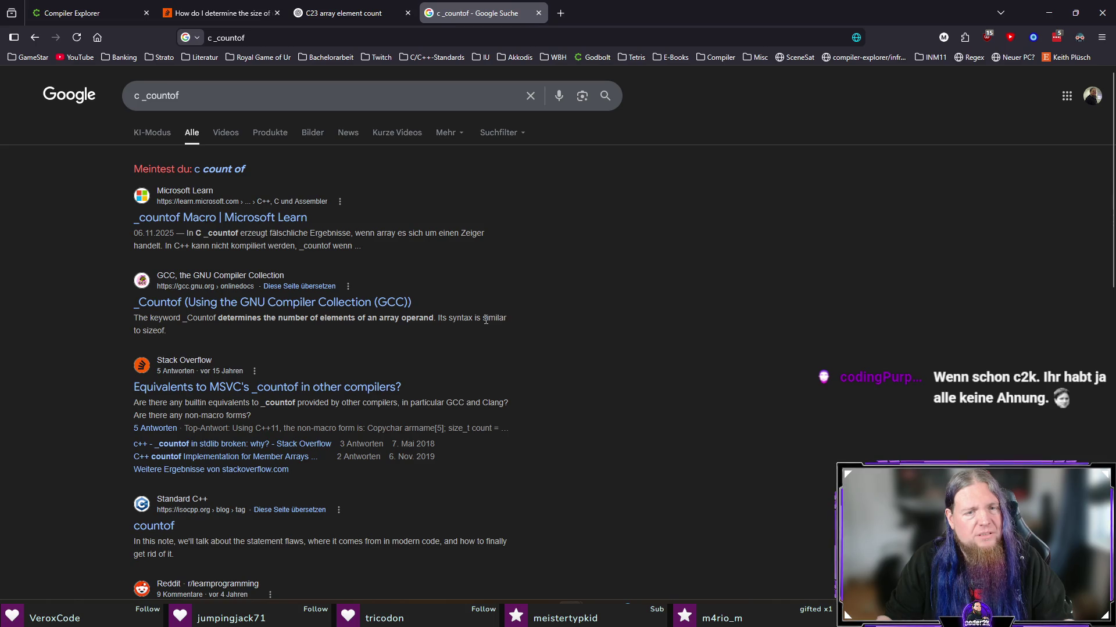
pyautogui.scroll(-1, 491, 311)
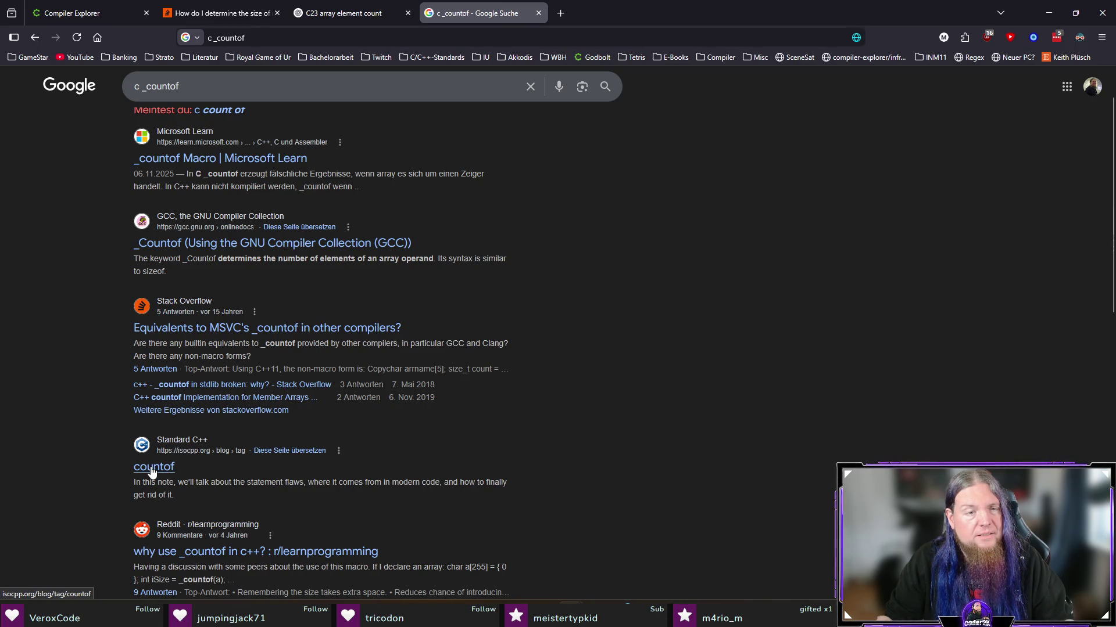
pyautogui.scroll(-2, 111, 462)
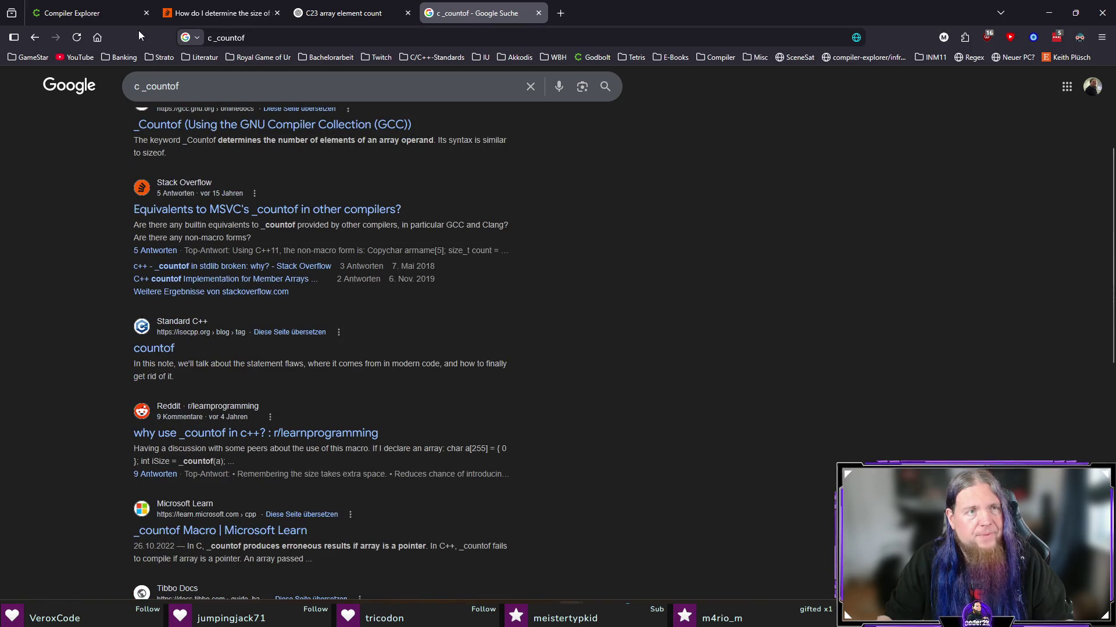
pyautogui.click(138, 14)
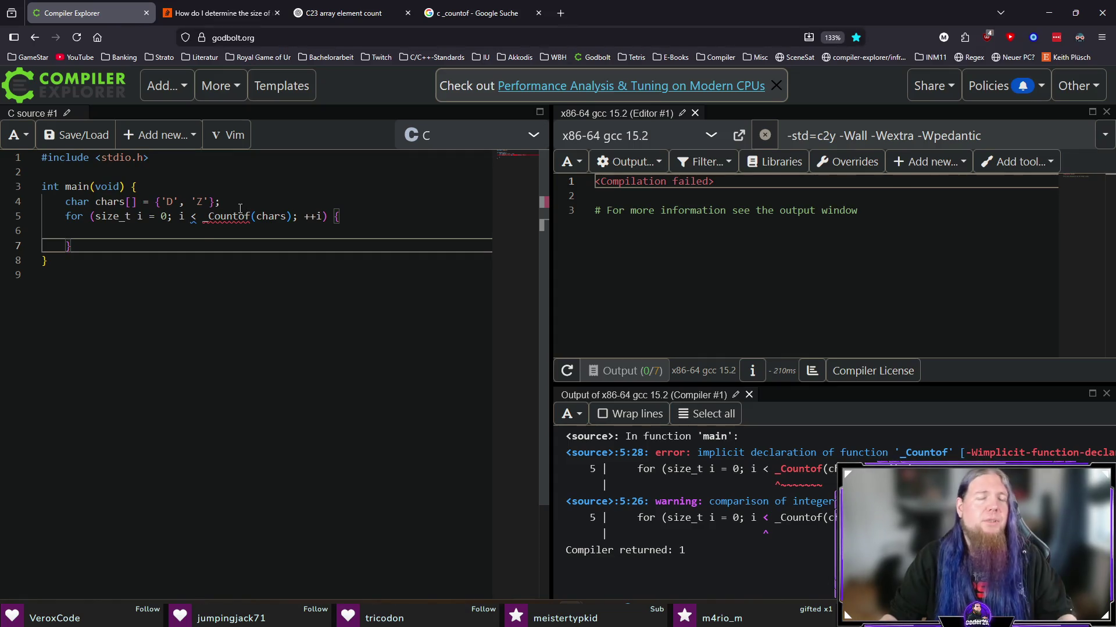
# Step: Replace _Countof(chars) with sizeof(chars) / sizeof(chars[0]) in the loop condition
pyautogui.moveTo(202, 216); pyautogui.dragTo(290, 216)
pyautogui.write('size')
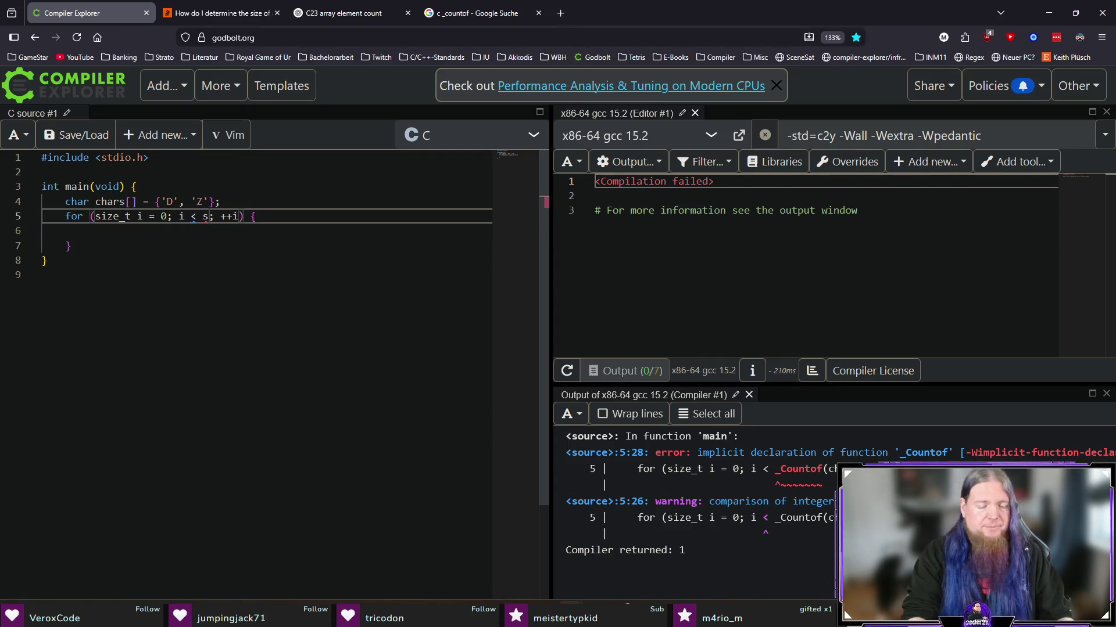
pyautogui.write('of(chars) /')
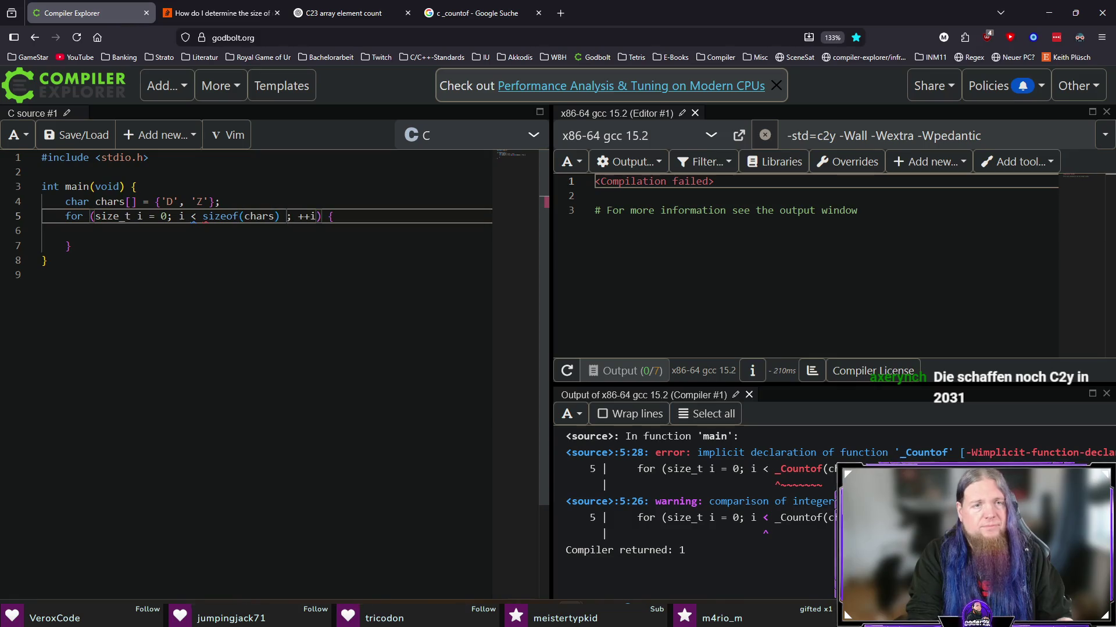
pyautogui.write(' sizeof(chars[])')
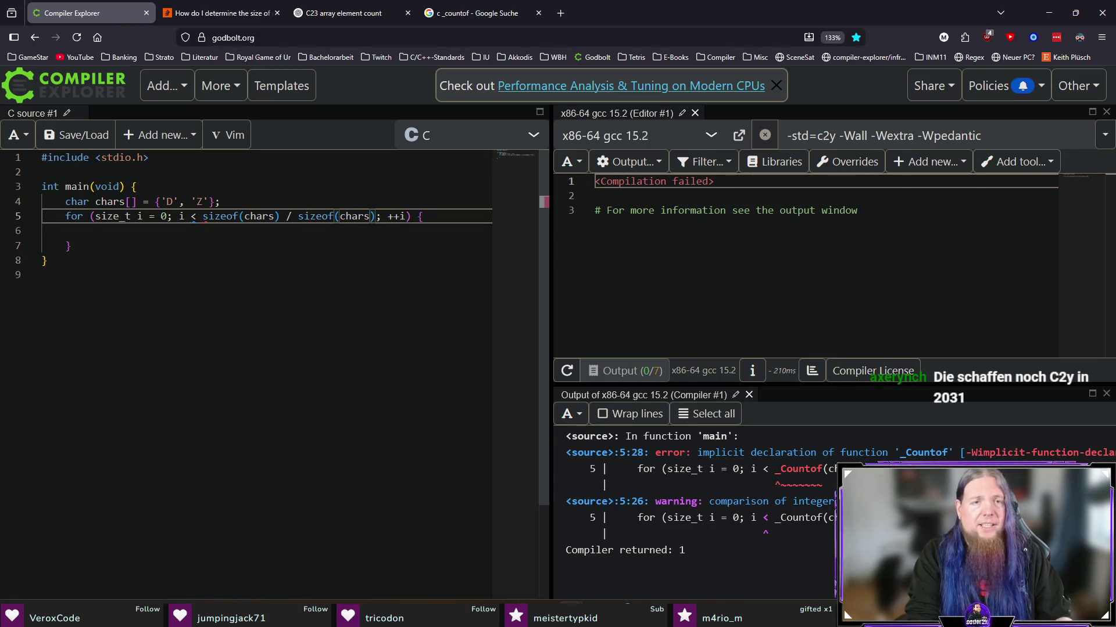
pyautogui.write('0')
pyautogui.press('End')
# Step: Add printf("%c = %d\n", chars[i], chars[i]); to the loop body, printing D = 68 and Z = 90
pyautogui.press('Down')
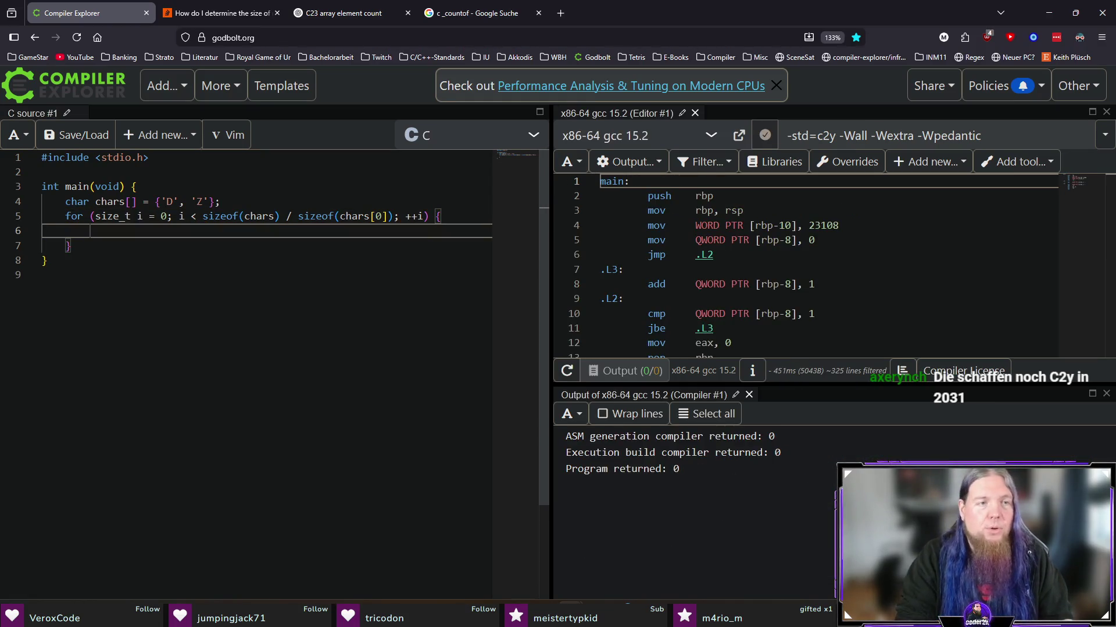
pyautogui.write('printf("')
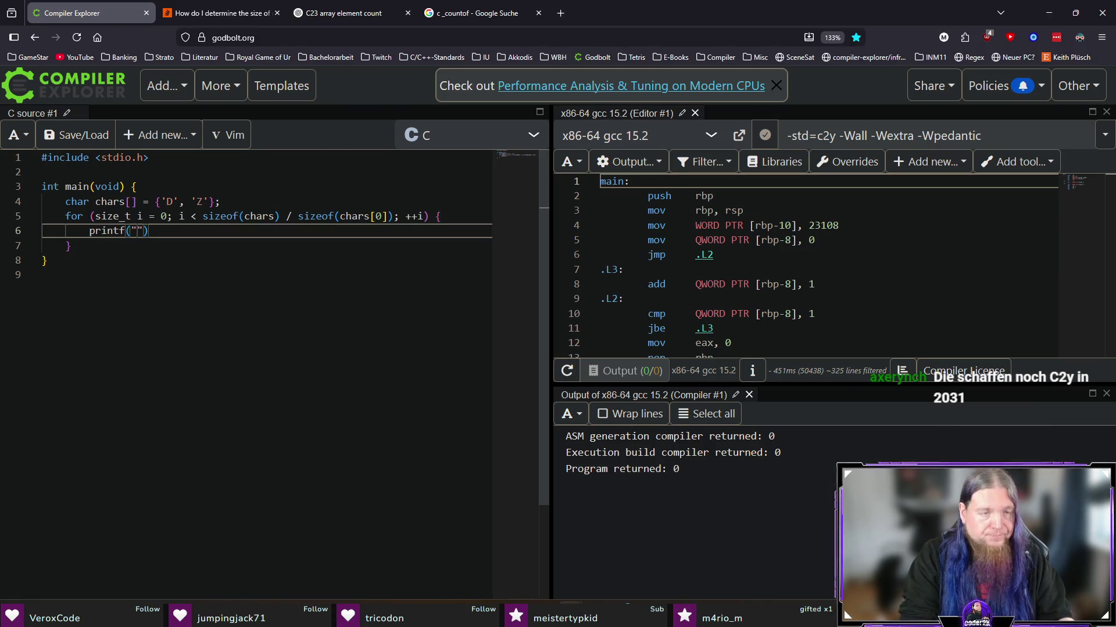
pyautogui.write('%d')
pyautogui.press('BackSpace')
pyautogui.write('c = %d\\')
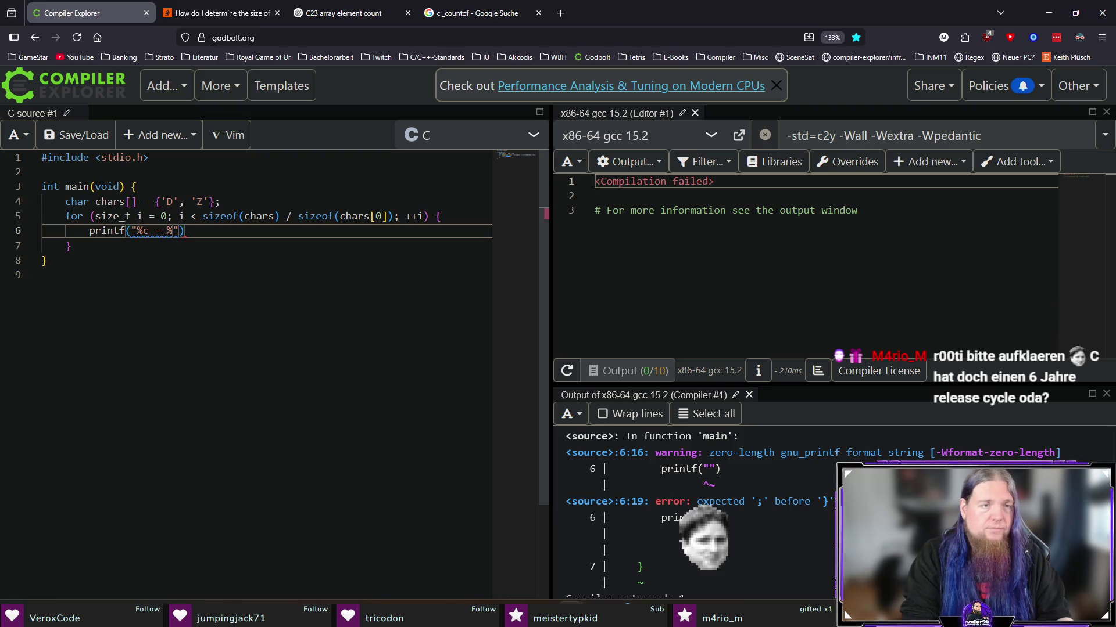
pyautogui.write('m",')
pyautogui.press('Left')
pyautogui.press('Left')
pyautogui.press('BackSpace')
pyautogui.write('n",')
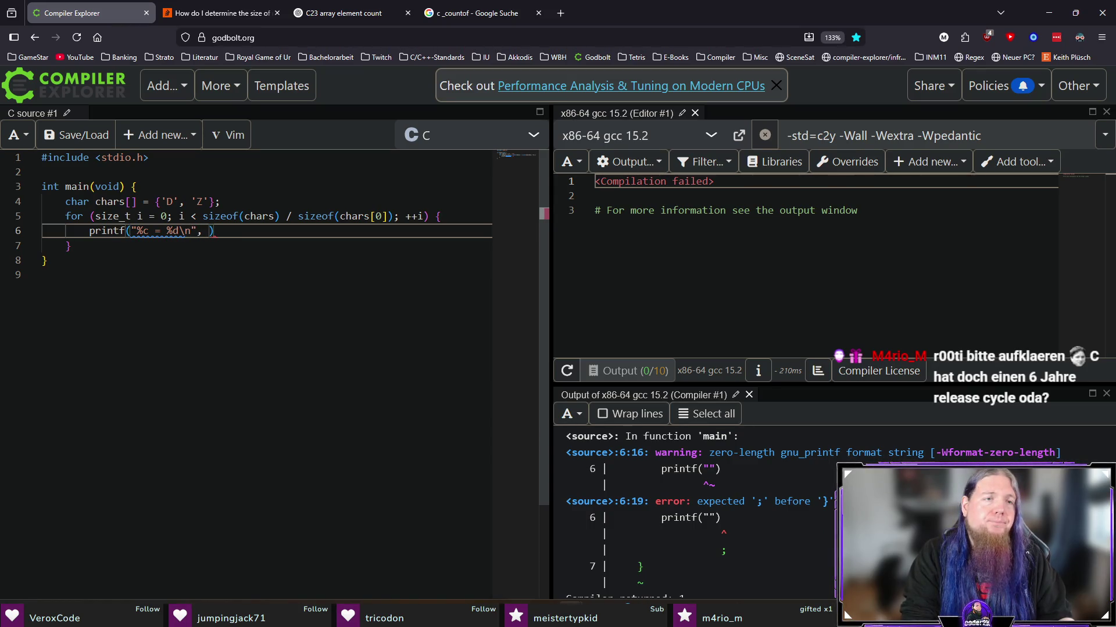
pyautogui.write(' chars[0], chars[')
pyautogui.doubleClick(250, 230)
pyautogui.write('i')
pyautogui.click(304, 230)
pyautogui.write('i]);')
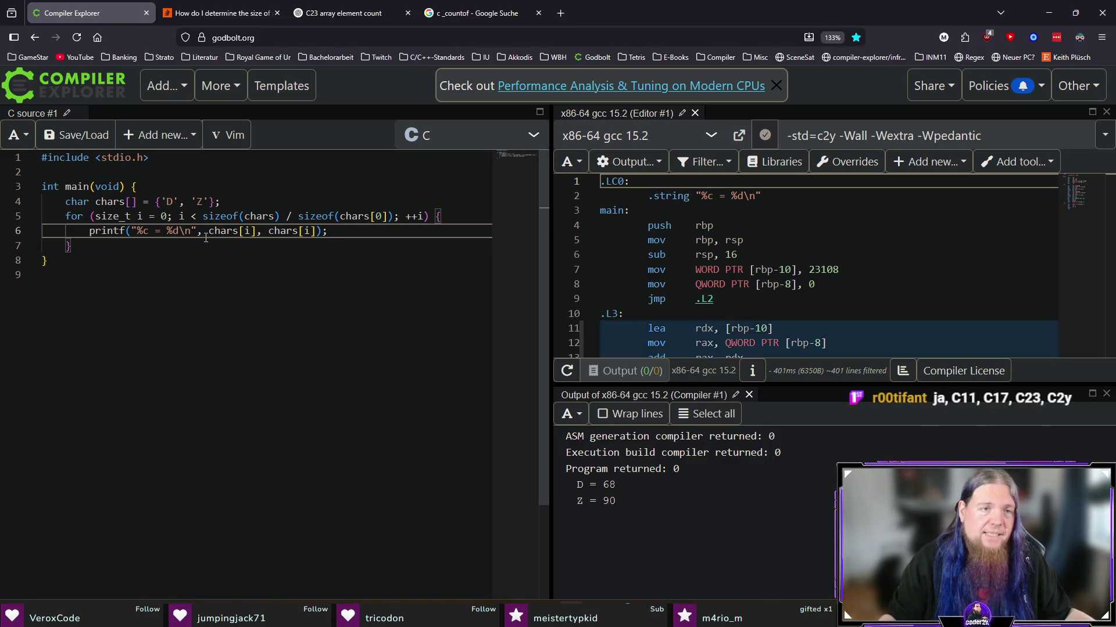
# Step: Put single quotes around %c in the printf format string
pyautogui.press('Left')
pyautogui.click(136, 231)
pyautogui.write("'")
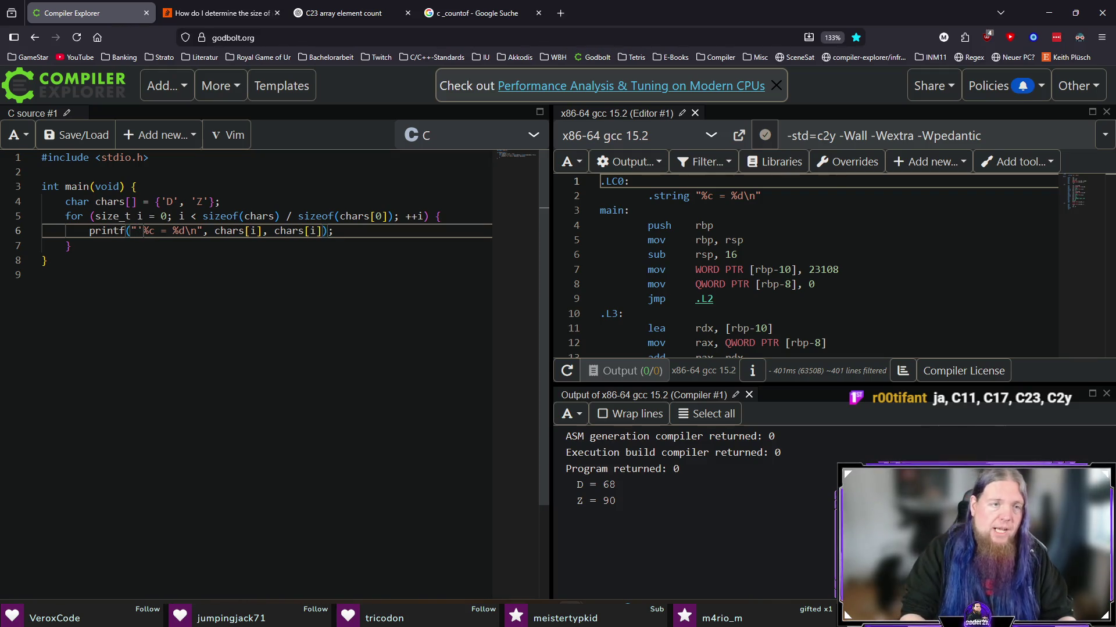
pyautogui.click(153, 230)
pyautogui.write("'")
pyautogui.press('End')
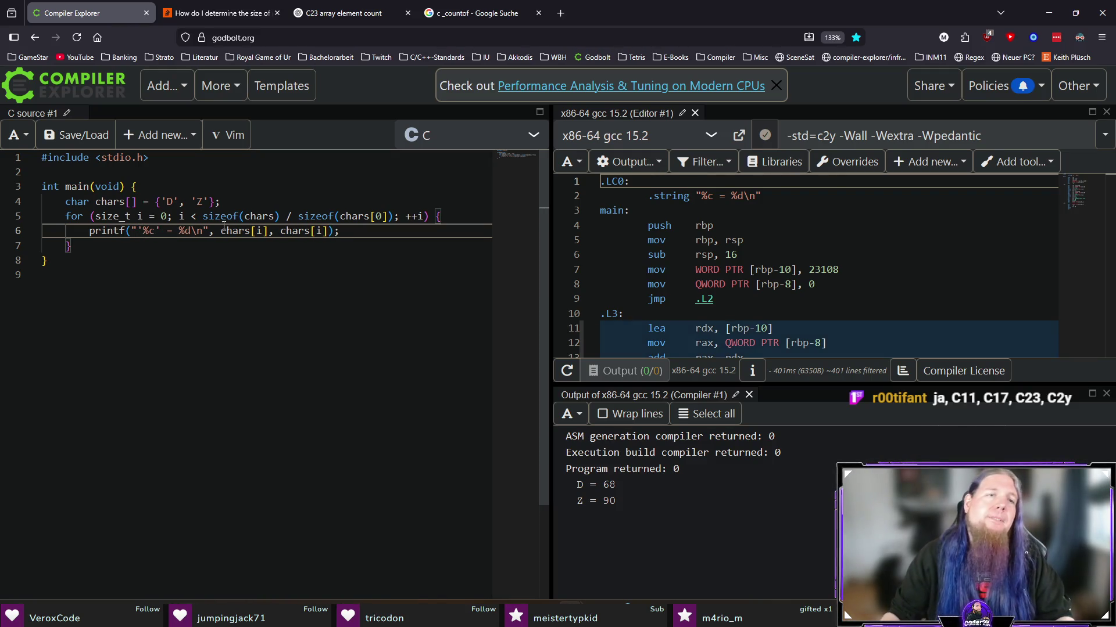
# Step: Add a (char) cast before the first chars[i] and close the extra research tabs
pyautogui.moveTo(221, 230)
pyautogui.mouseDown()
pyautogui.moveTo(286, 216)
pyautogui.moveTo(274, 230)
pyautogui.mouseUp()
pyautogui.press('Left')
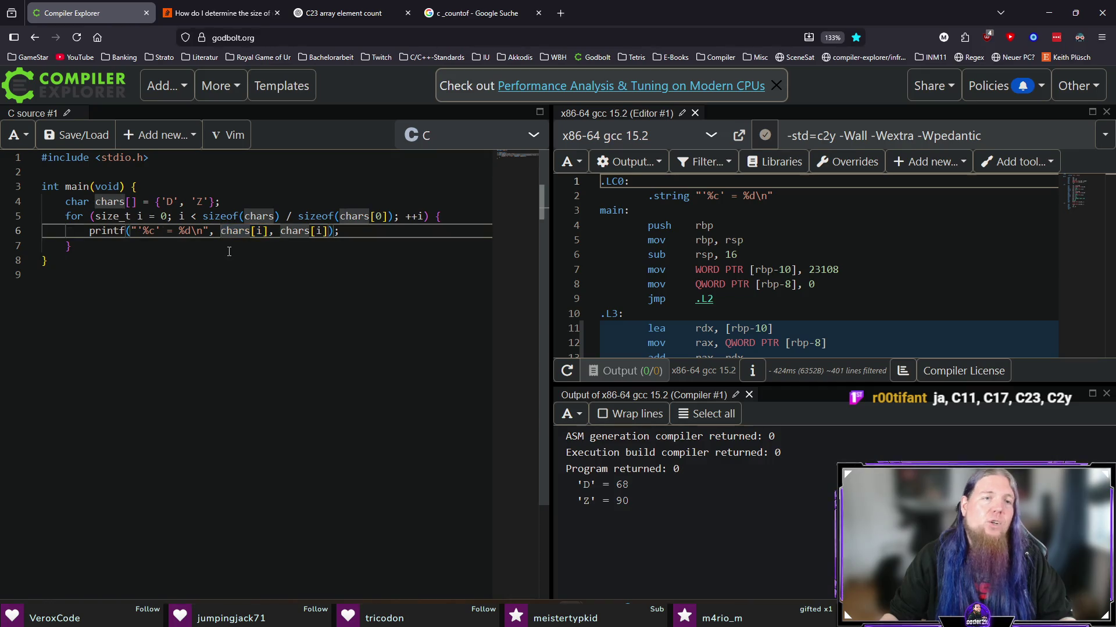
pyautogui.write('(char)')
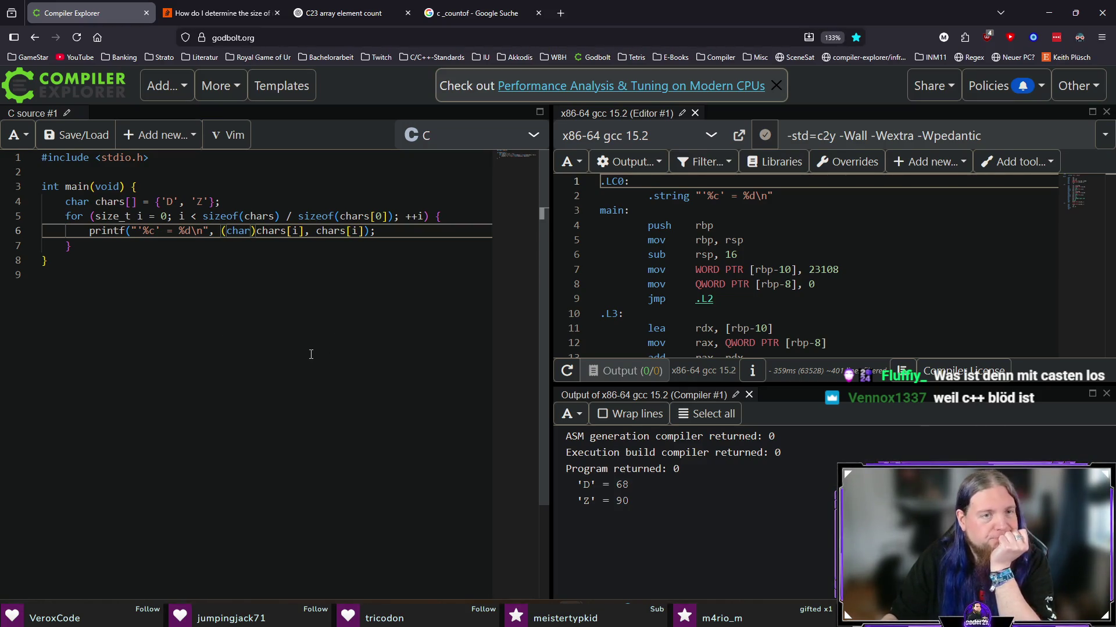
pyautogui.moveTo(222, 231); pyautogui.dragTo(256, 232)
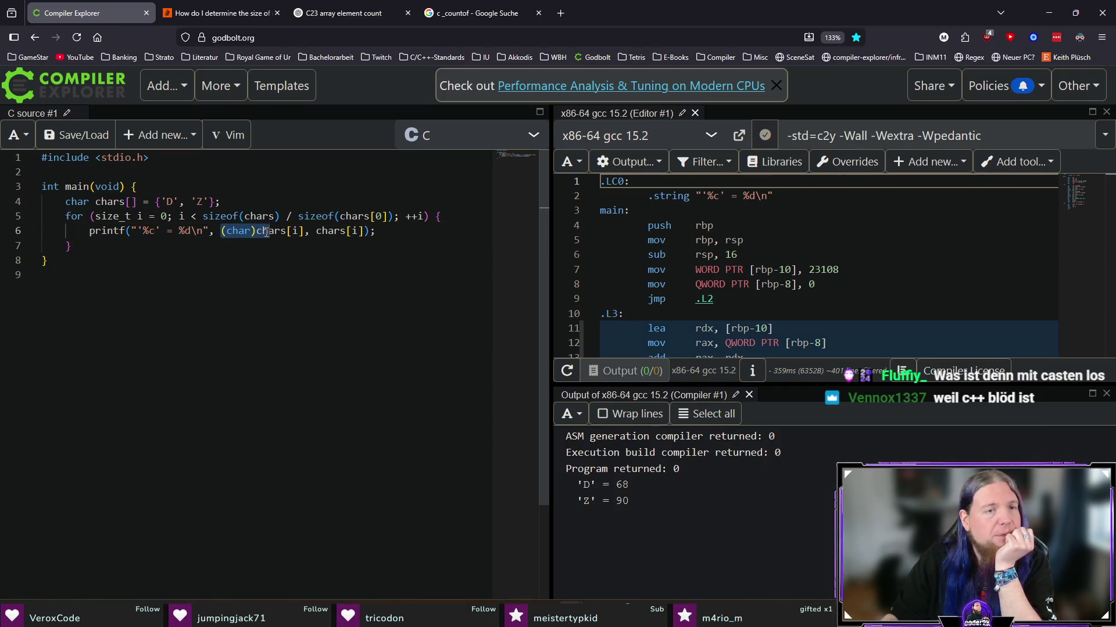
pyautogui.press('Down')
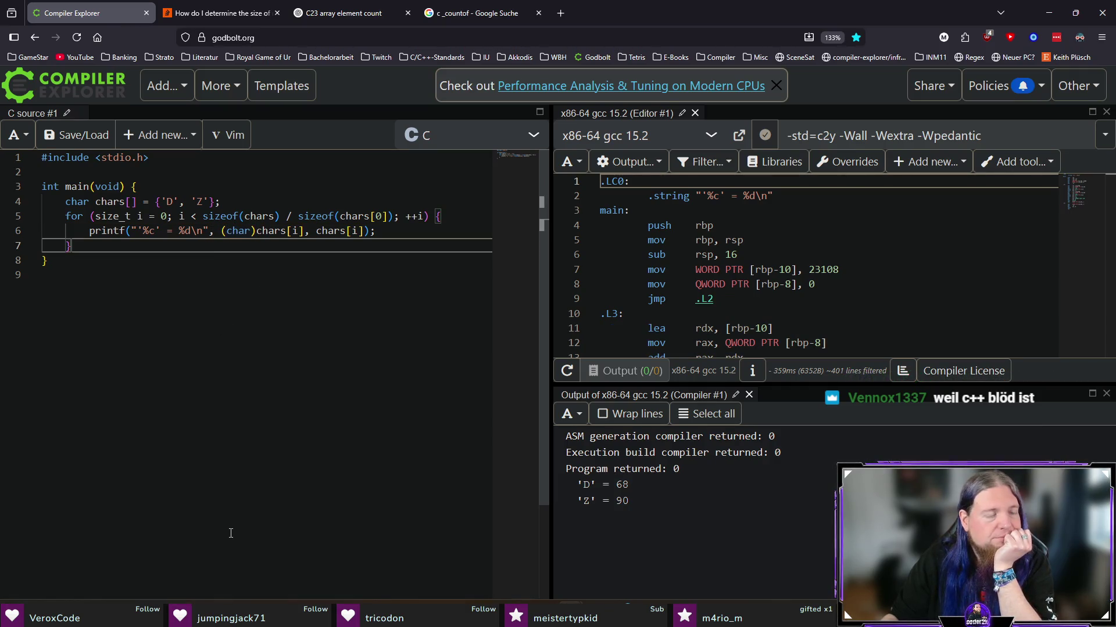
pyautogui.middleClick(205, 16)
pyautogui.middleClick(204, 16)
pyautogui.middleClick(205, 16)
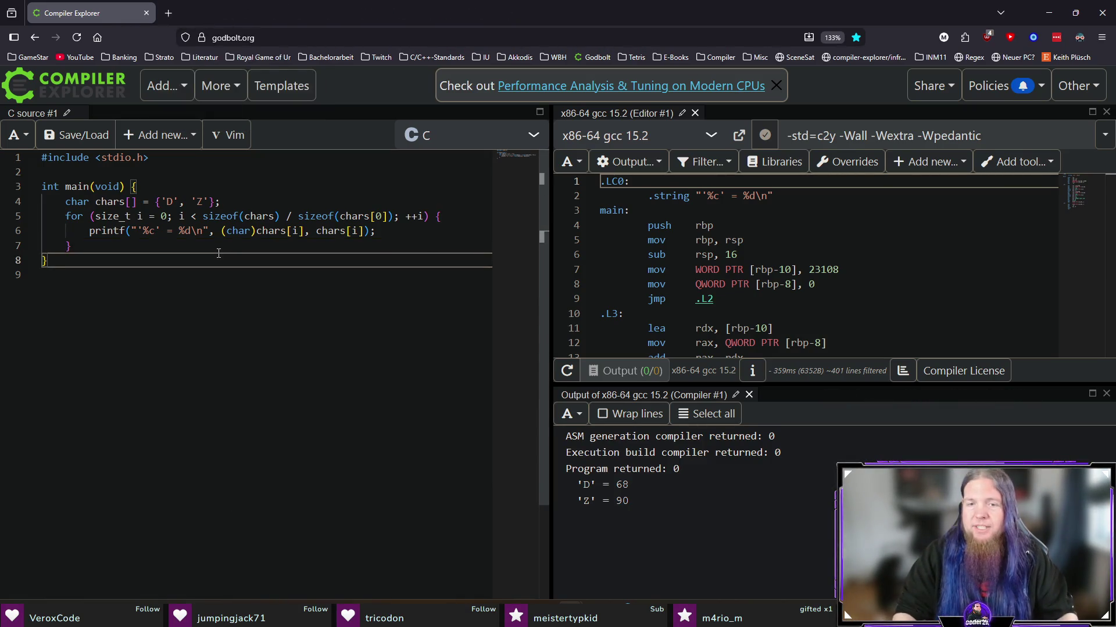
pyautogui.hotkey('alt', 'Tab')
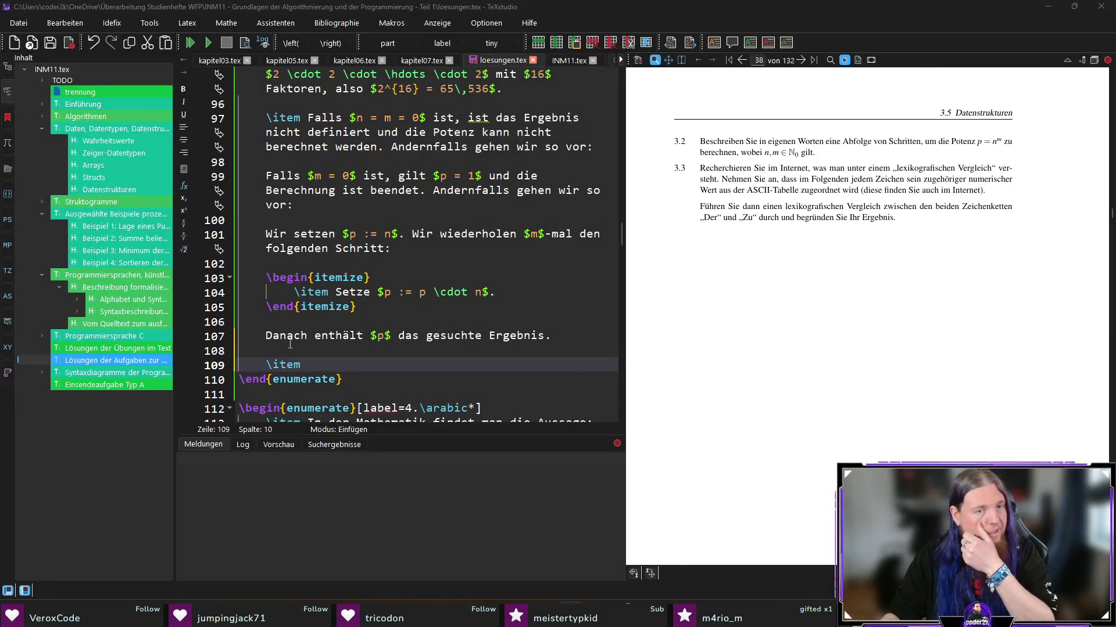
# Step: Start the line-109 item with 'Laut ASCII-Tabelle entspricht' and return to Compiler Explorer
pyautogui.write('Lauit')
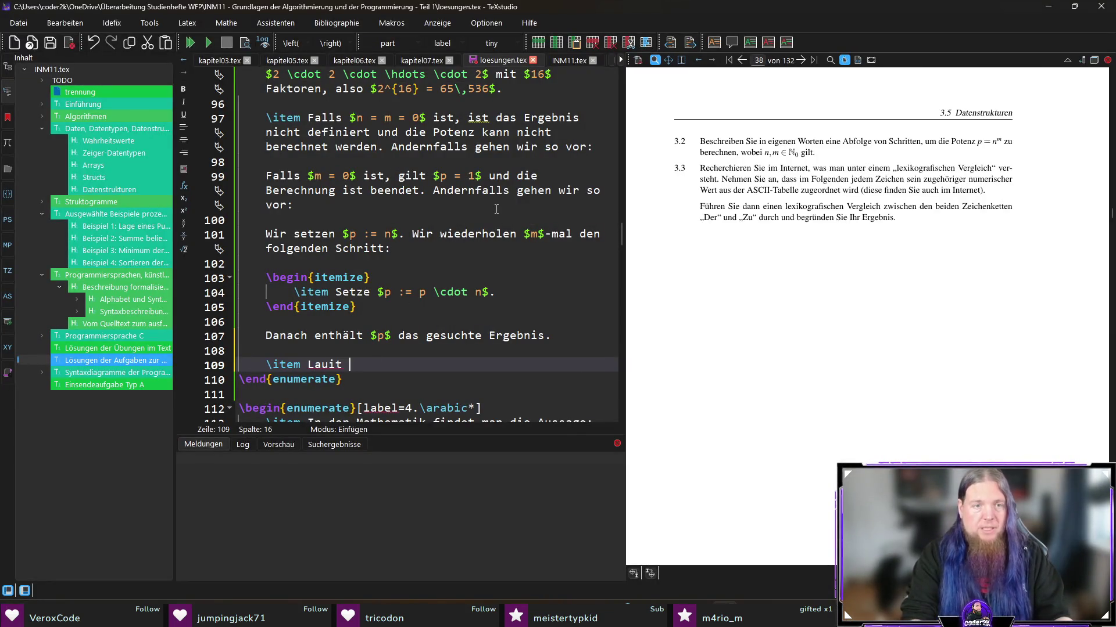
pyautogui.press('BackSpace')
pyautogui.press('BackSpace')
pyautogui.write('t ASCII-Tabelle')
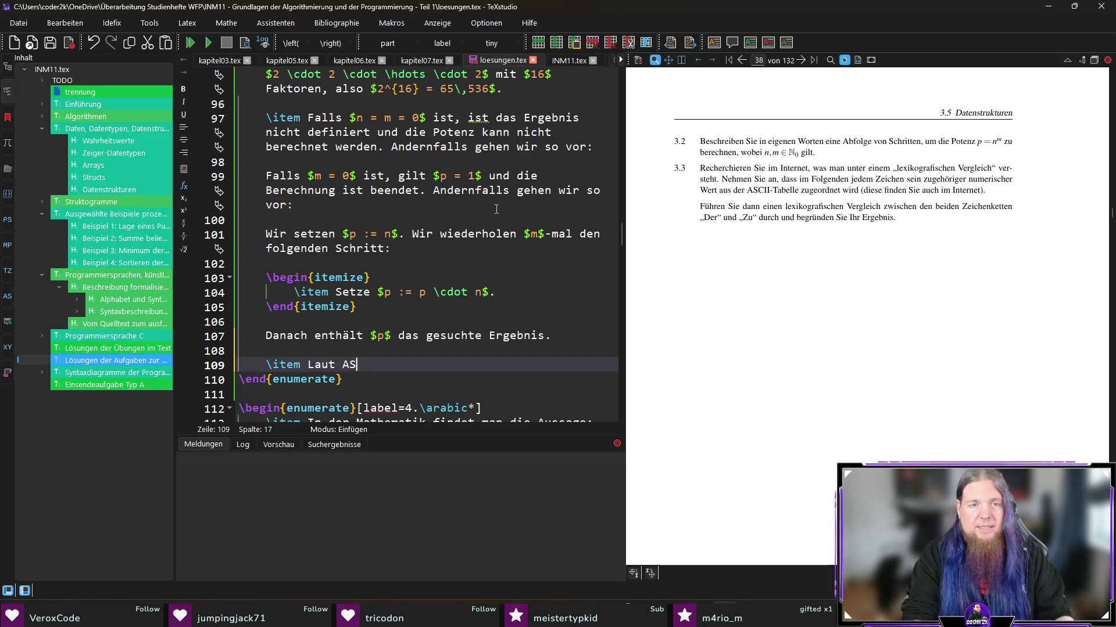
pyautogui.write(' h')
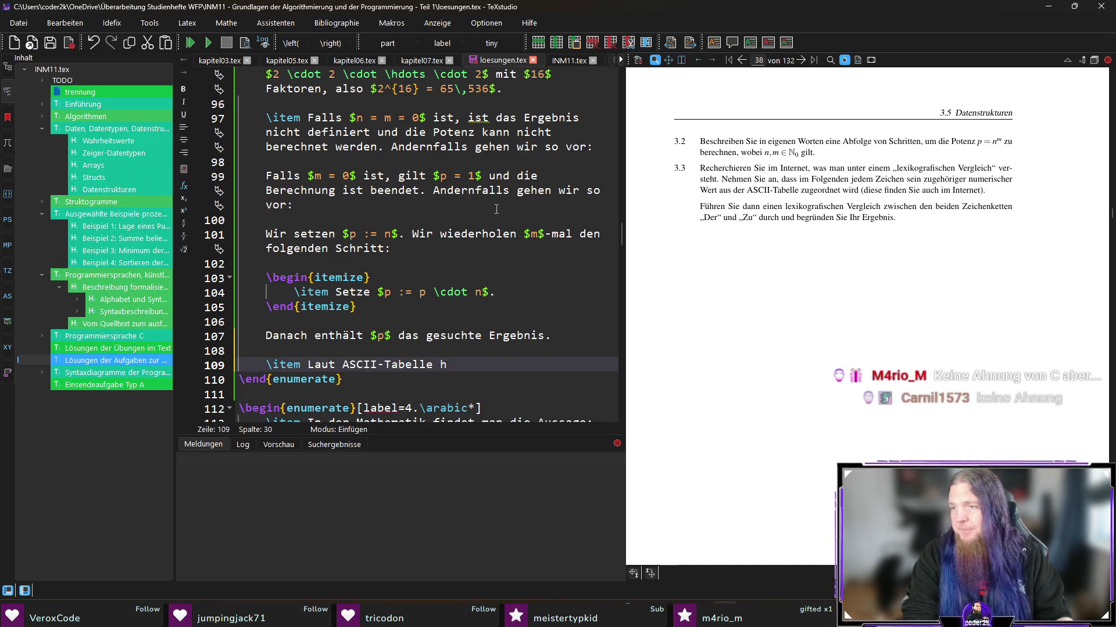
pyautogui.press('BackSpace')
pyautogui.write('entspricht')
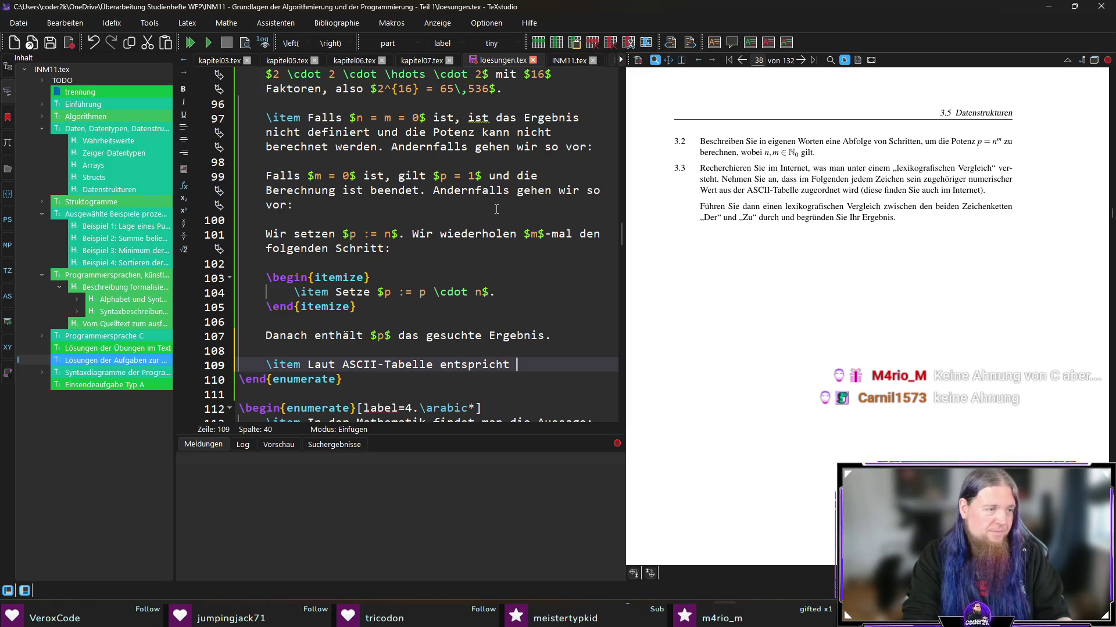
pyautogui.hotkey('alt', 'Tab')
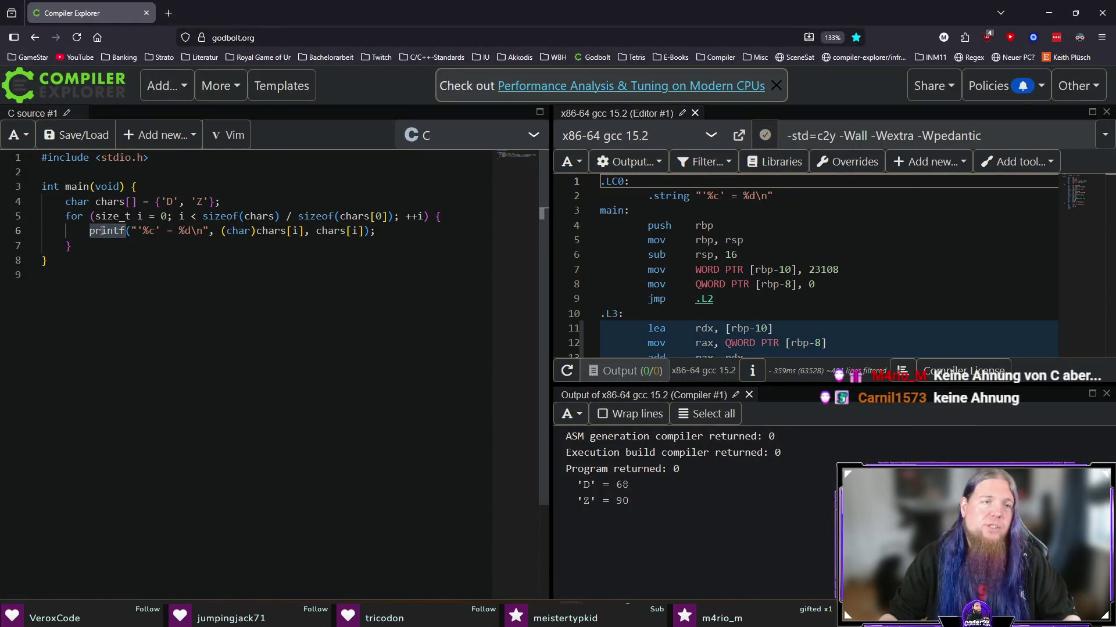
# Step: Inspect the printf line, marking the (char)chars[i] argument and the %c specifier
pyautogui.click(139, 251)
pyautogui.click(159, 321)
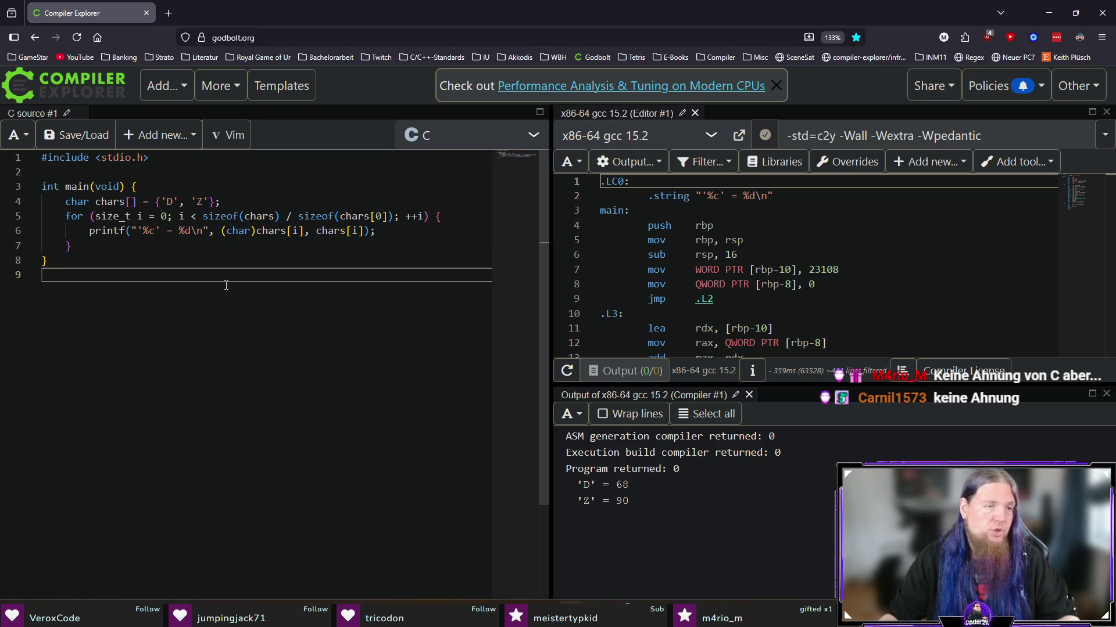
pyautogui.moveTo(221, 231); pyautogui.dragTo(303, 230)
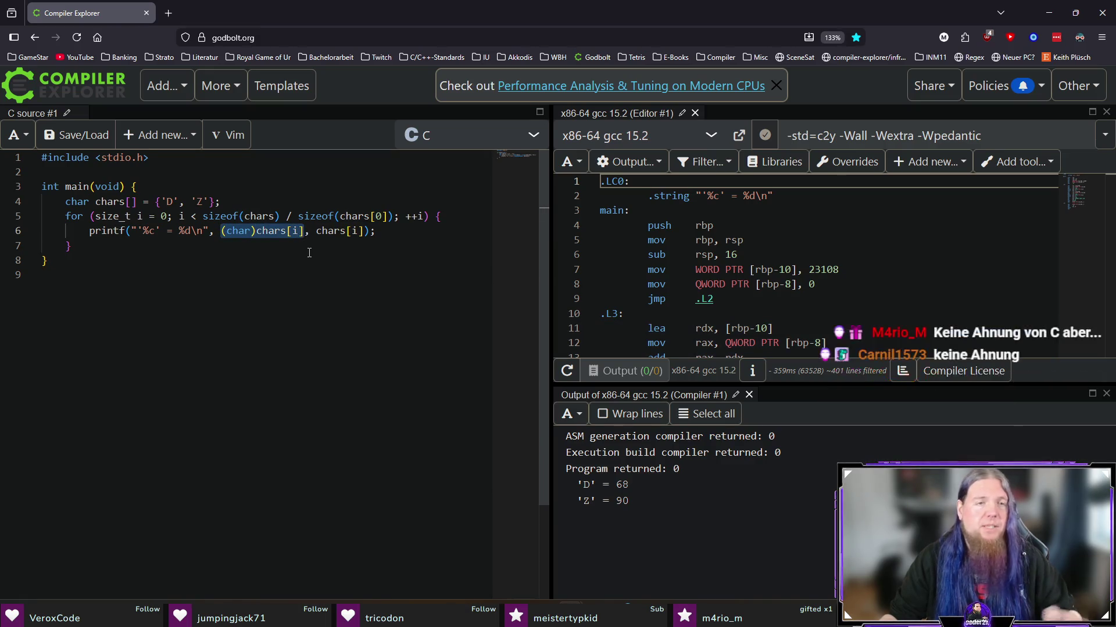
pyautogui.click(238, 254)
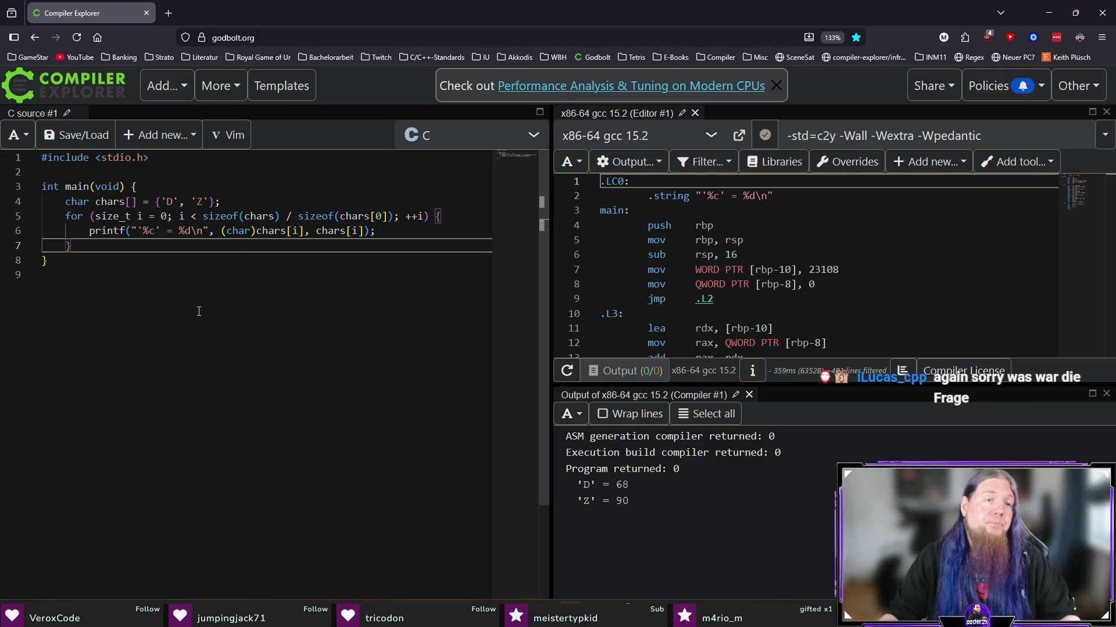
pyautogui.moveTo(143, 230); pyautogui.dragTo(155, 231)
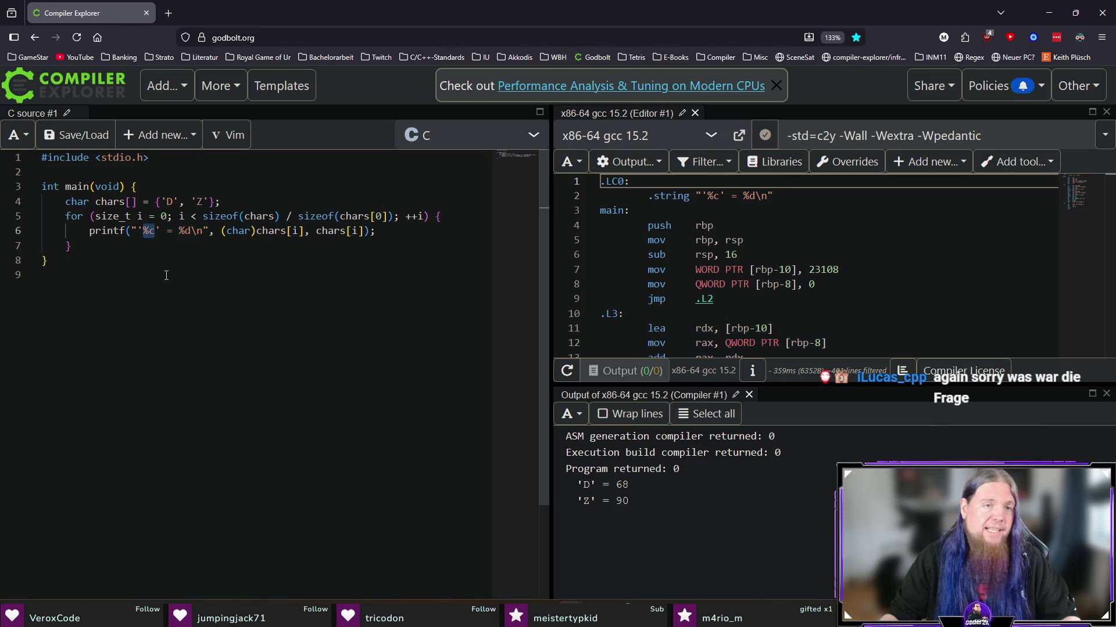
pyautogui.click(298, 330)
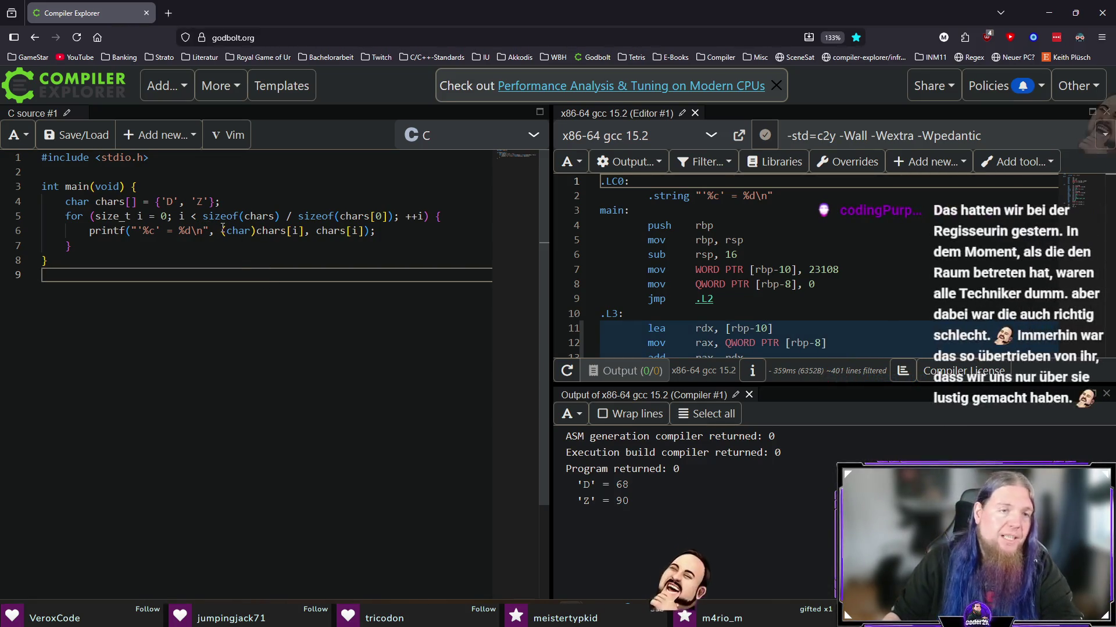
pyautogui.moveTo(306, 230); pyautogui.dragTo(257, 237)
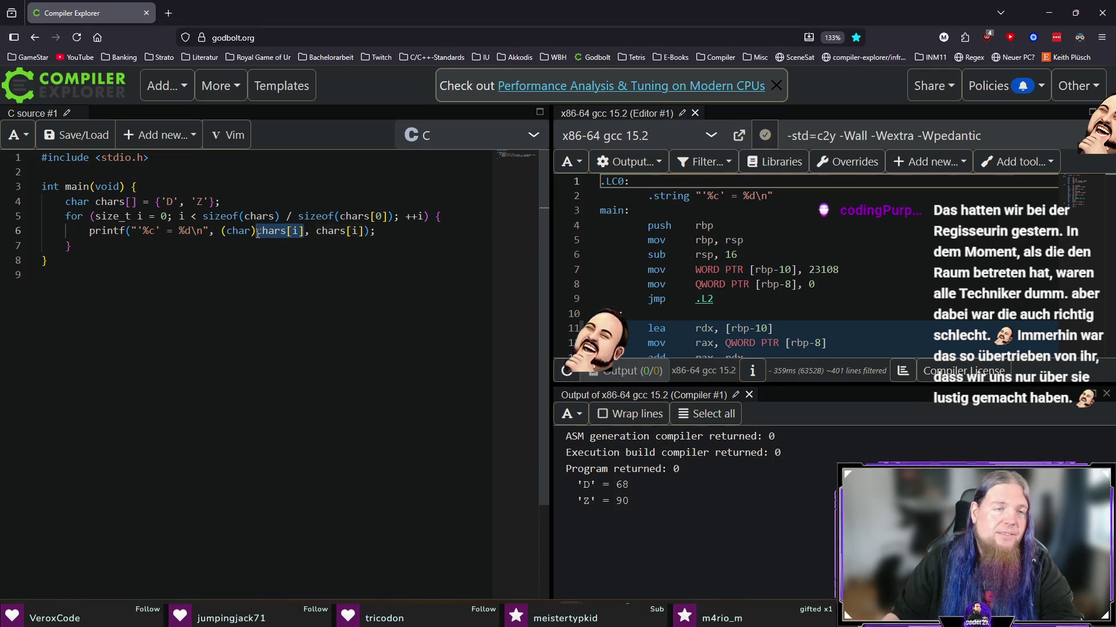
pyautogui.click(258, 238)
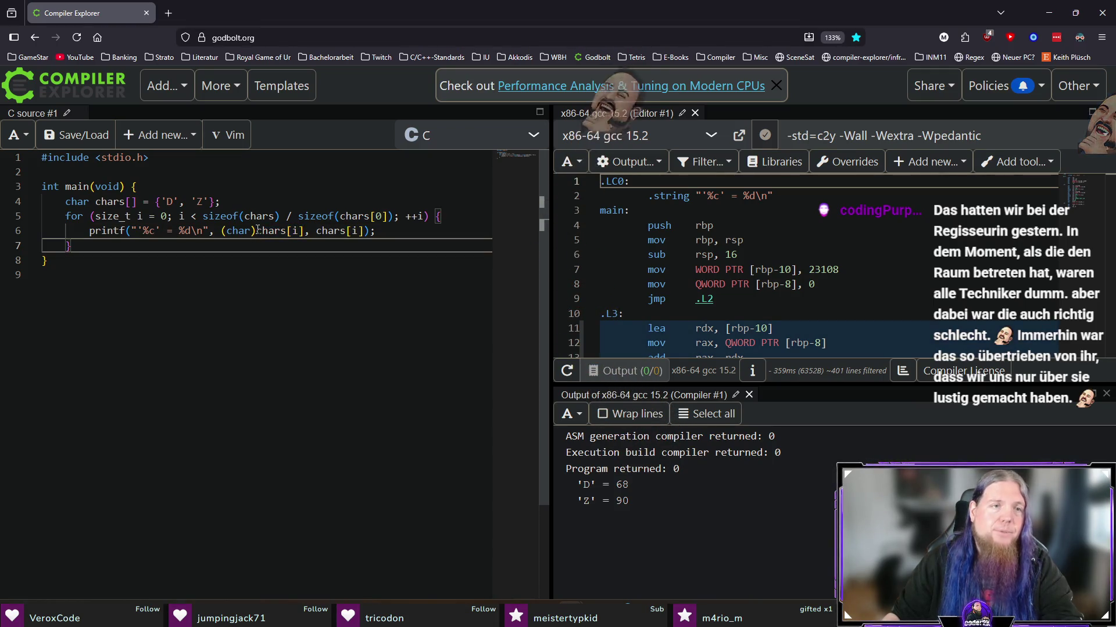
# Step: Try 'a' as the first printf argument, then restore (char)chars[i]
pyautogui.moveTo(305, 230); pyautogui.dragTo(257, 233)
pyautogui.hotkey('ctrl', 'c')
pyautogui.write("'a'")
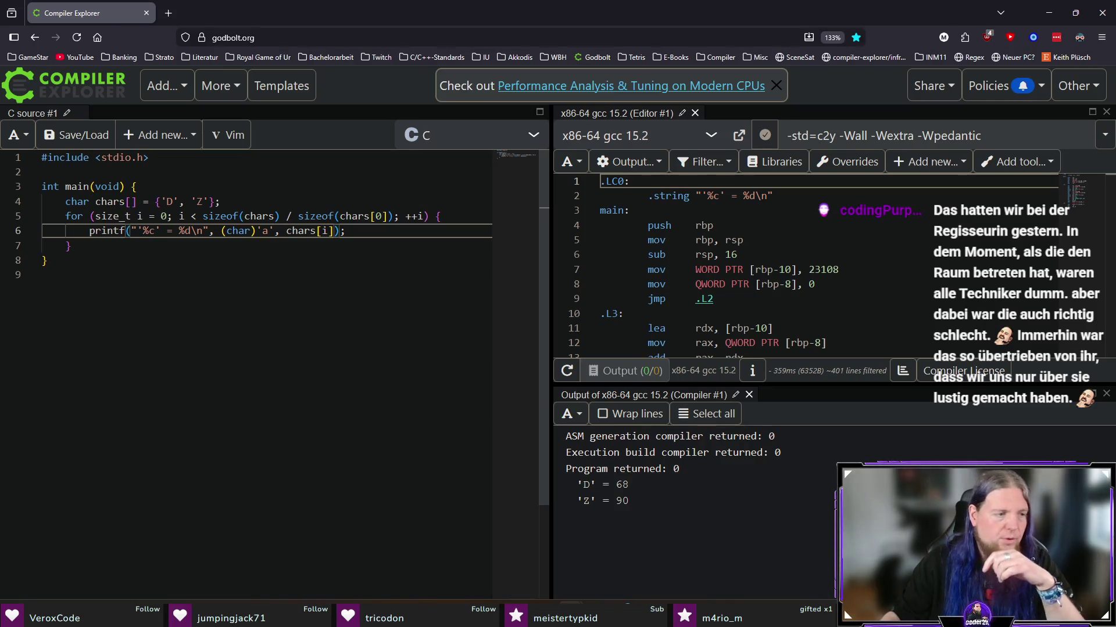
pyautogui.moveTo(273, 230)
pyautogui.mouseDown()
pyautogui.moveTo(225, 231)
pyautogui.moveTo(277, 234)
pyautogui.mouseUp()
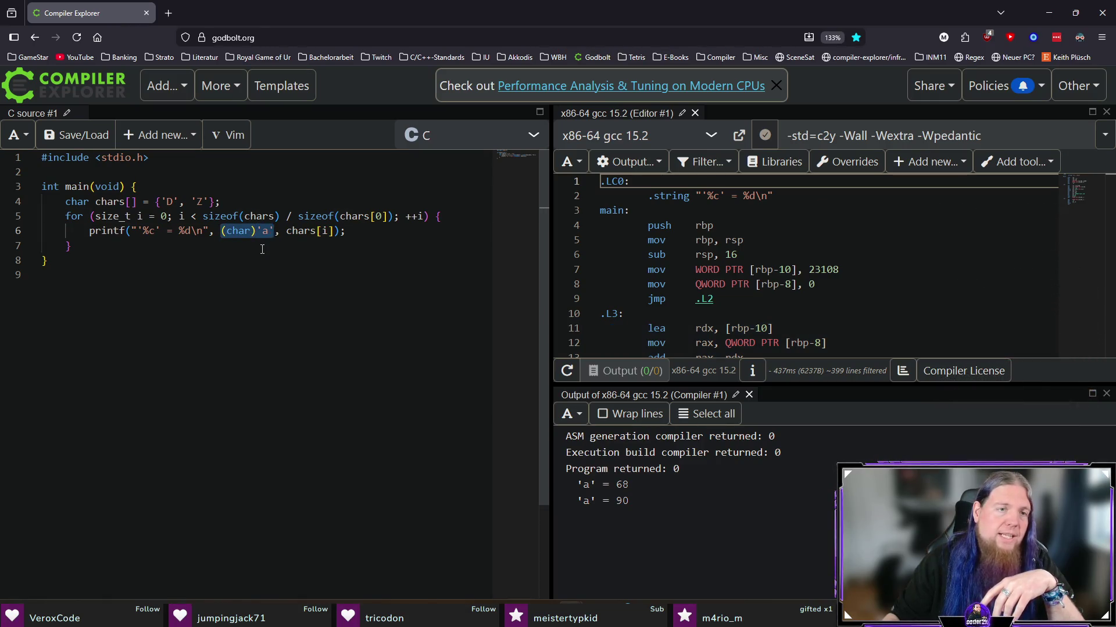
pyautogui.click(277, 234)
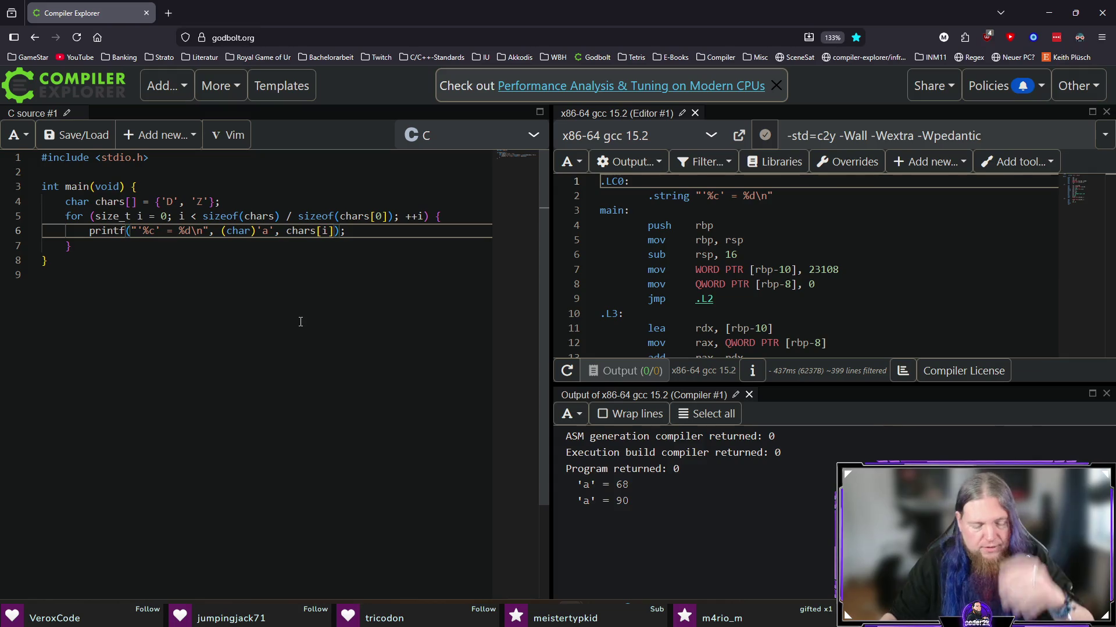
pyautogui.press('BackSpace')
pyautogui.press('BackSpace')
pyautogui.press('BackSpace')
pyautogui.hotkey('ctrl', 'v')
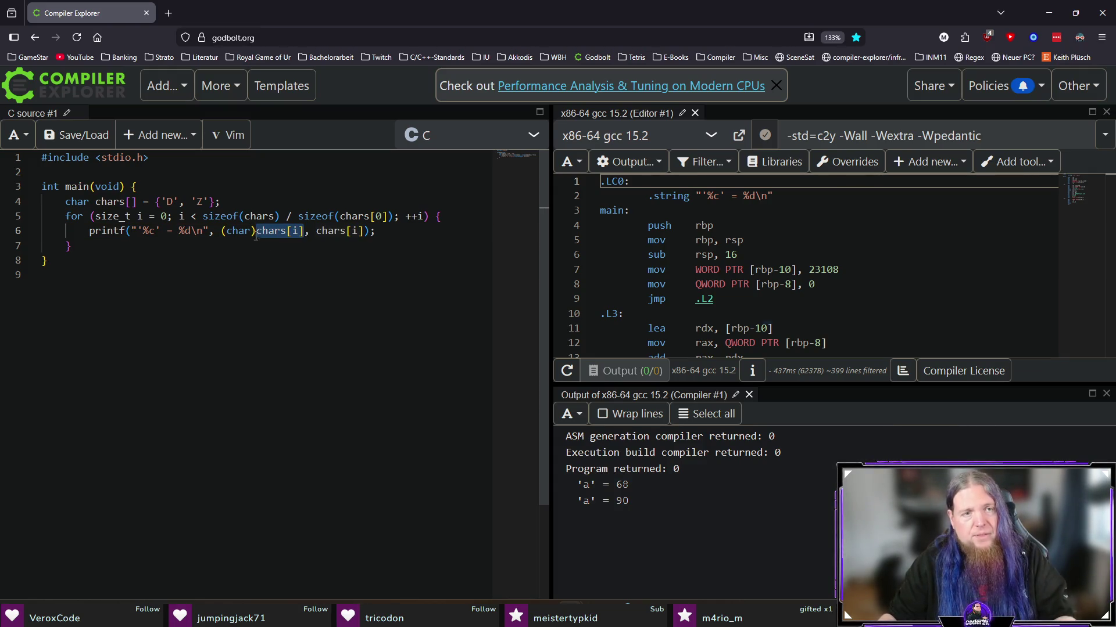
# Step: Swap the (char) cast for (int) so the test prints 'D' = 68 and 'Z' = 90, then return to TeXstudio
pyautogui.click(256, 237)
pyautogui.press('BackSpace')
pyautogui.press('BackSpace')
pyautogui.press('BackSpace')
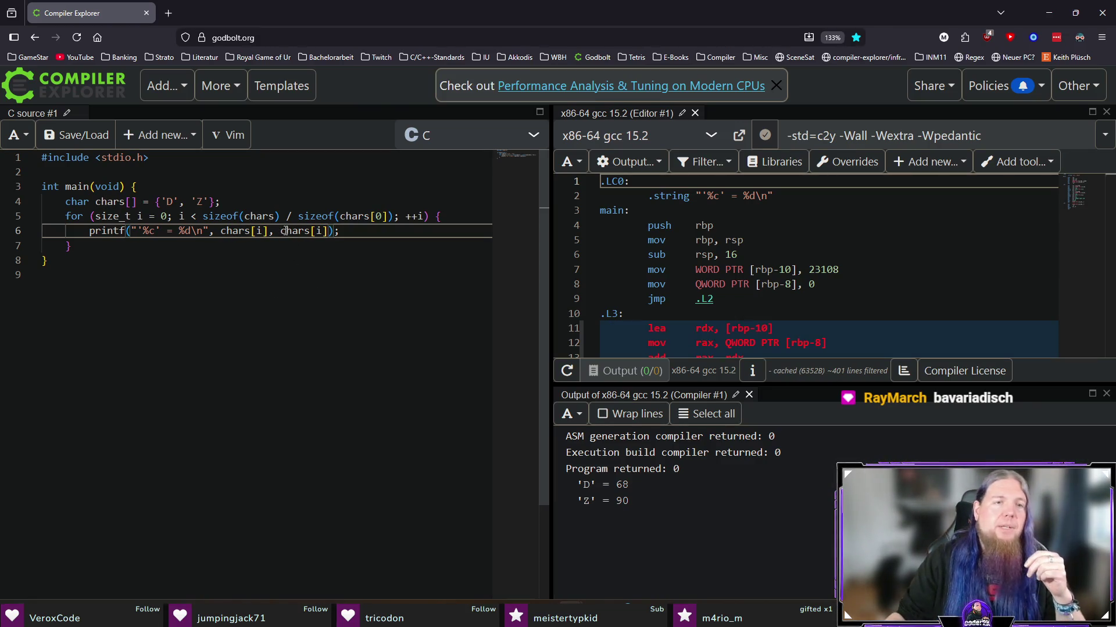
pyautogui.write('(int)')
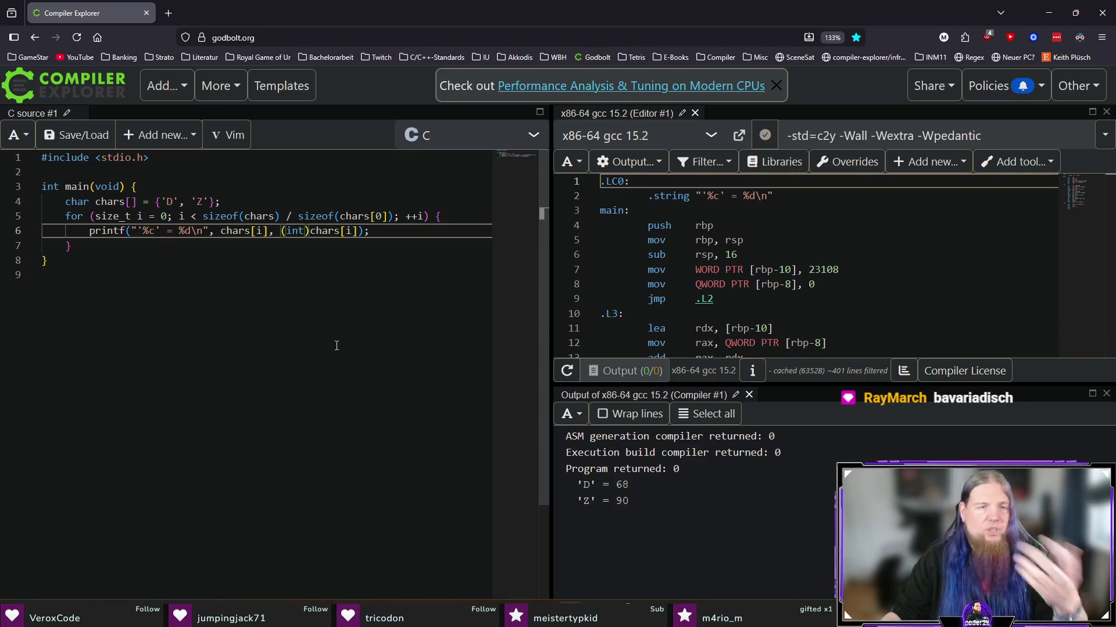
pyautogui.moveTo(283, 230); pyautogui.dragTo(356, 231)
pyautogui.click(407, 232)
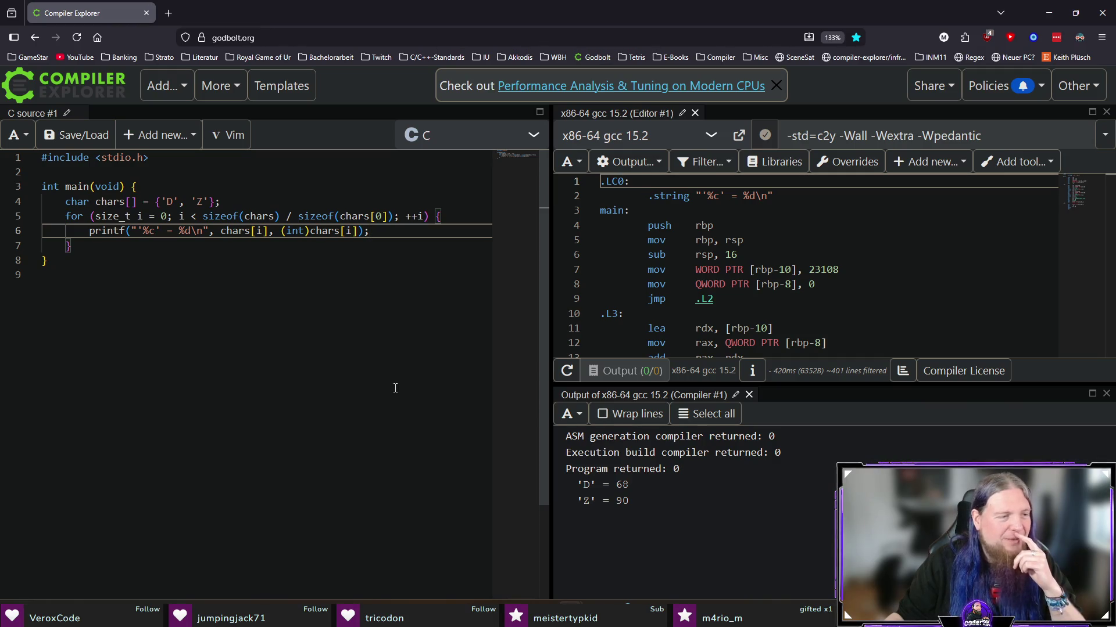
pyautogui.click(324, 312)
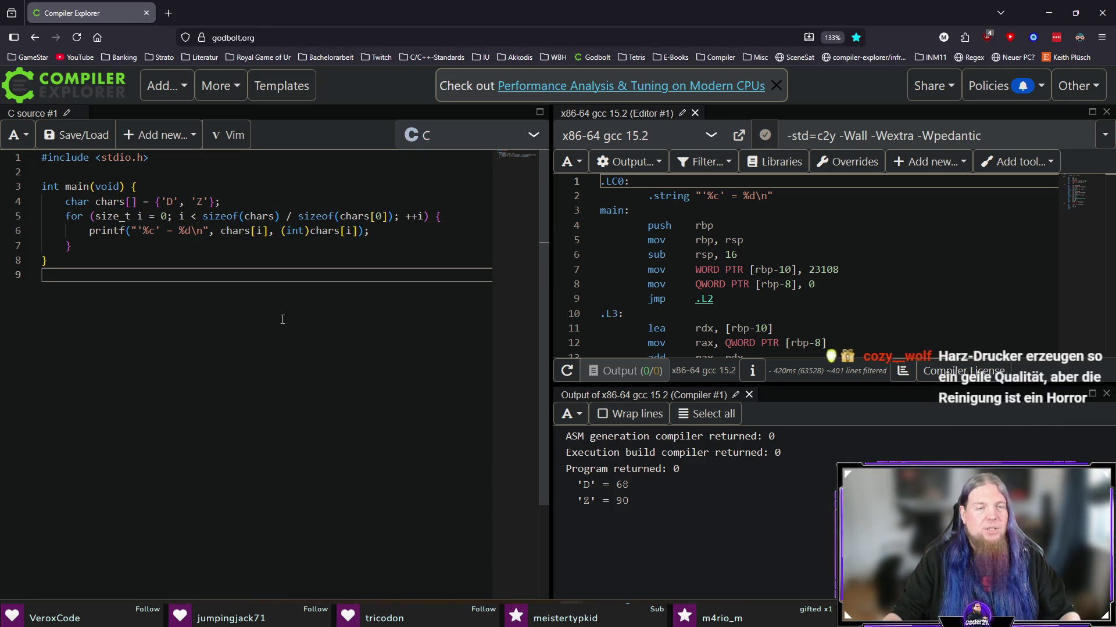
pyautogui.click(401, 232)
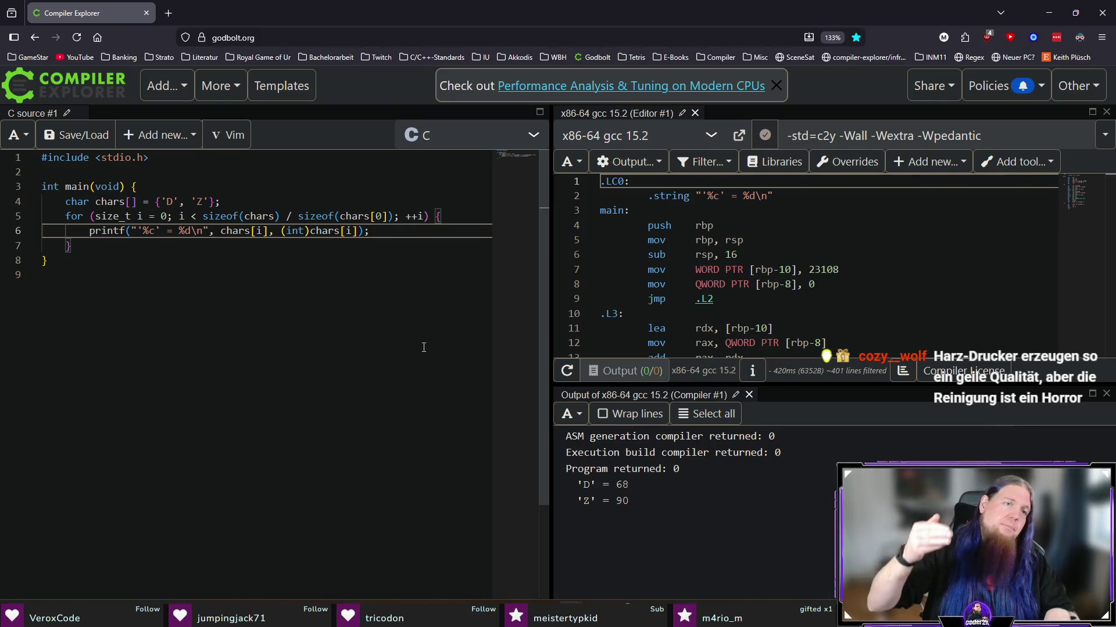
pyautogui.hotkey('alt', 'Tab')
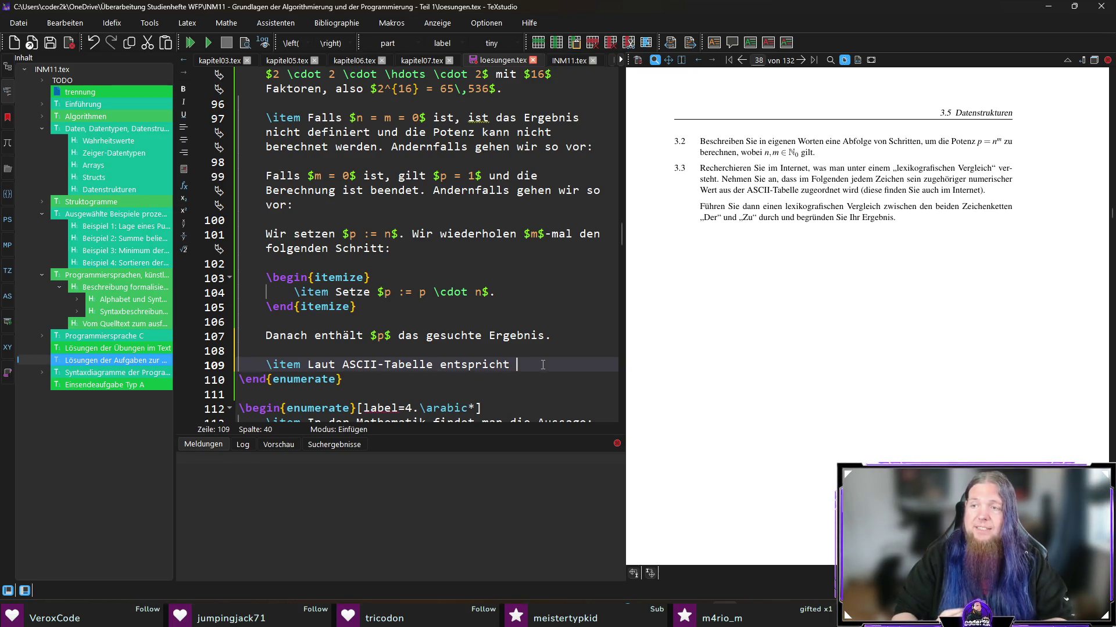
# Step: Return to Compiler Explorer and look over the printf line and its %c specifier
pyautogui.hotkey('alt', 'Tab')
pyautogui.moveTo(220, 230); pyautogui.dragTo(384, 230)
pyautogui.click(384, 231)
pyautogui.click(162, 246)
pyautogui.moveTo(143, 231); pyautogui.dragTo(161, 231)
pyautogui.click(365, 231)
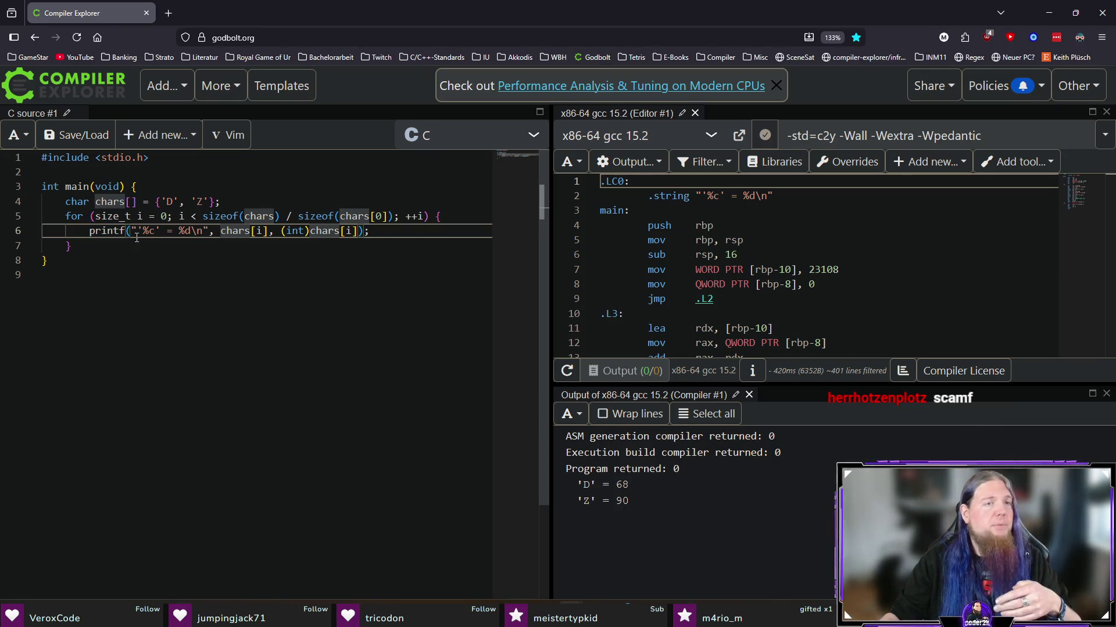
# Step: Move through the source with Vim motions, jumping between the loop braces, then return to TeXstudio
pyautogui.press('v')
pyautogui.press('i')
pyautogui.press('"')
pyautogui.press('Escape')
pyautogui.press('j')
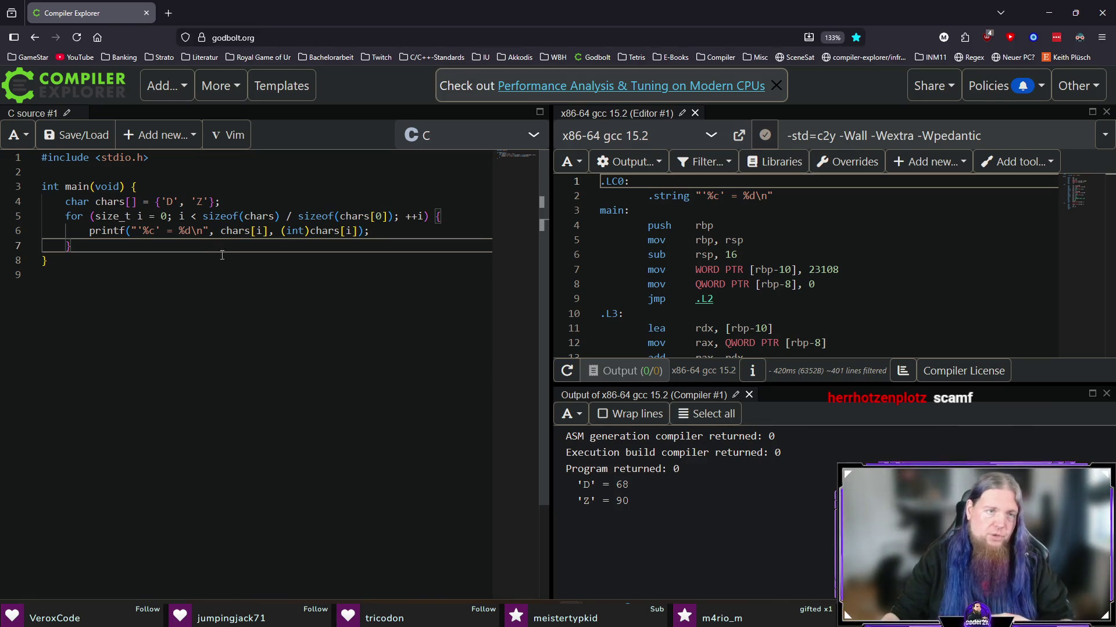
pyautogui.press('%')
pyautogui.press('j')
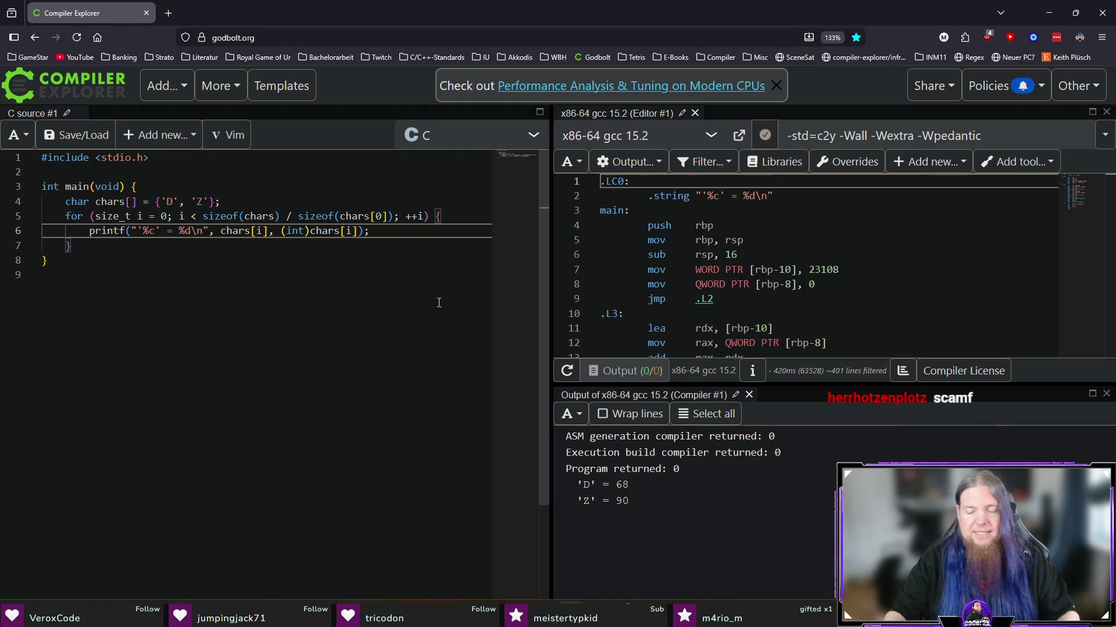
pyautogui.hotkey('alt', 'Tab')
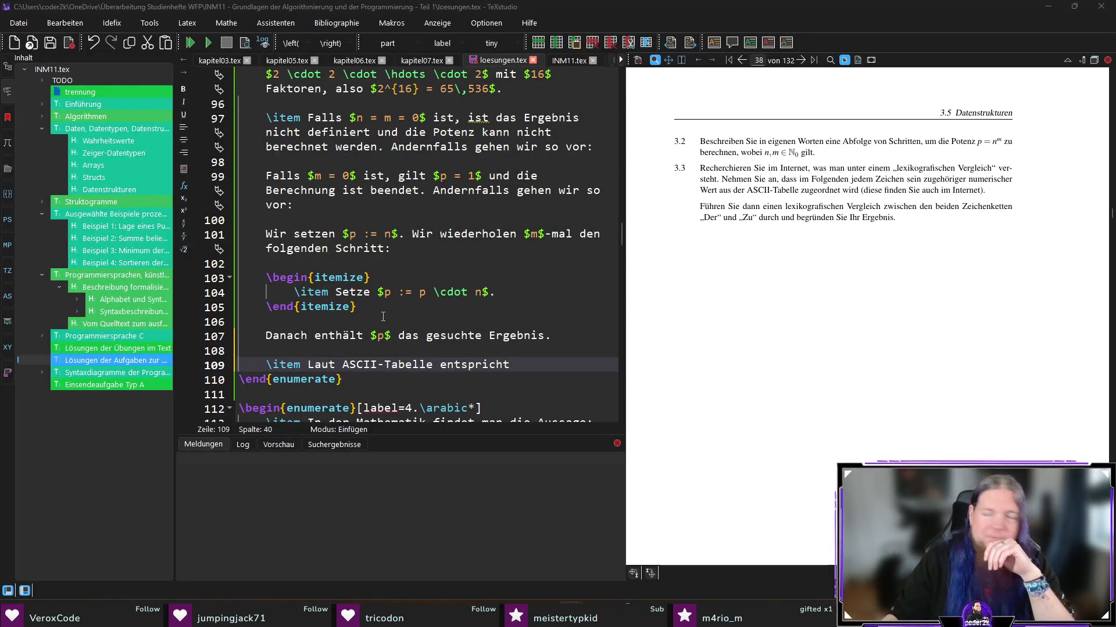
# Step: Write that „D“ has value $68$ and „Z“ $90$, and begin comparing the first characters
pyautogui.click(548, 361)
pyautogui.scroll(-1, 572, 302)
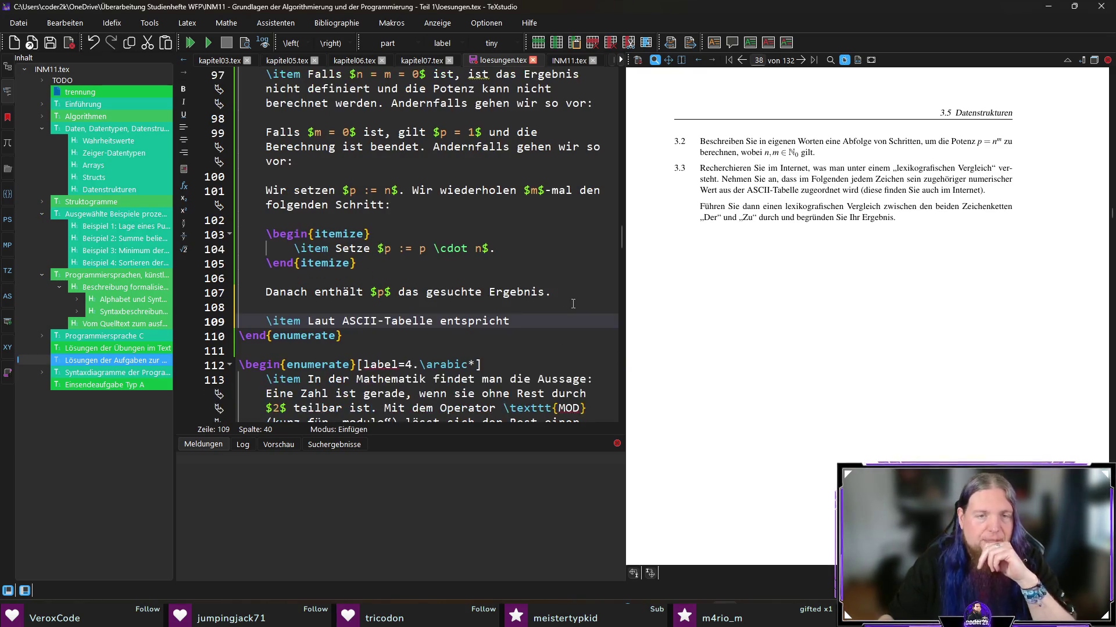
pyautogui.write('der ')
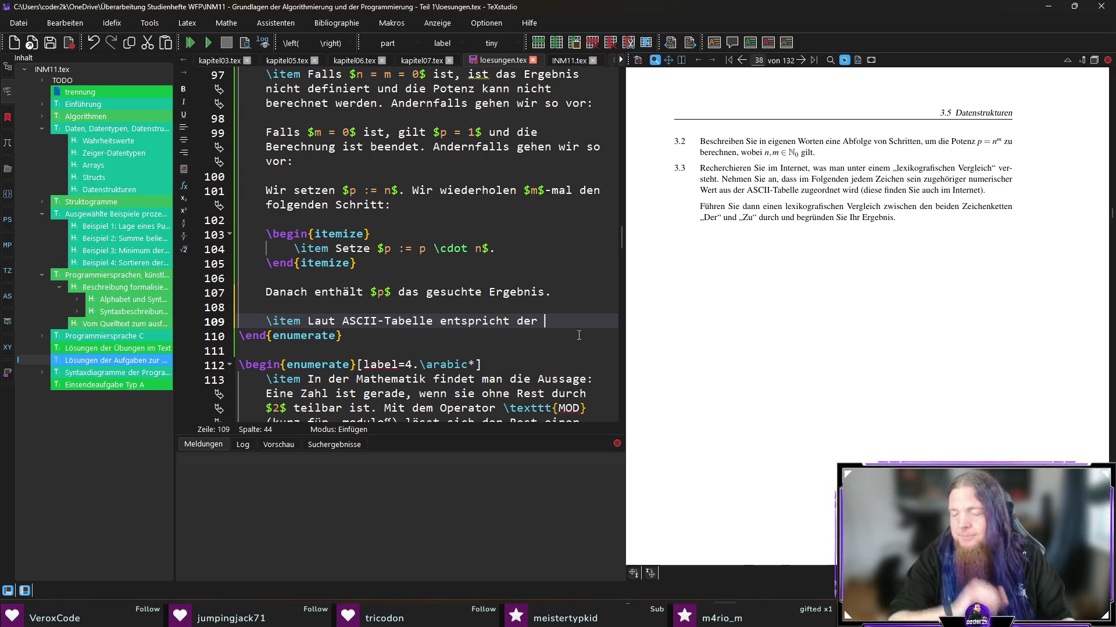
pyautogui.write('Buchstabe')
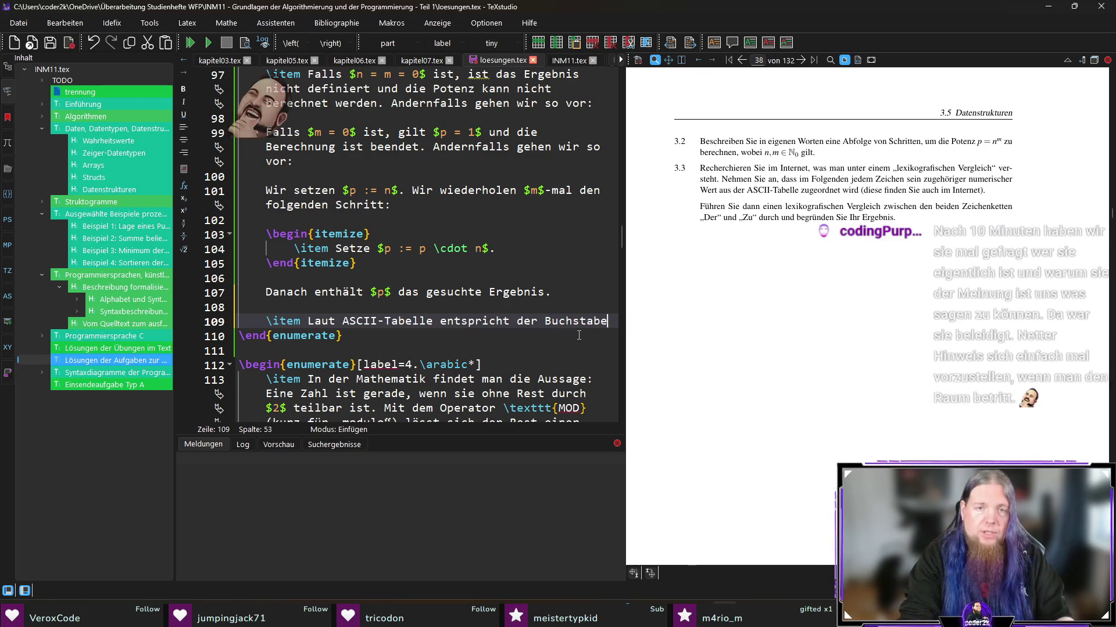
pyautogui.write(' „')
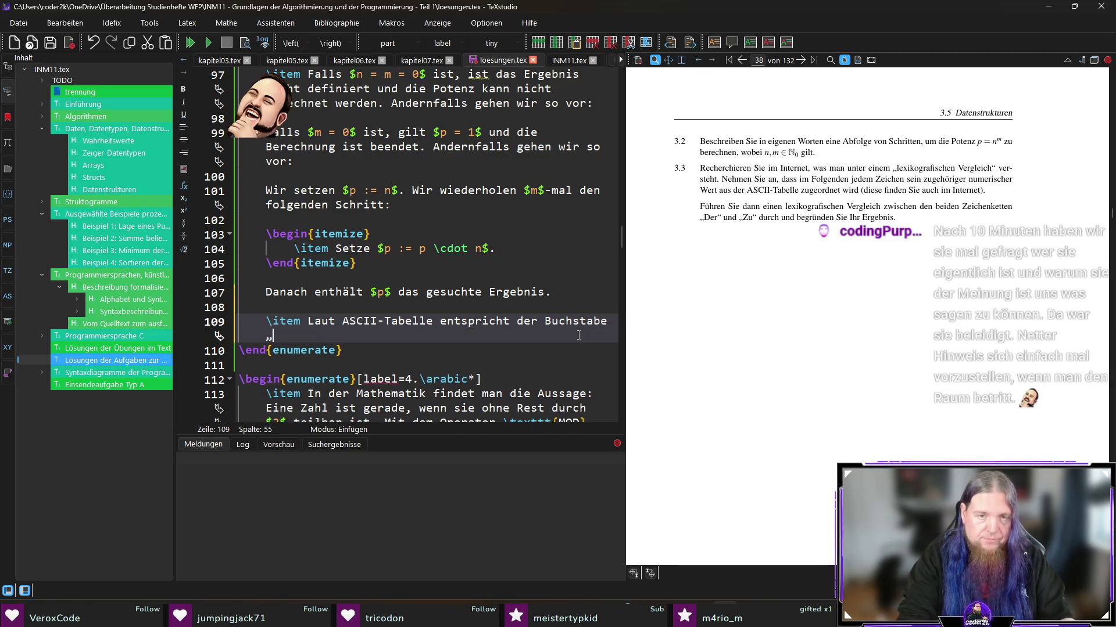
pyautogui.write('D“ de')
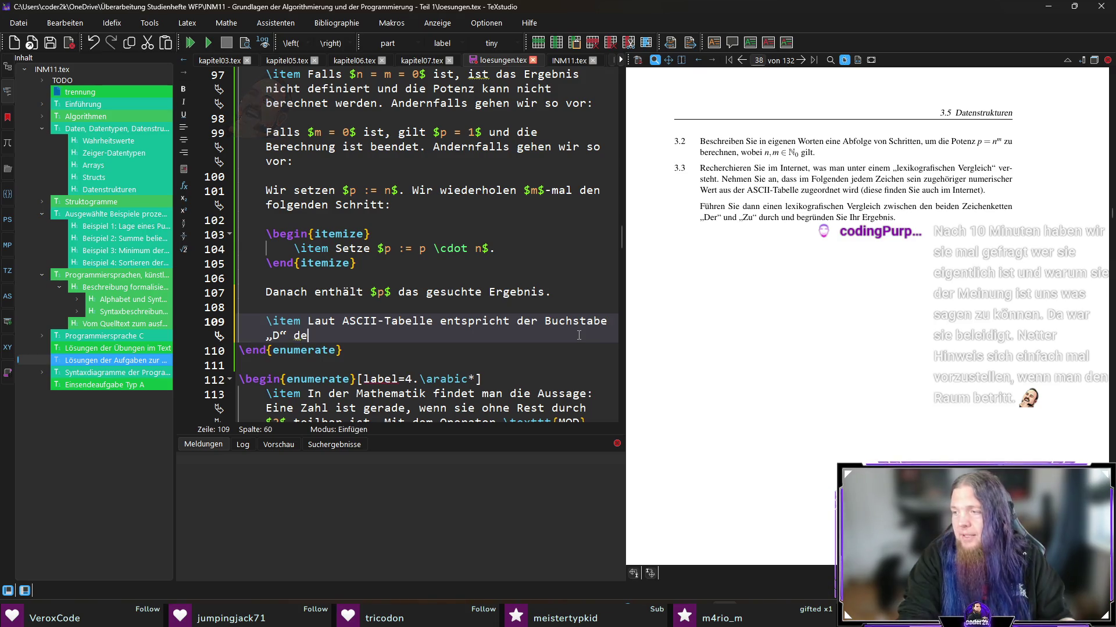
pyautogui.write('m numerischen Wert ')
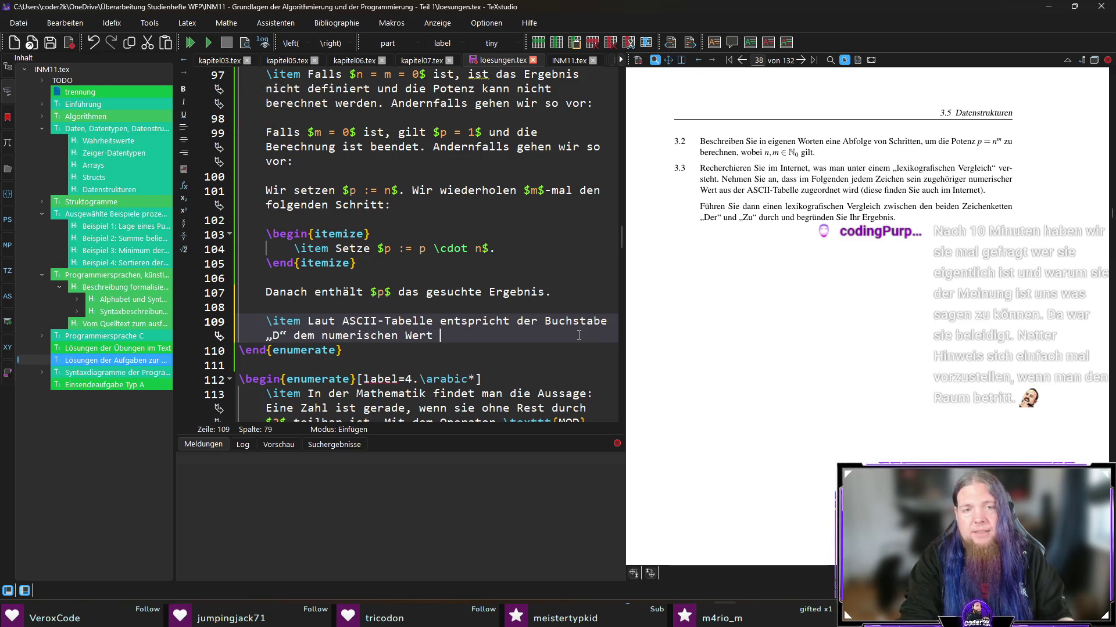
pyautogui.write('$6')
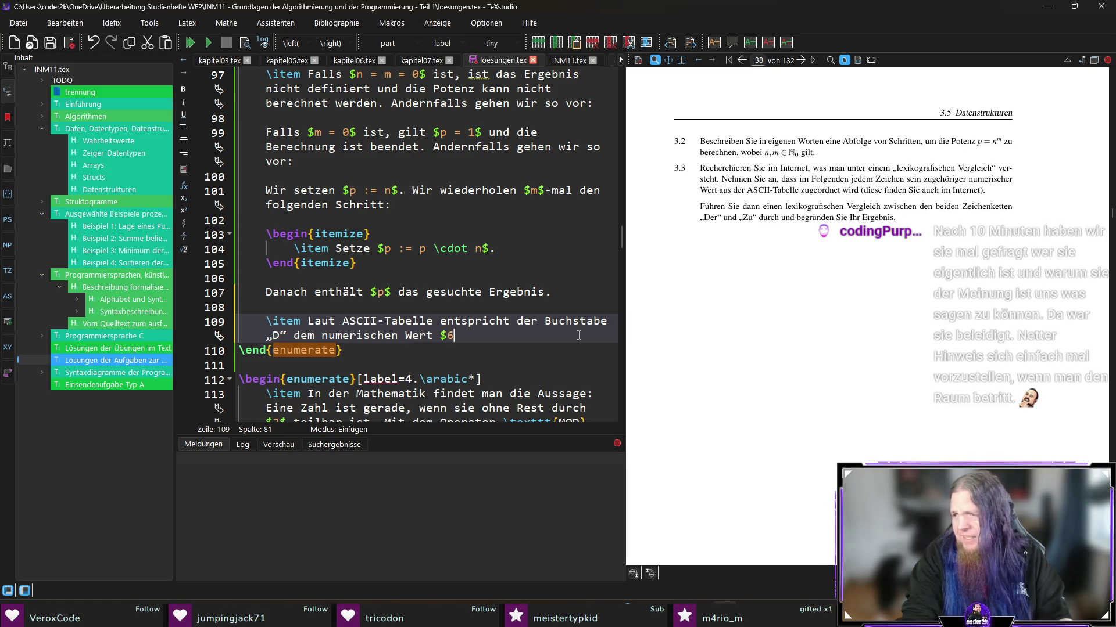
pyautogui.write('8$ und')
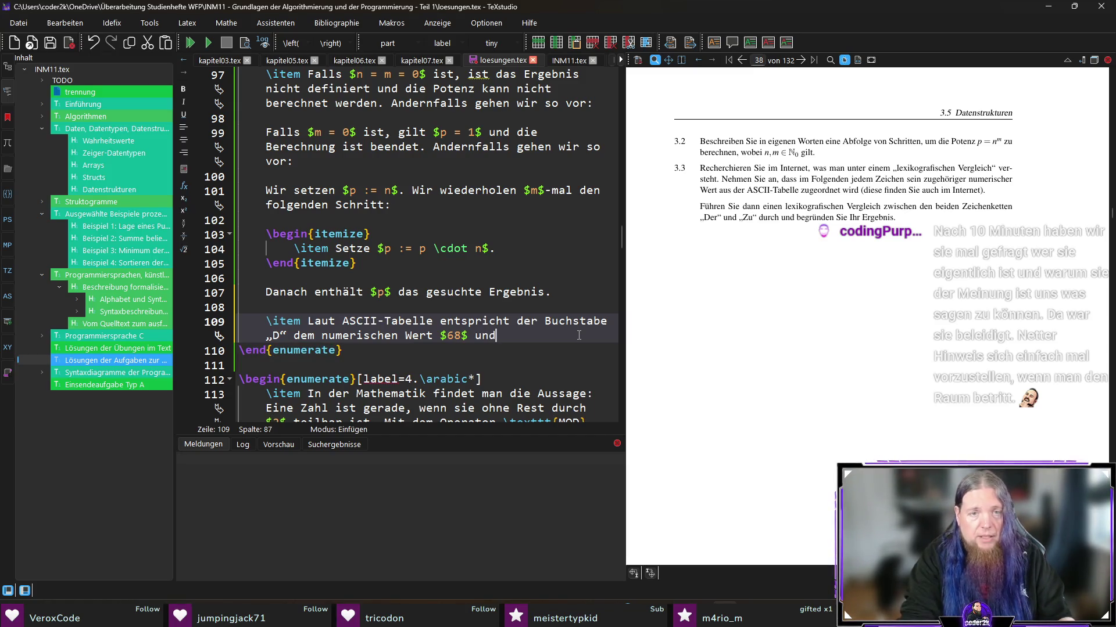
pyautogui.write(' der Buchstabe ')
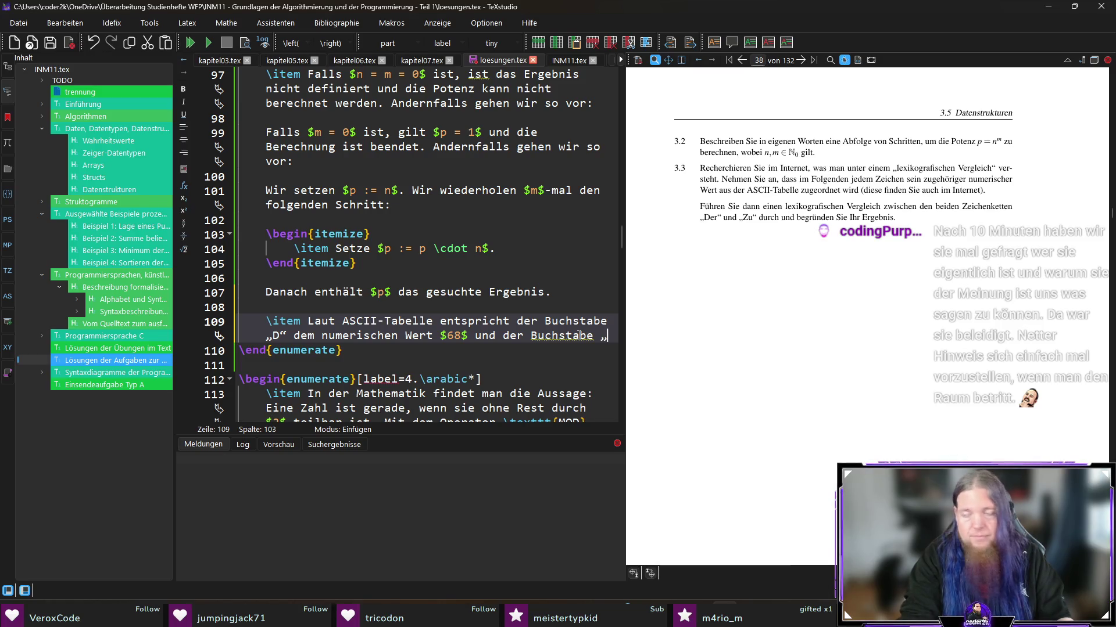
pyautogui.write('„Z')
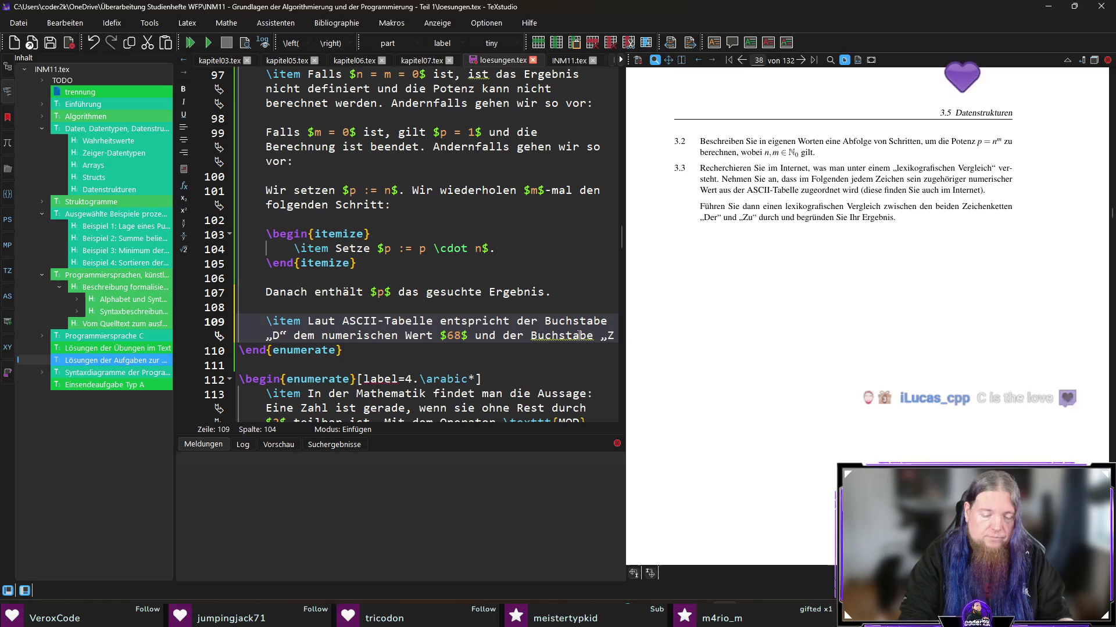
pyautogui.write('“ entspricht dem Wert $9')
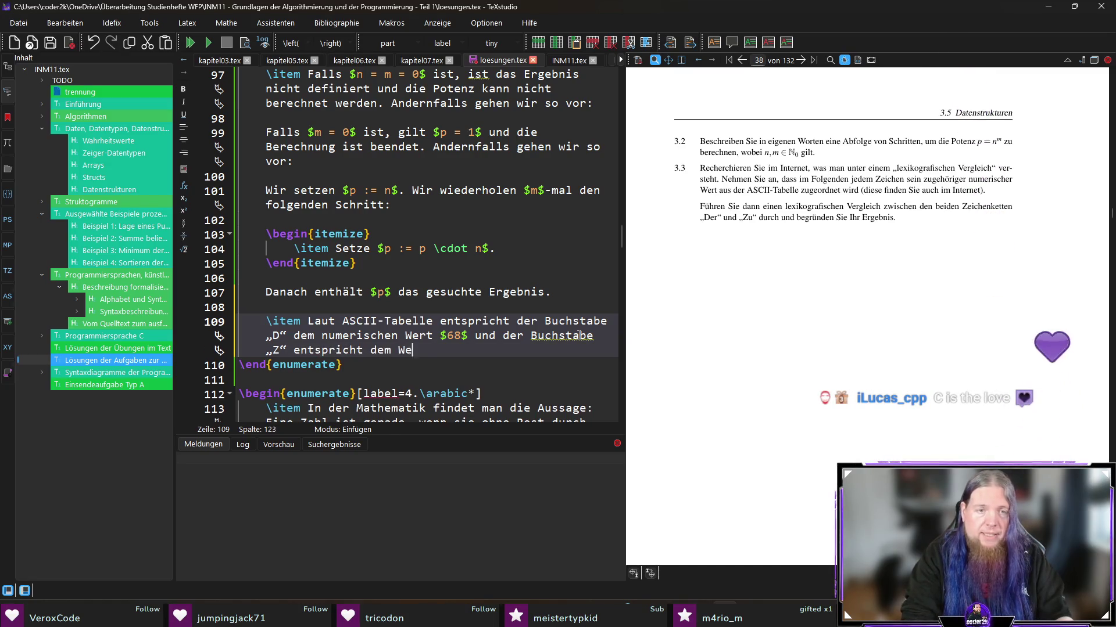
pyautogui.write('0$. Damit ergibt si')
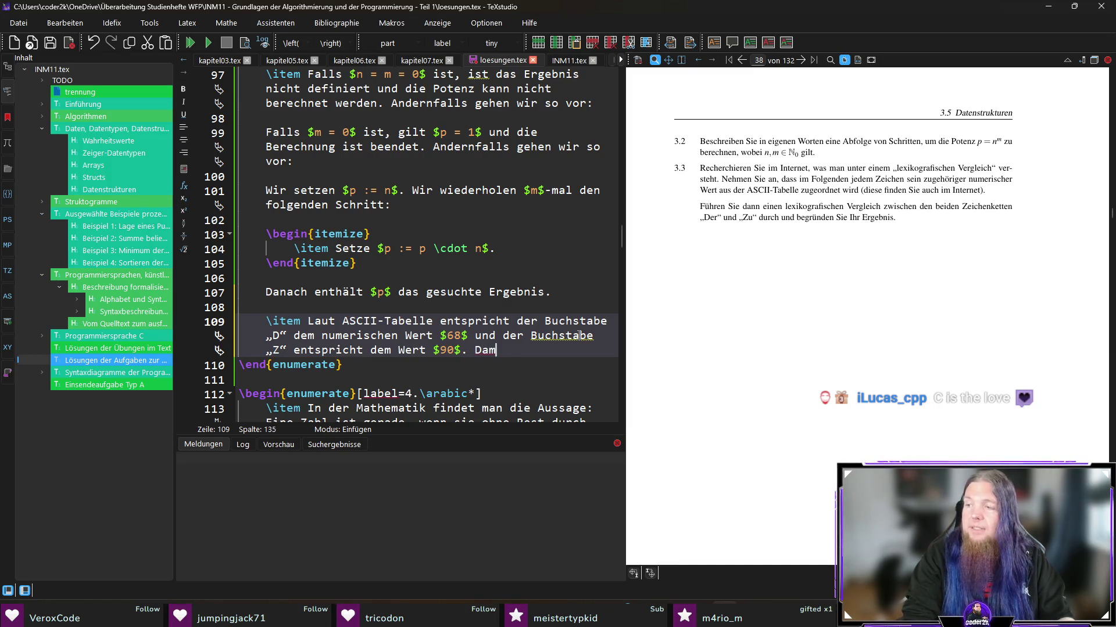
pyautogui.write('ch bereits beim ersten')
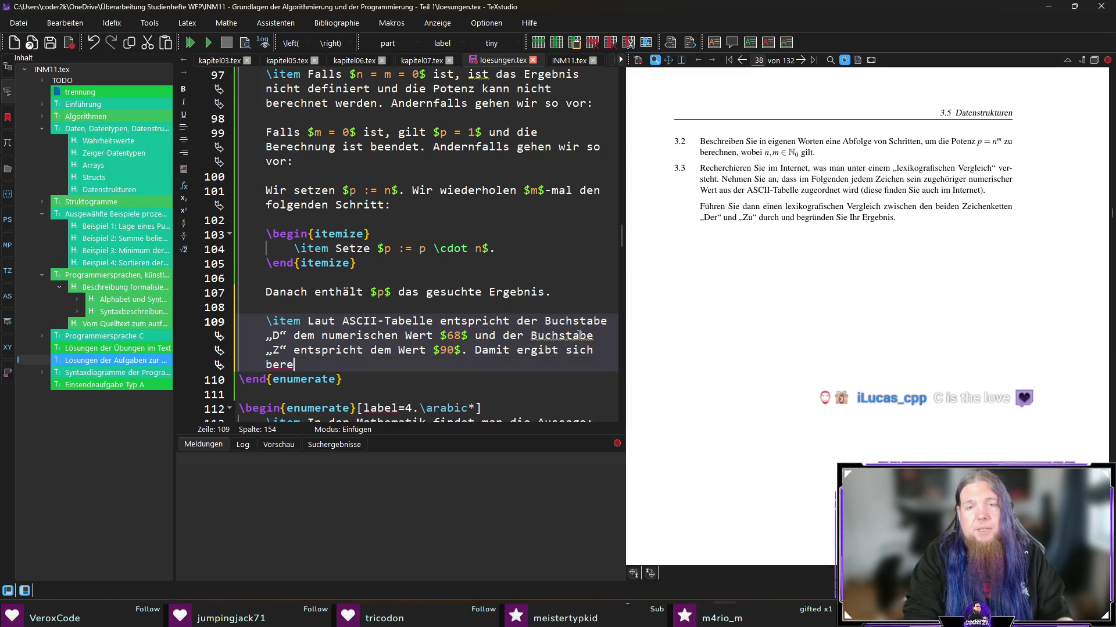
pyautogui.press('BackSpace')
pyautogui.press('BackSpace')
pyautogui.press('BackSpace')
pyautogui.write('ver')
pyautogui.press('BackSpace')
pyautogui.press('BackSpace')
pyautogui.press('BackSpace')
pyautogui.write('Vergleich der beiden ersten Zeichen')
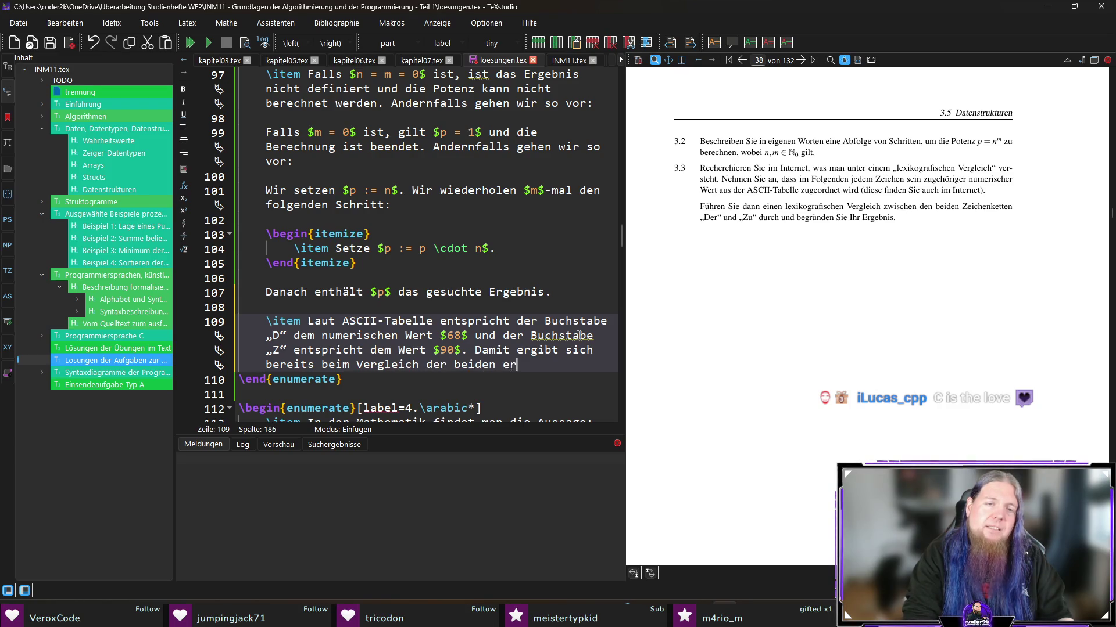
pyautogui.write(' beider Zeichenketten, dass')
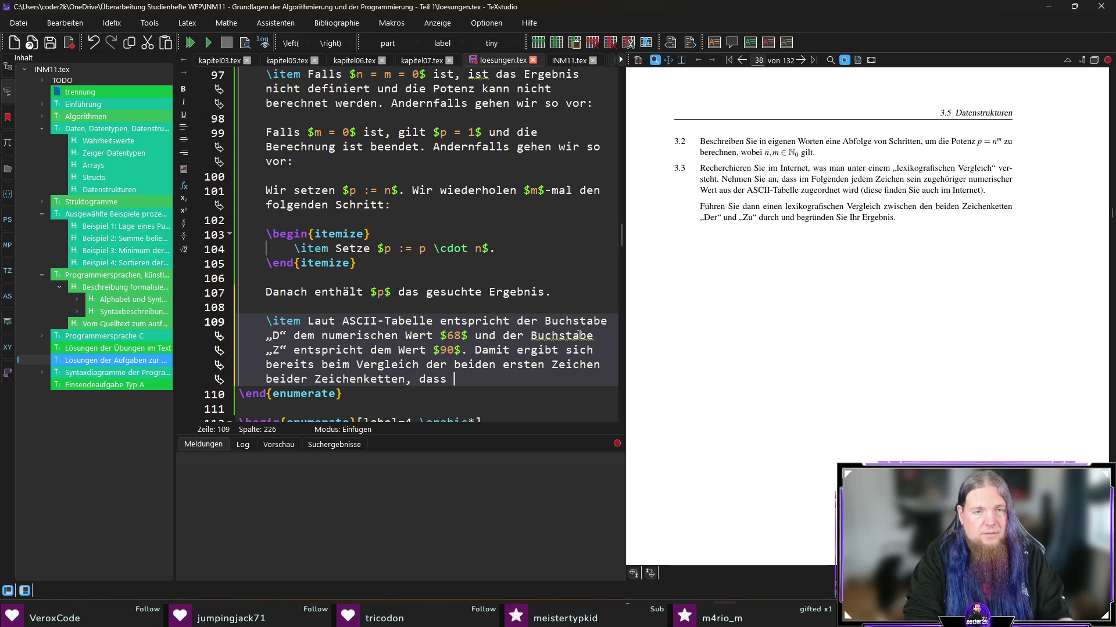
pyautogui.write(' $')
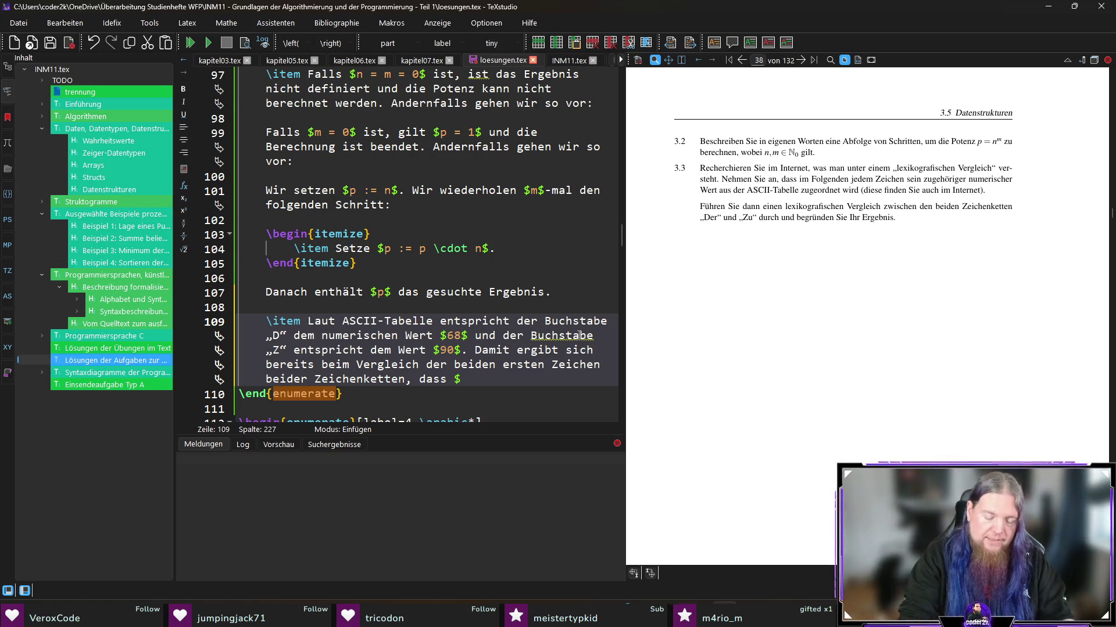
pyautogui.write('\textt')
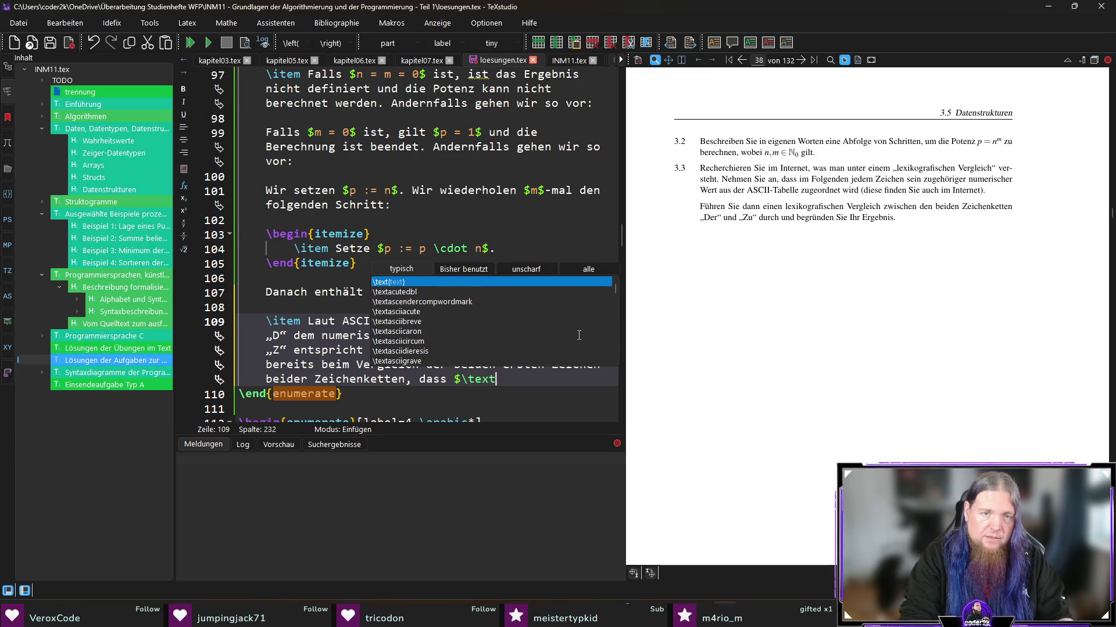
# Step: Insert the formula $\texttt{'D'} < \texttt{'Z'} \Leftrightarrow using autocomplete suggestions
pyautogui.press('Return')
pyautogui.write("'")
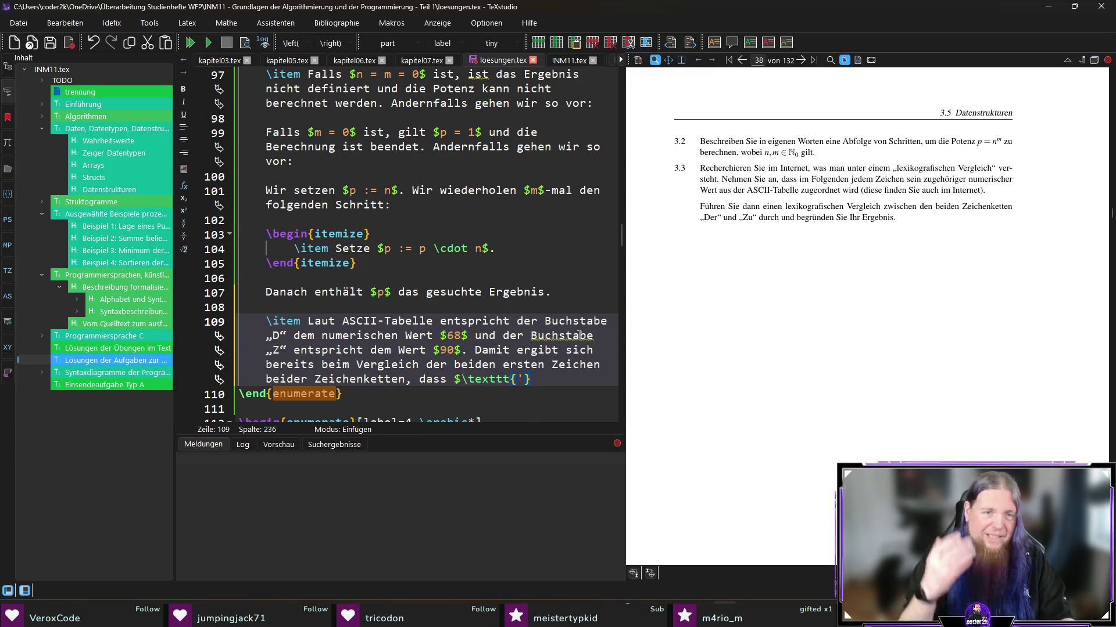
pyautogui.write("D'")
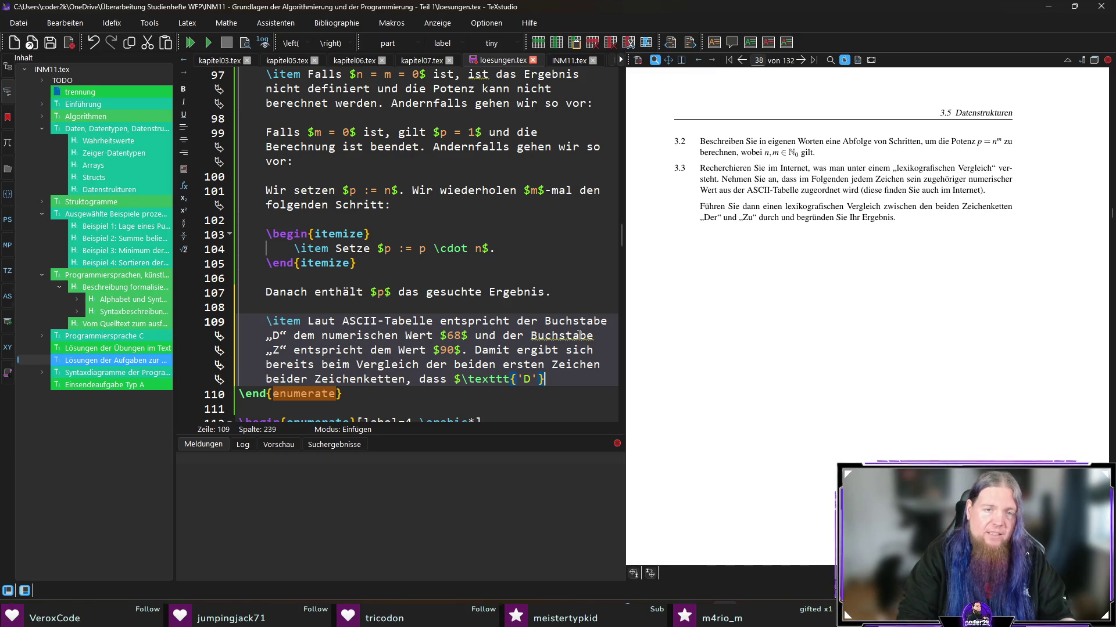
pyautogui.write(' \textt')
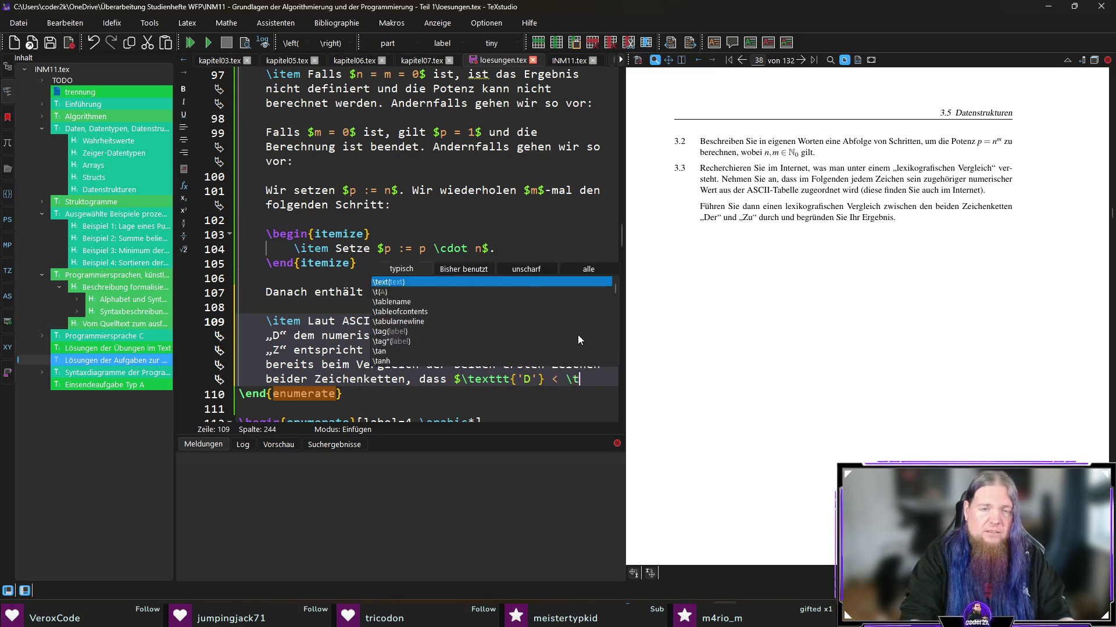
pyautogui.press('Return')
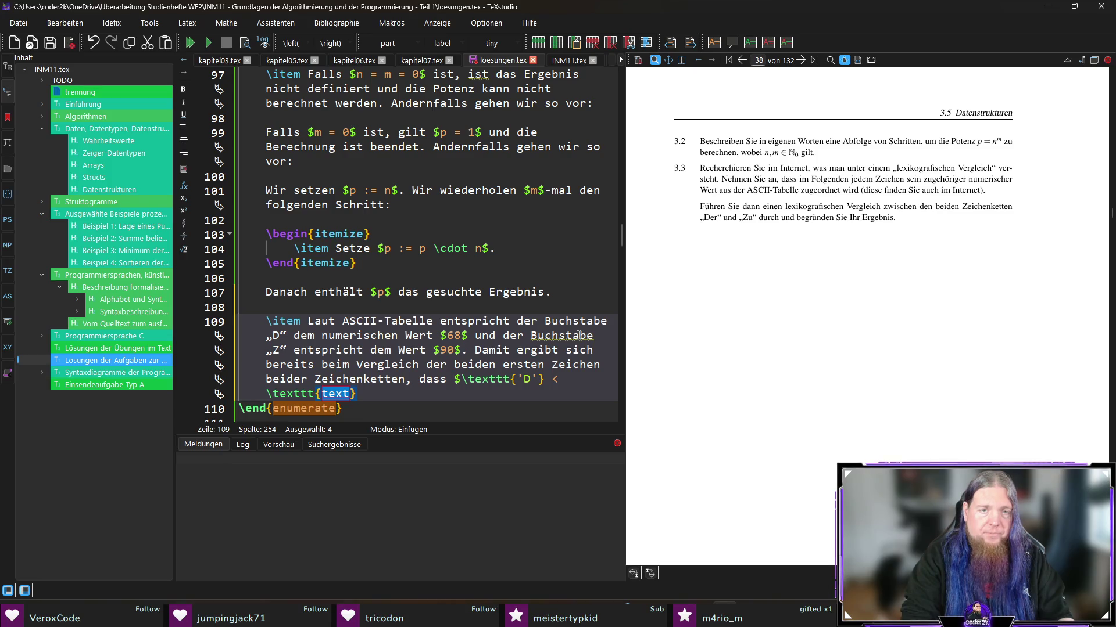
pyautogui.write("'Z'")
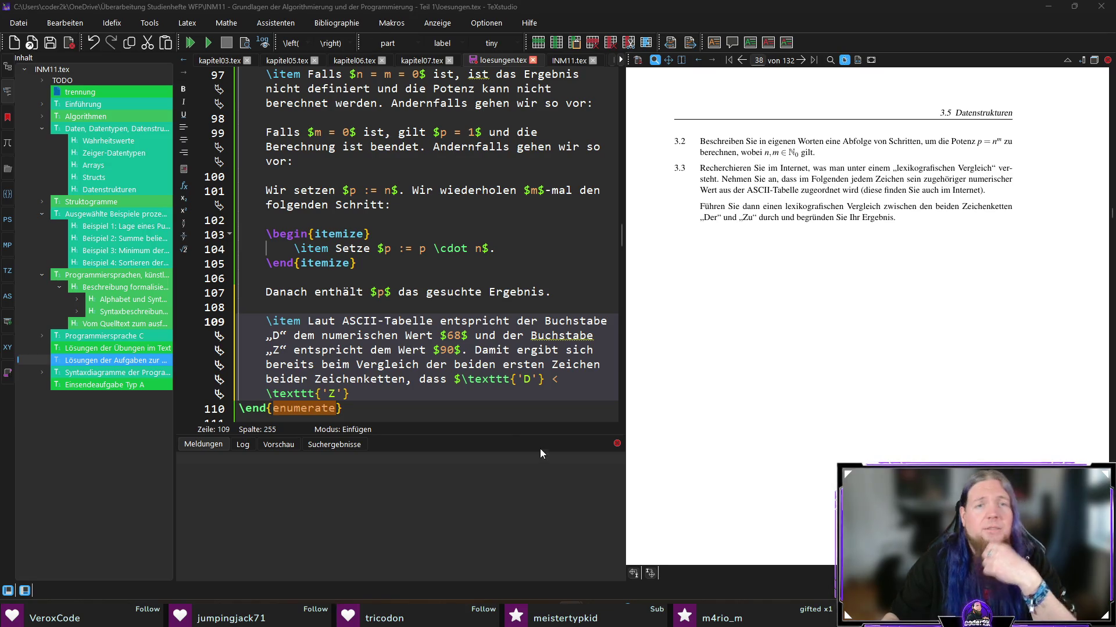
pyautogui.write('\\leftright')
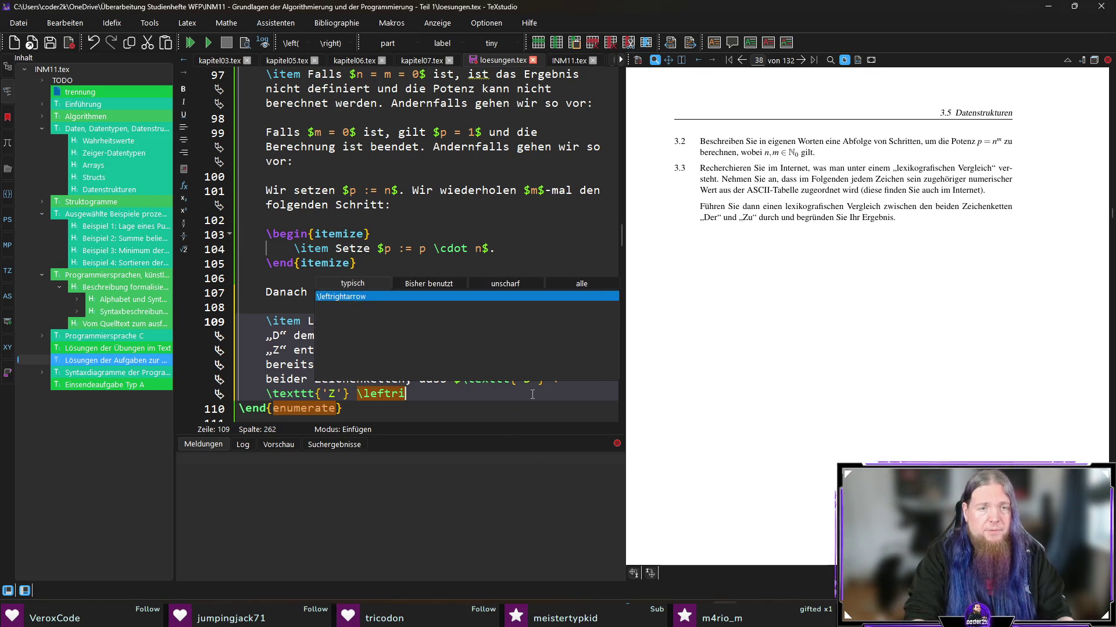
pyautogui.press('Return')
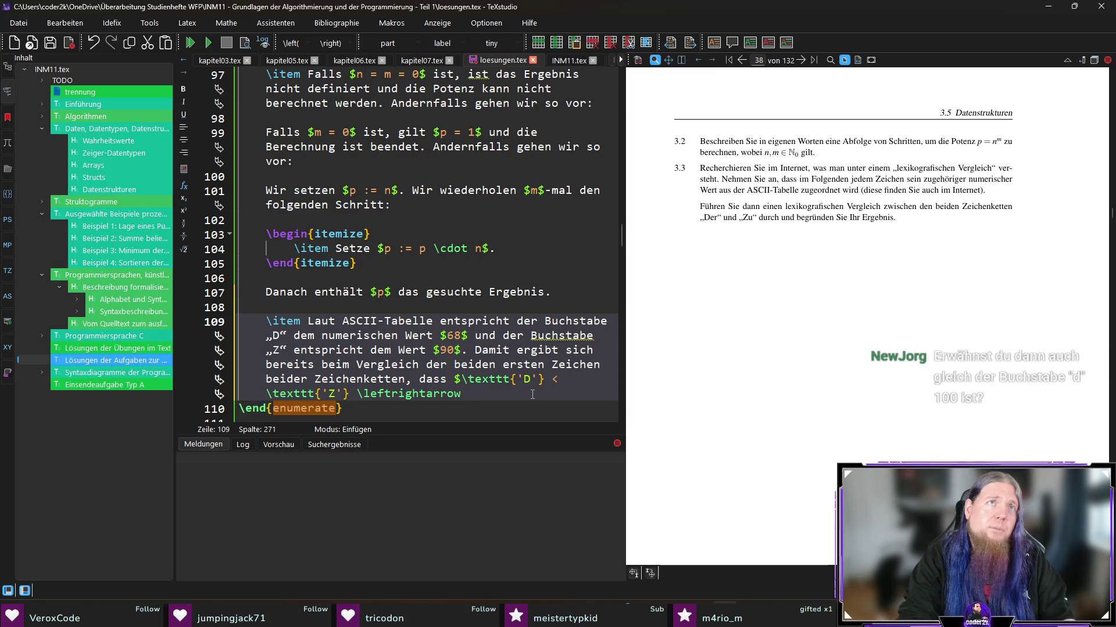
pyautogui.press('BackSpace')
pyautogui.press('BackSpace')
pyautogui.press('BackSpace')
pyautogui.press('BackSpace')
pyautogui.press('BackSpace')
pyautogui.press('BackSpace')
pyautogui.write('\\')
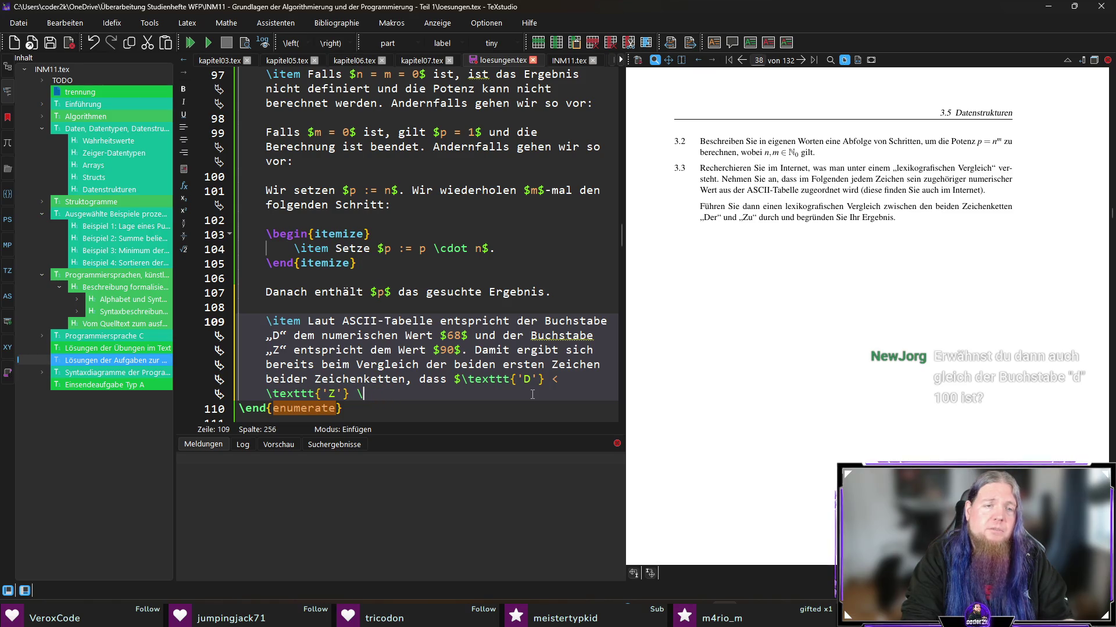
pyautogui.write('Left')
pyautogui.write('r')
pyautogui.press('Return')
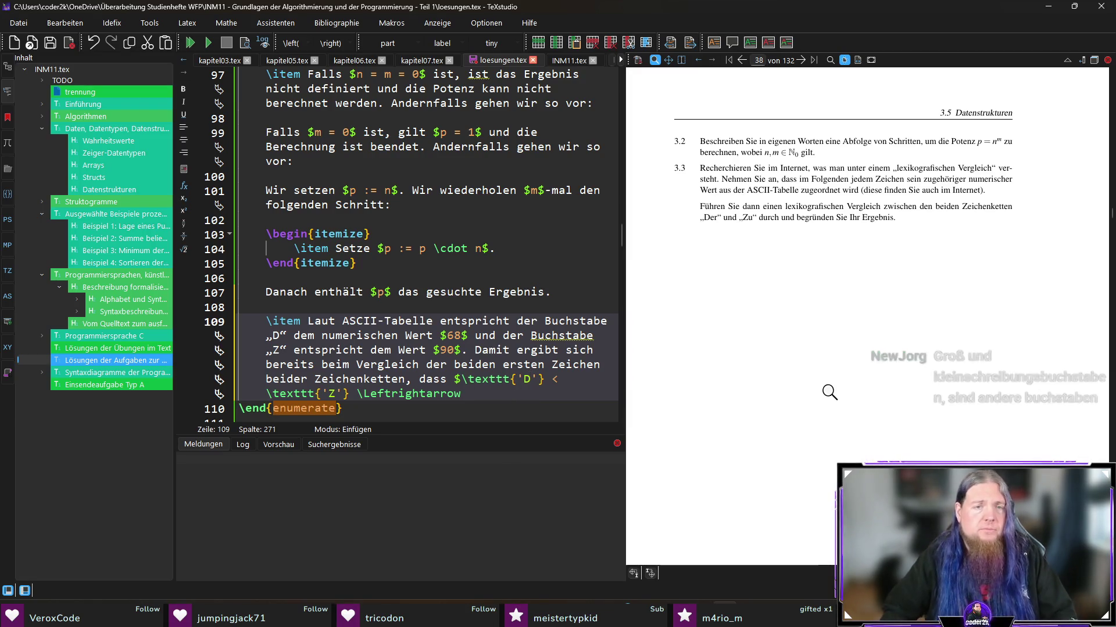
# Step: Finish with 68 < 90$ and state „Der“ is lexicographically \textit{kleiner} than „Zu“
pyautogui.write('68 < ')
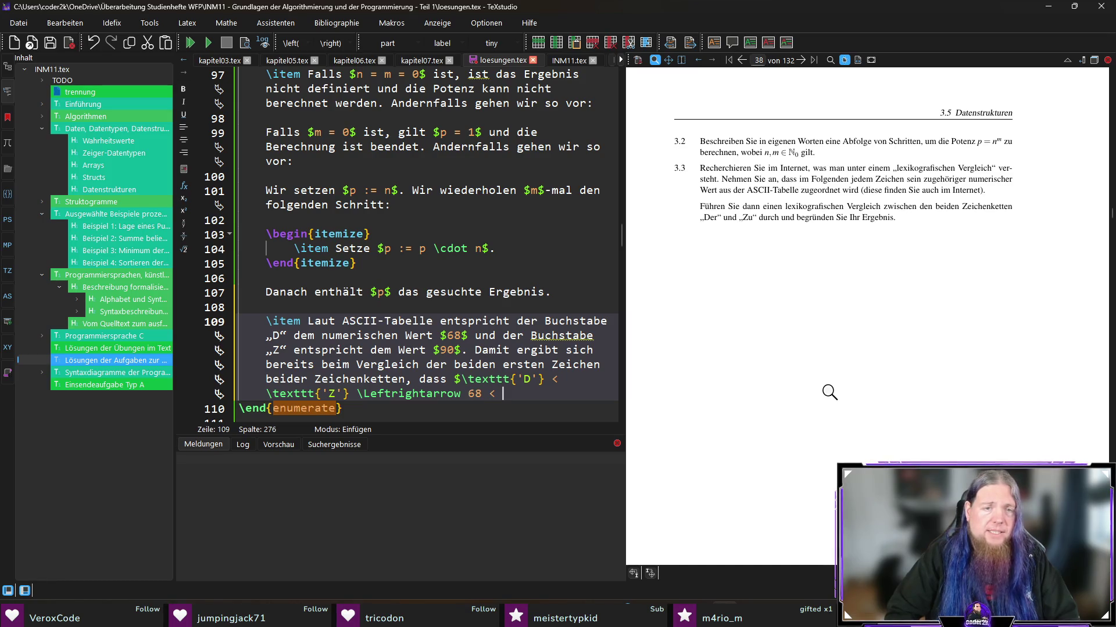
pyautogui.write('90$.')
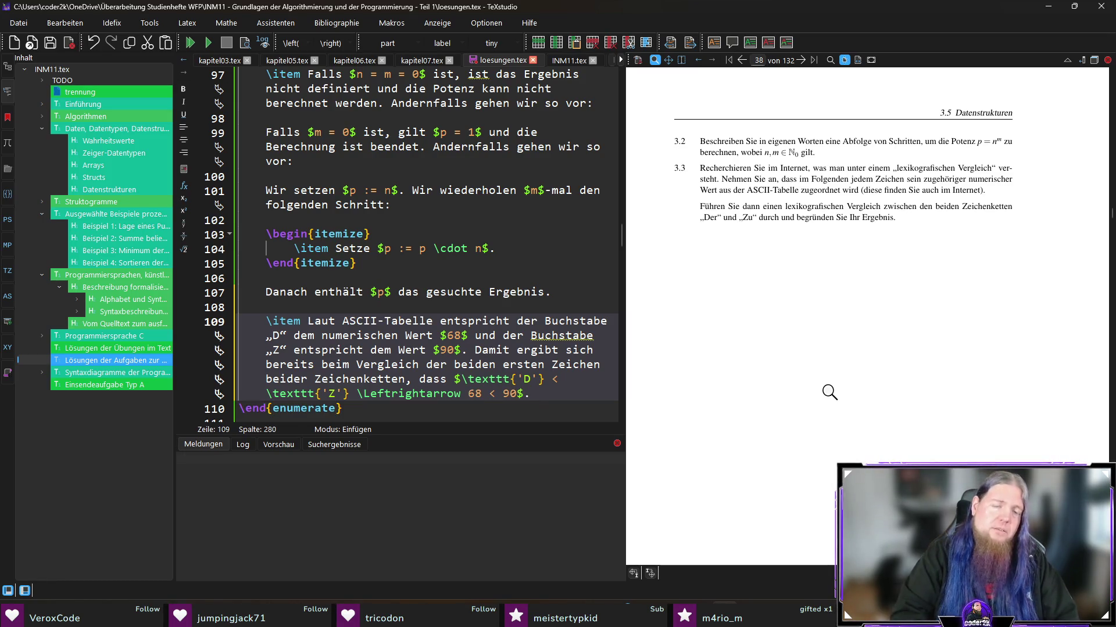
pyautogui.write(' Damit gilt')
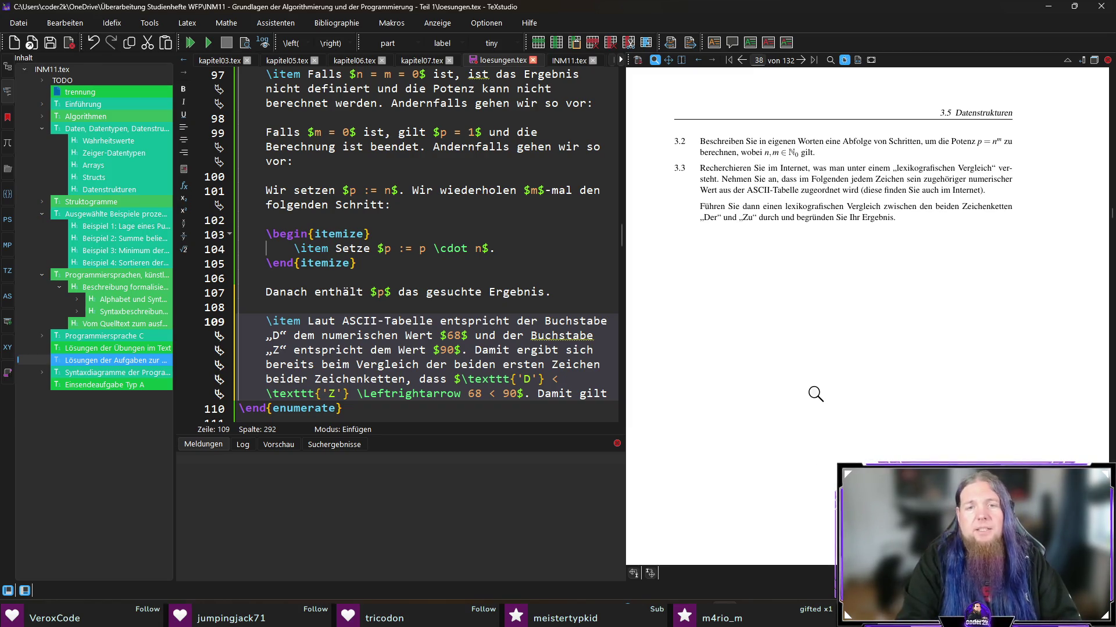
pyautogui.write(', dass ')
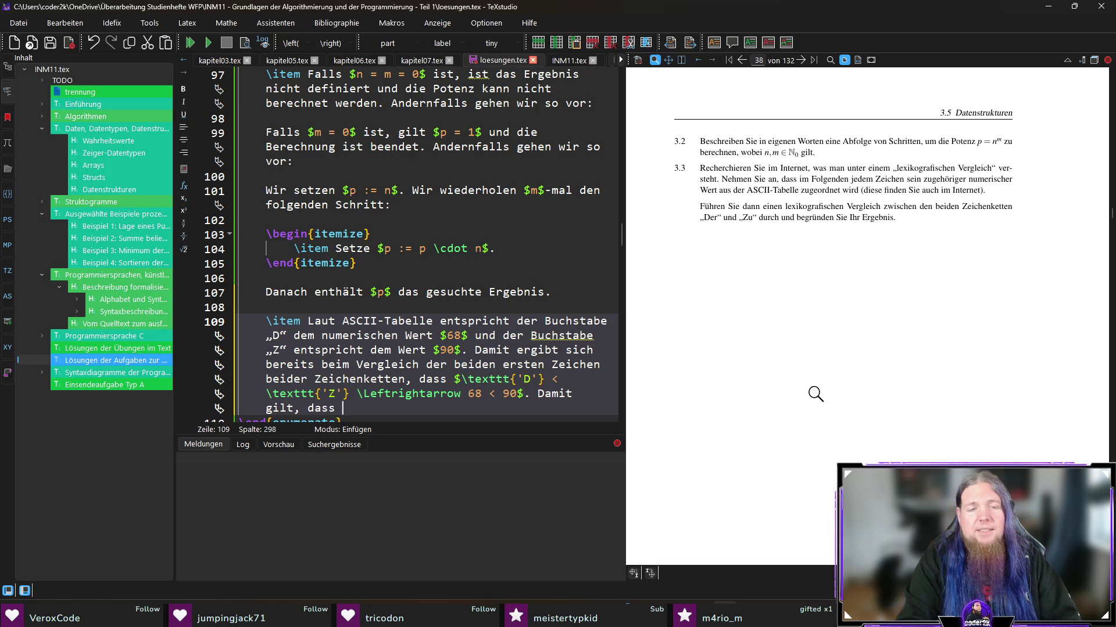
pyautogui.write('die Zeichen')
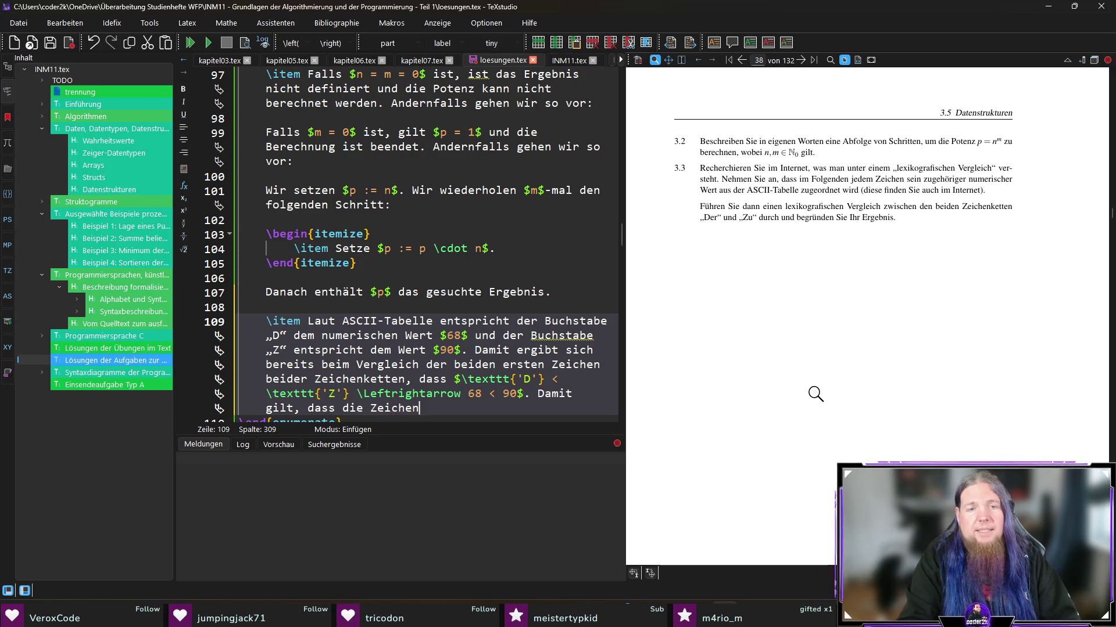
pyautogui.write('kette „')
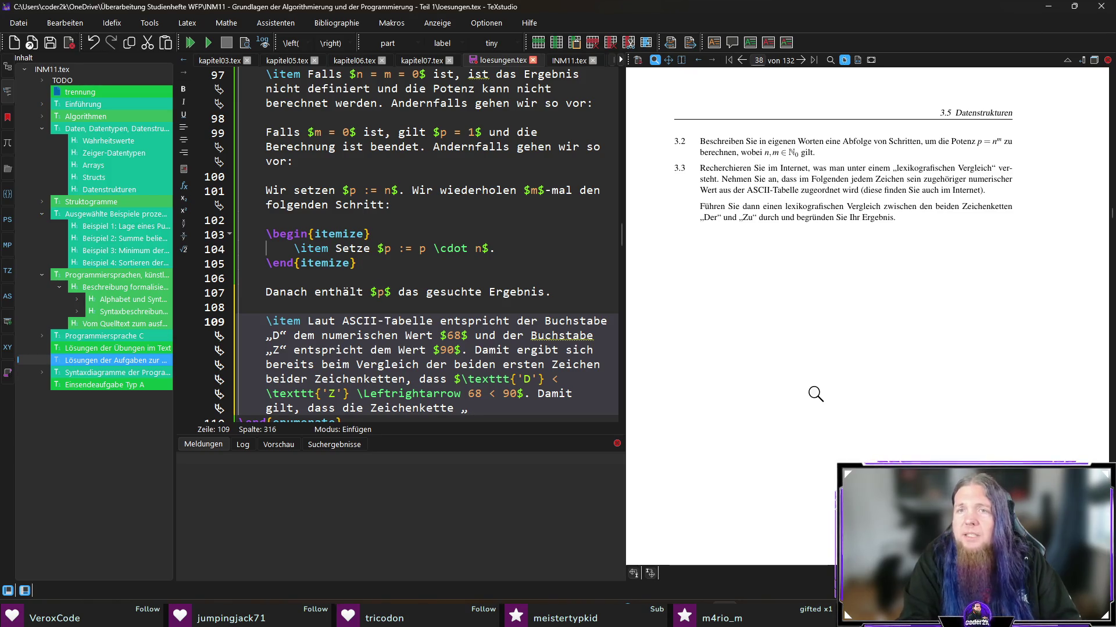
pyautogui.write('Der')
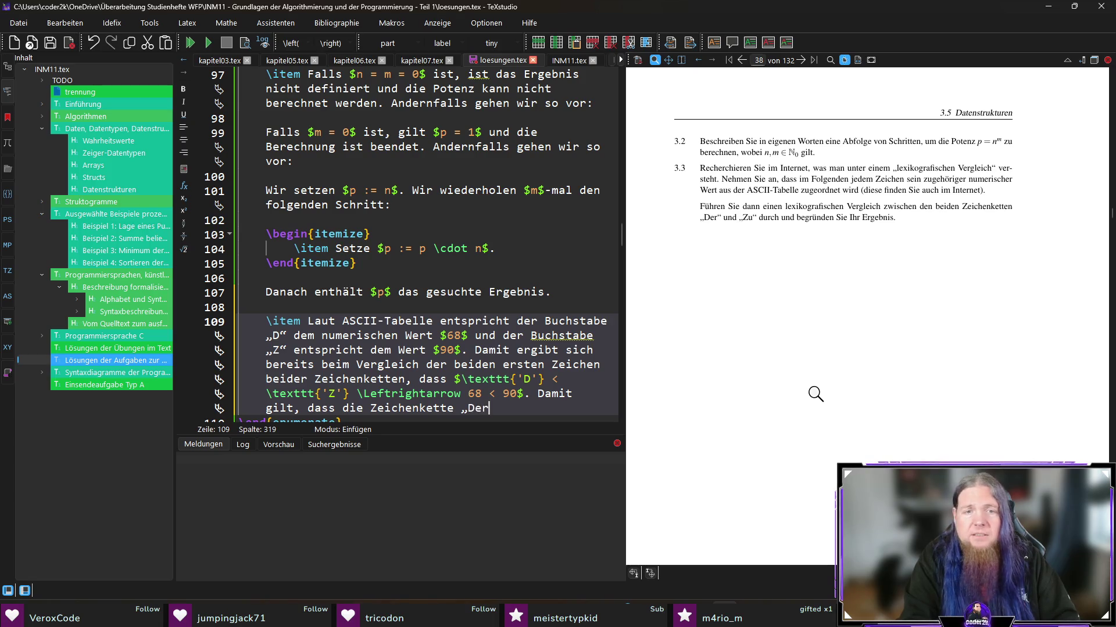
pyautogui.write('“ l')
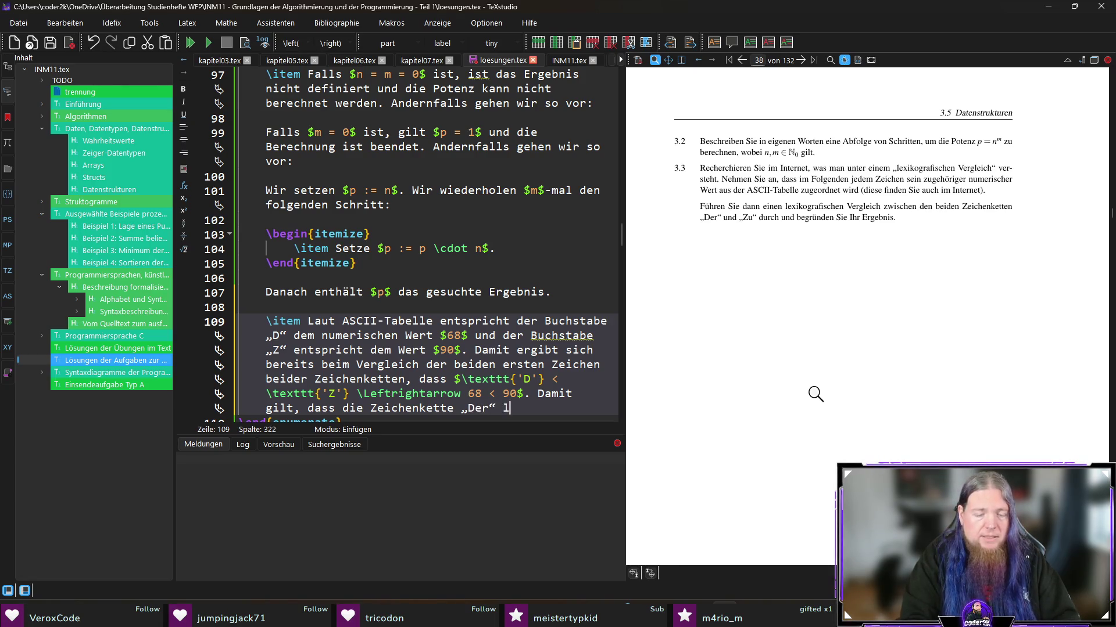
pyautogui.write('exikografisch')
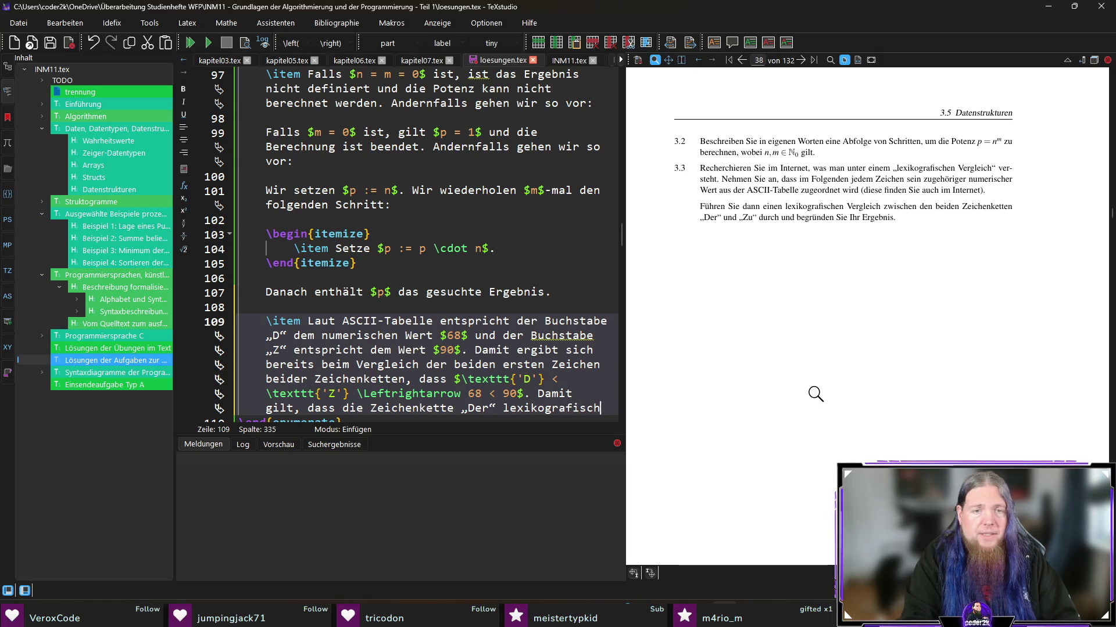
pyautogui.write(' als \textit{')
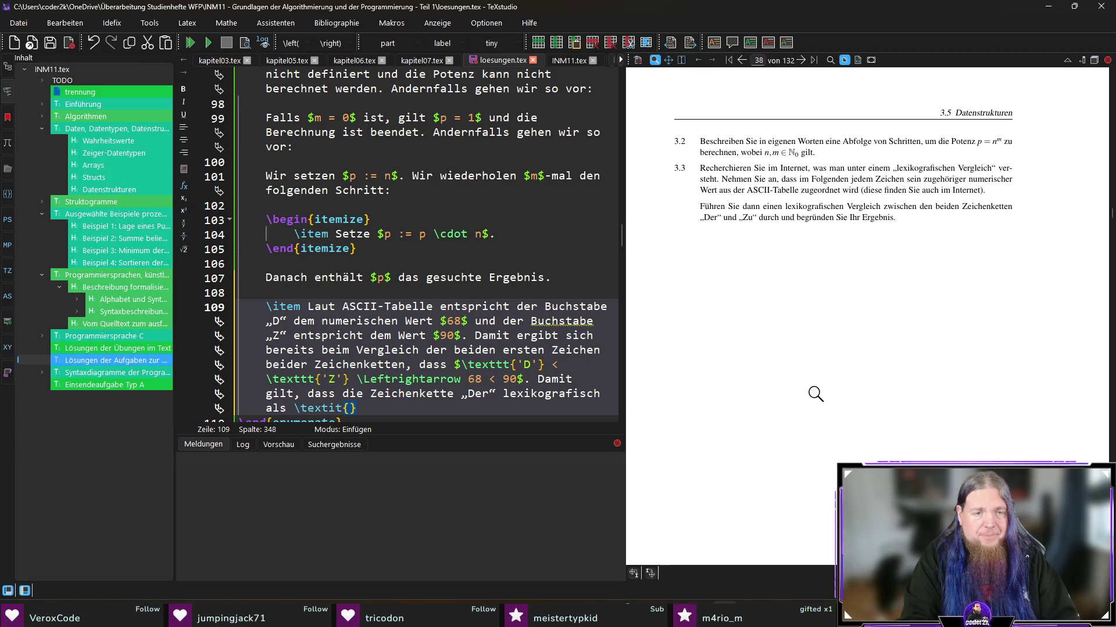
pyautogui.write('kleiner gilt als „')
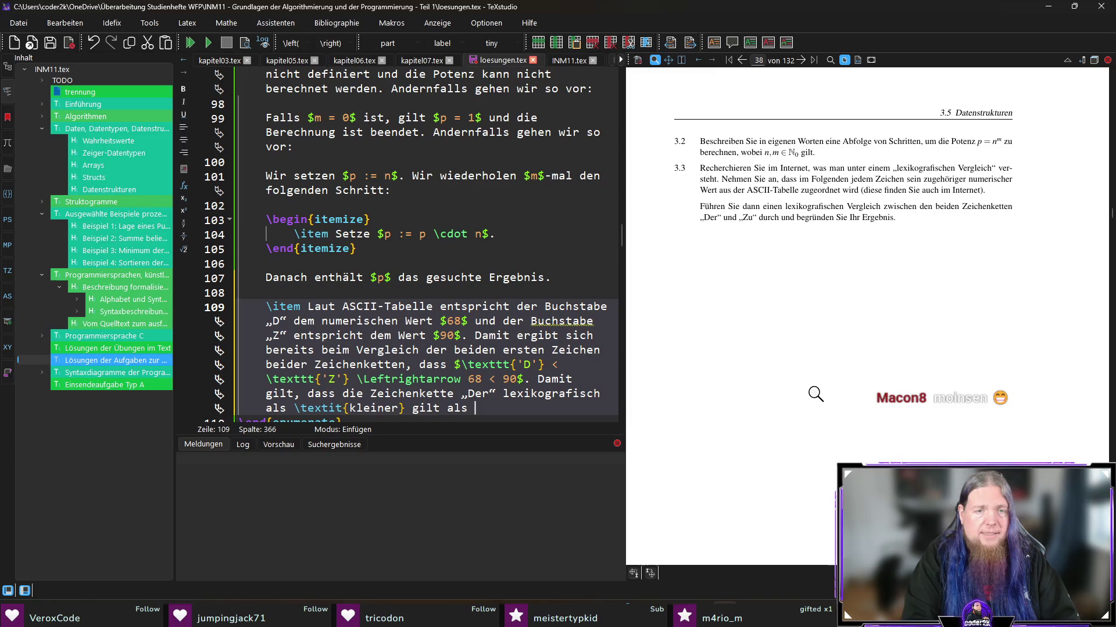
pyautogui.write('die Zeichenkette')
pyautogui.press('Right')
pyautogui.write('Zu“.')
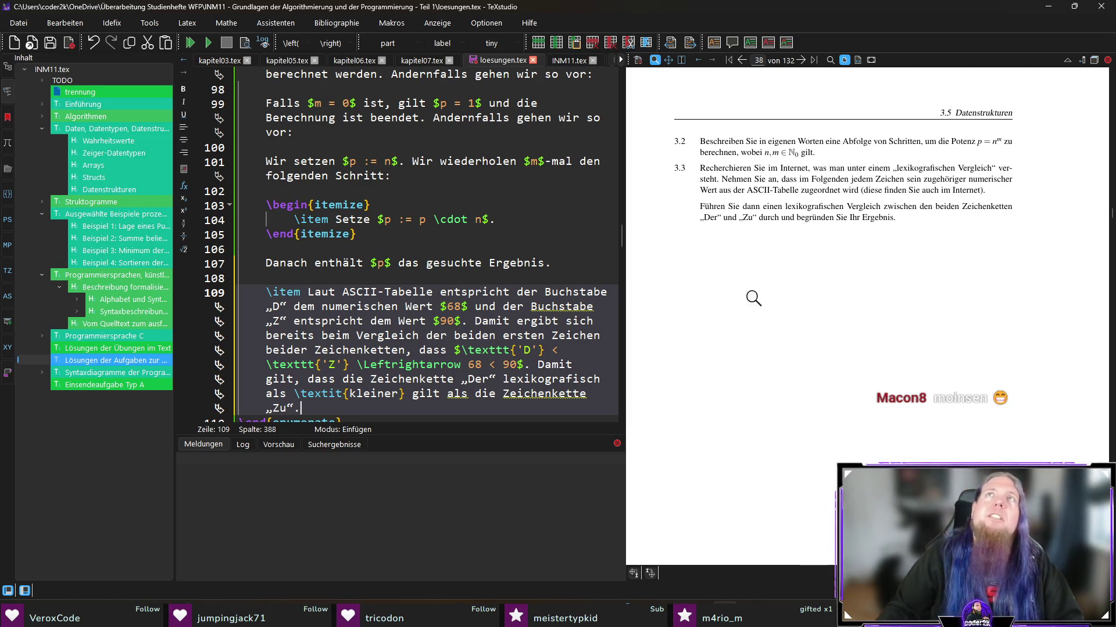
pyautogui.click(618, 12)
pyautogui.scroll(-1, 440, 388)
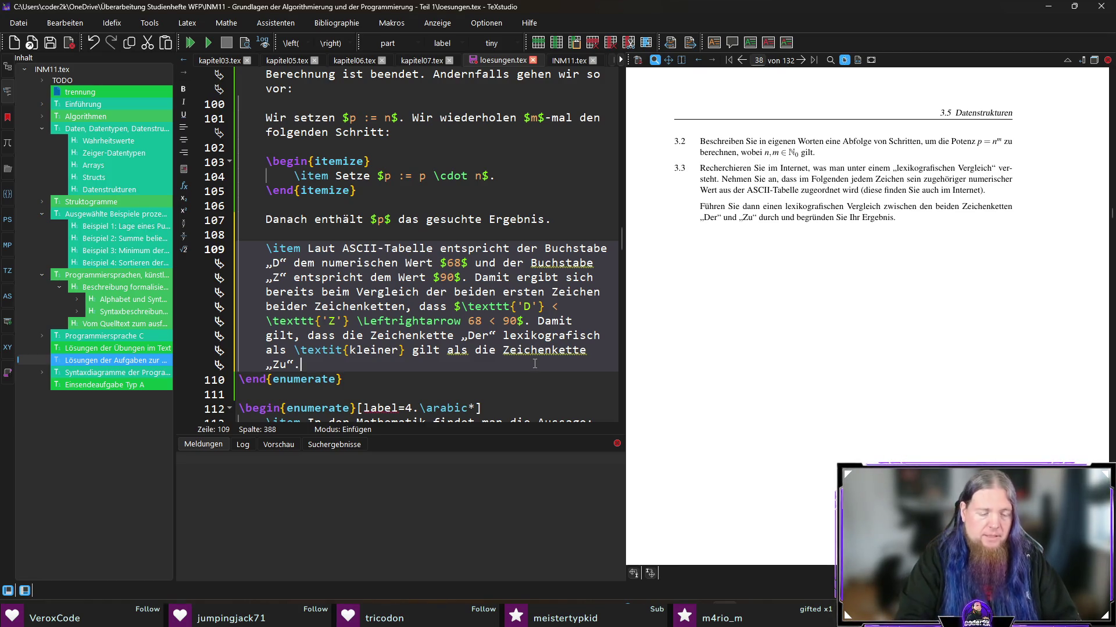
# Step: Add a paragraph noting lowercase ASCII values differ from uppercase ones, and compile
pyautogui.press('Return')
pyautogui.press('Return')
pyautogui.write('Beacht')
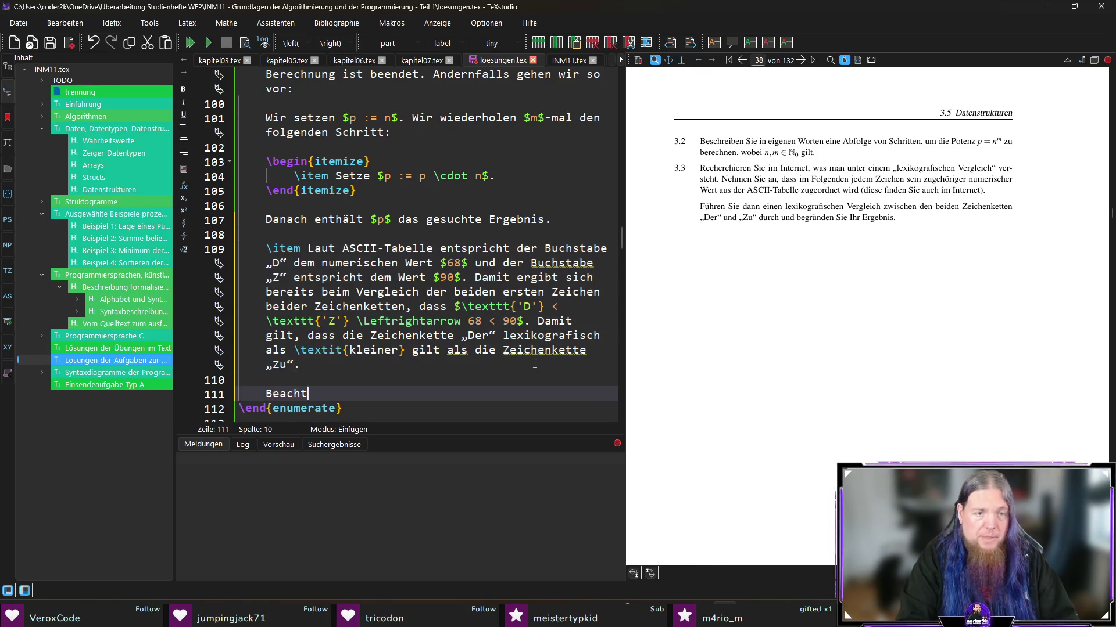
pyautogui.write('en Sie,')
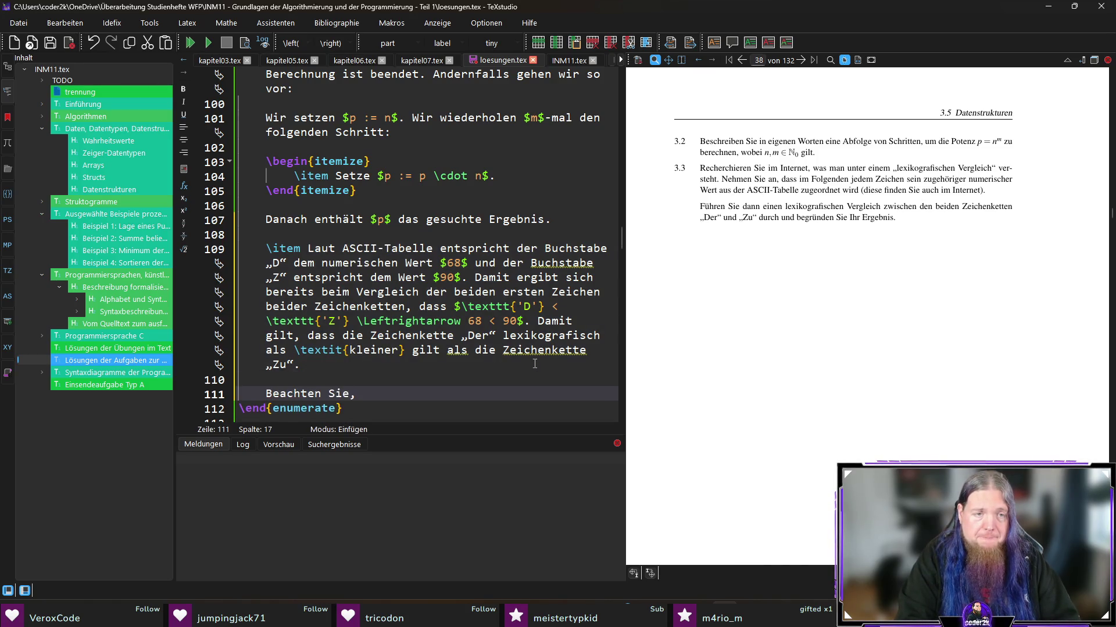
pyautogui.write(' dass')
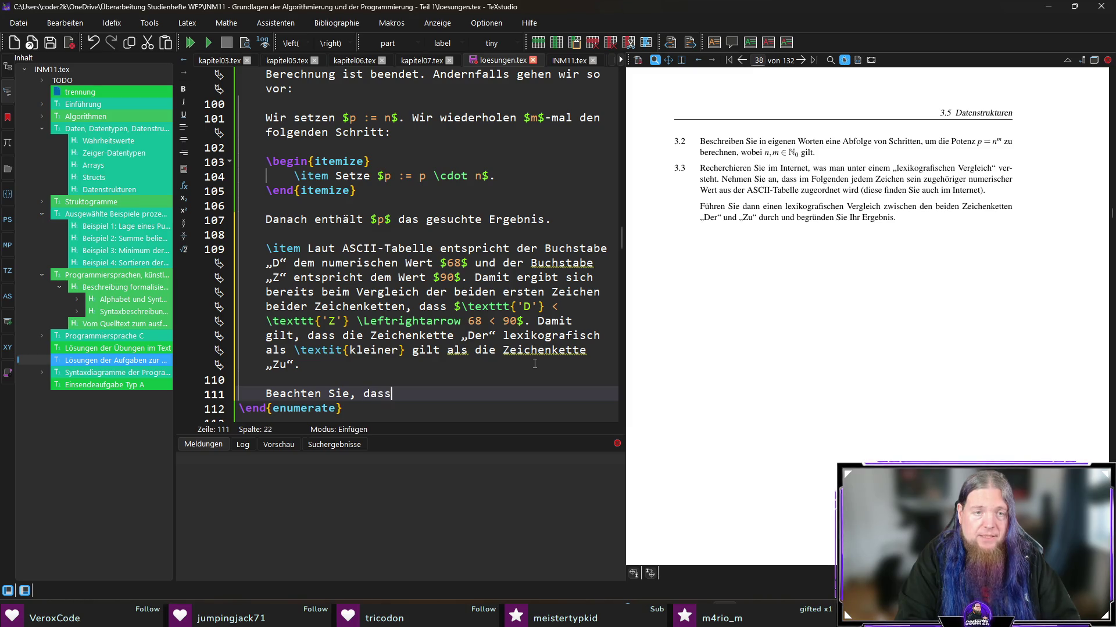
pyautogui.write(' die ASCII')
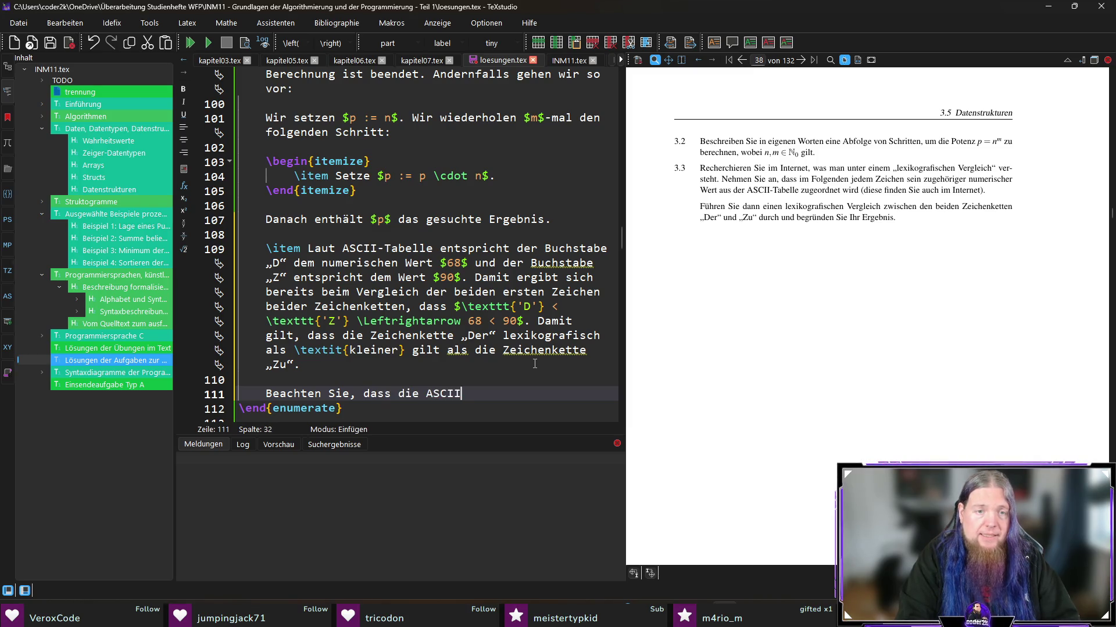
pyautogui.write('-Werte ')
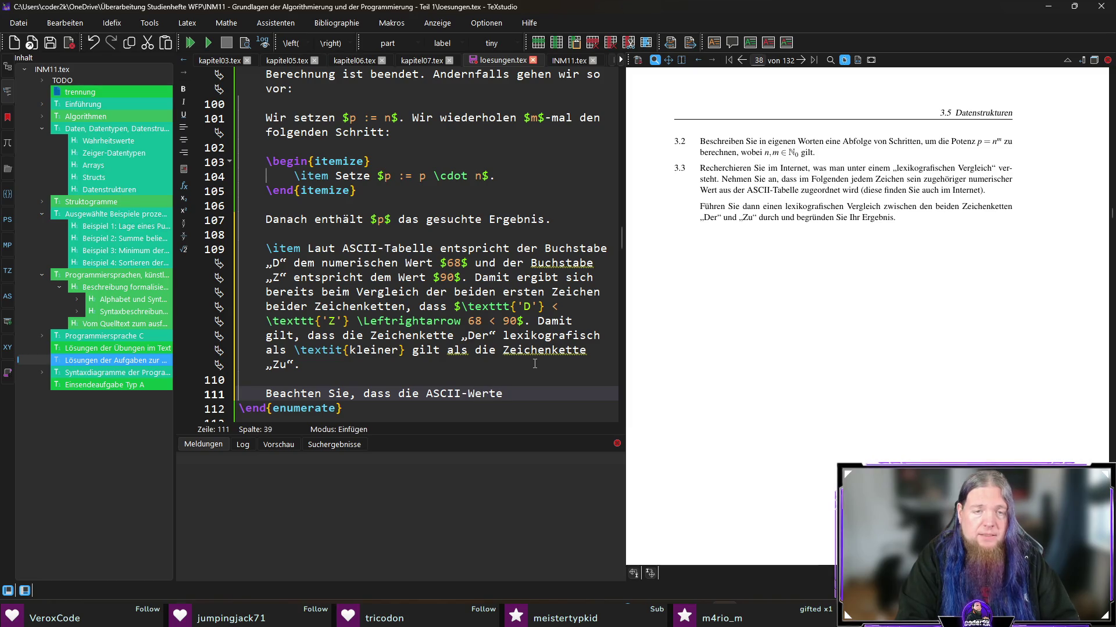
pyautogui.write('von Kle')
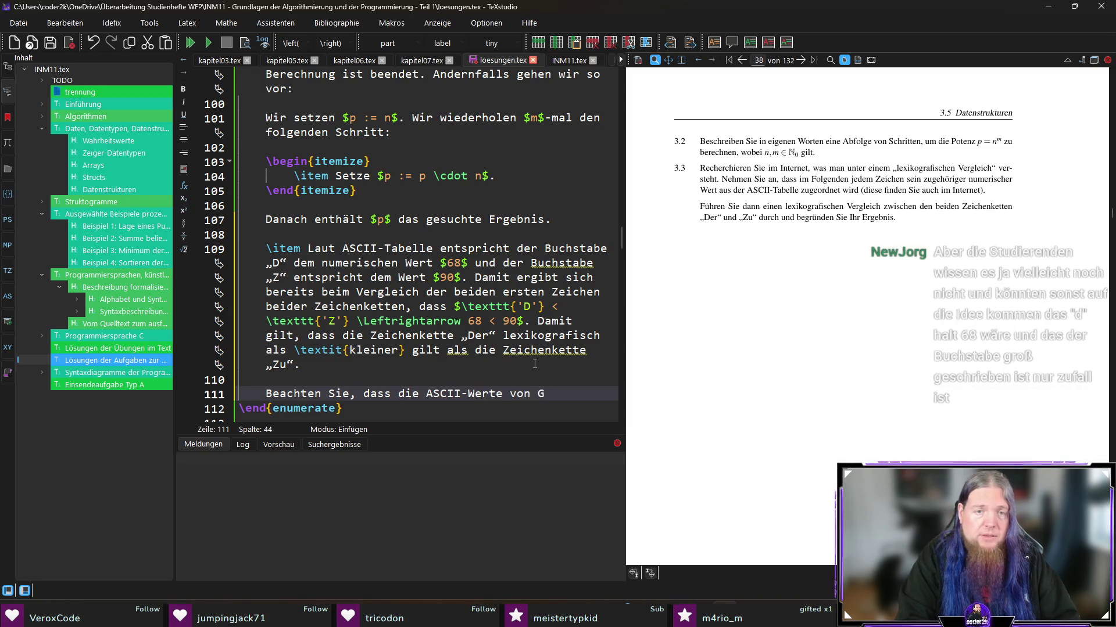
pyautogui.write('inbuchstaben')
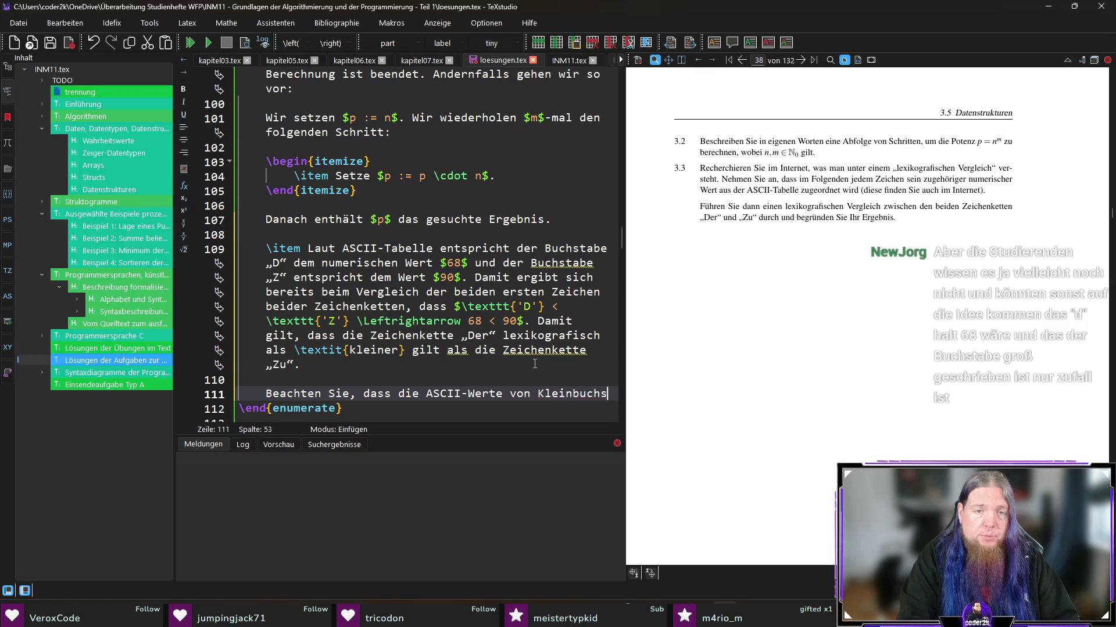
pyautogui.hotkey('ctrl', 'Left')
pyautogui.hotkey('ctrl', 'Left')
pyautogui.hotkey('ctrl', 'Left')
pyautogui.write('sich die')
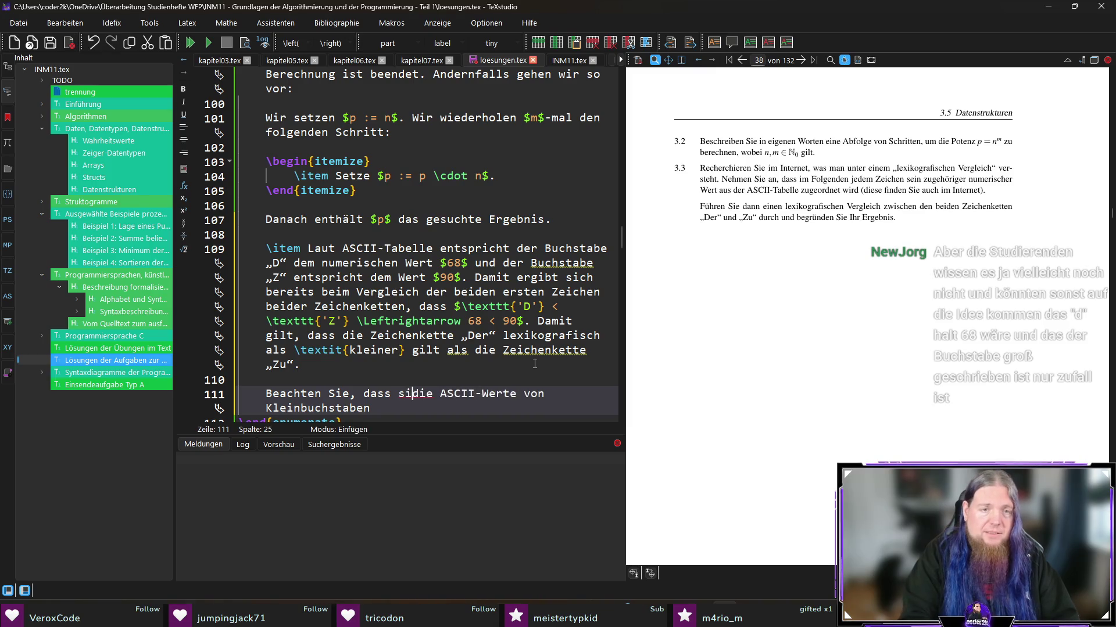
pyautogui.write(' ASCII-Werte von Kleinbuchstaben von denen')
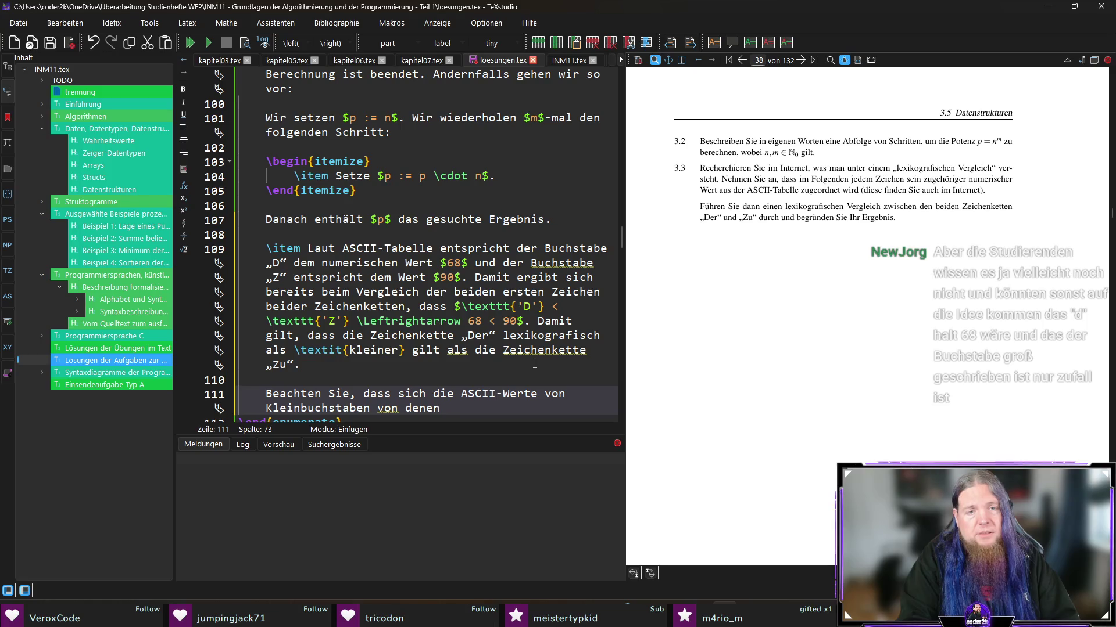
pyautogui.write(' der Großbuchs')
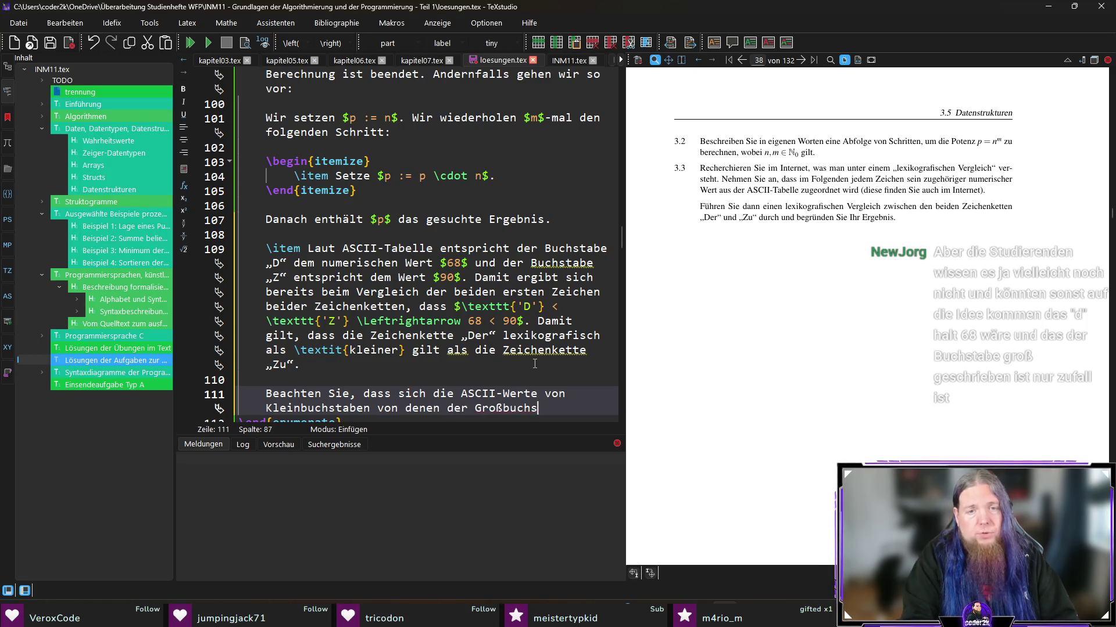
pyautogui.write('taben unterscheiden.')
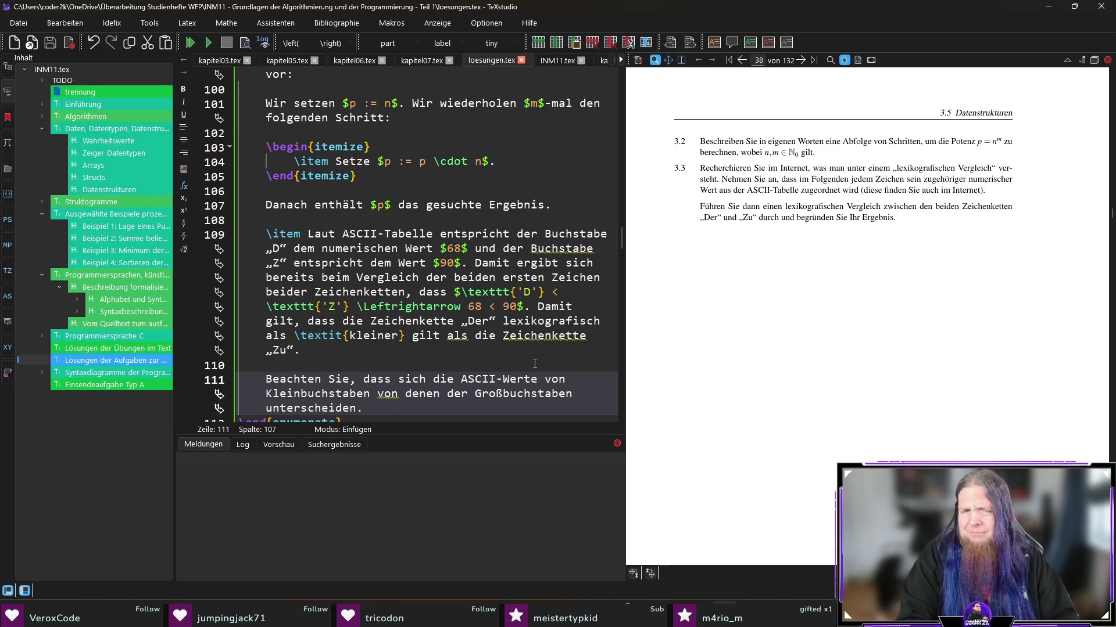
pyautogui.press('F5')
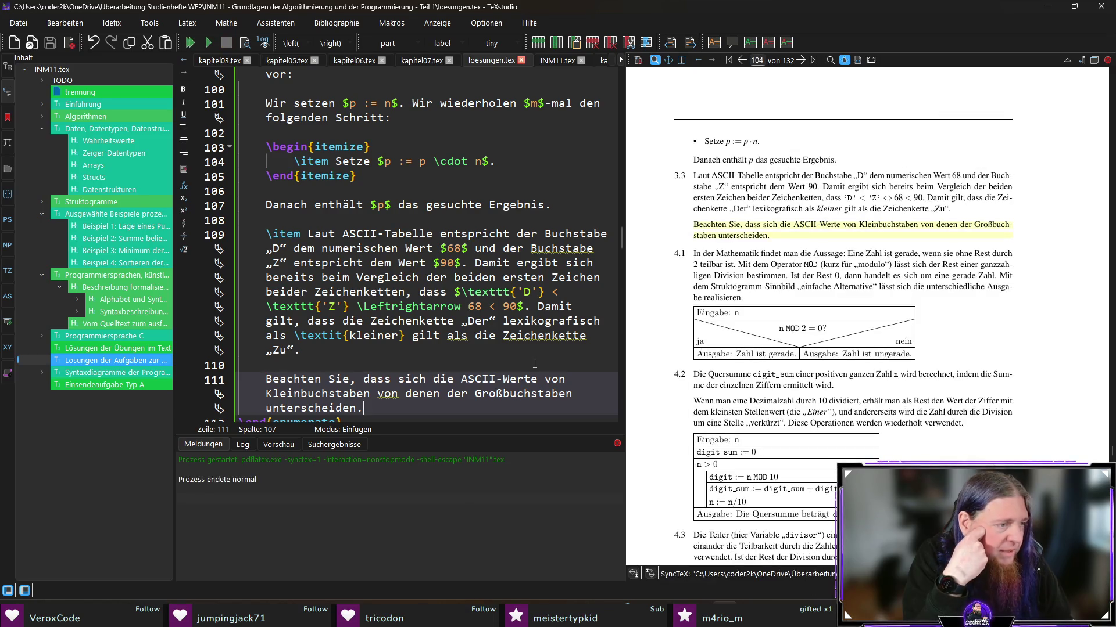
# Step: Review answer 3.3 in the PDF, prefix the note with \textit{Hinweis:}, and recompile
pyautogui.scroll(-2, 535, 364)
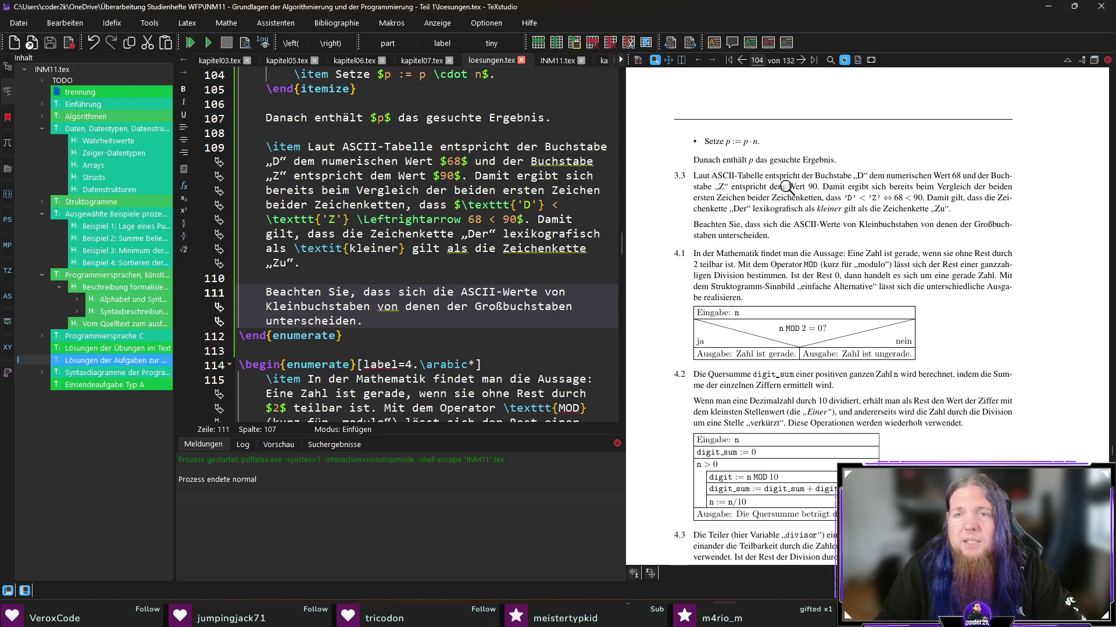
pyautogui.moveTo(846, 187)
pyautogui.mouseDown()
pyautogui.moveTo(1001, 177)
pyautogui.moveTo(750, 179)
pyautogui.moveTo(995, 184)
pyautogui.moveTo(741, 203)
pyautogui.moveTo(1072, 194)
pyautogui.moveTo(738, 215)
pyautogui.moveTo(872, 225)
pyautogui.mouseUp()
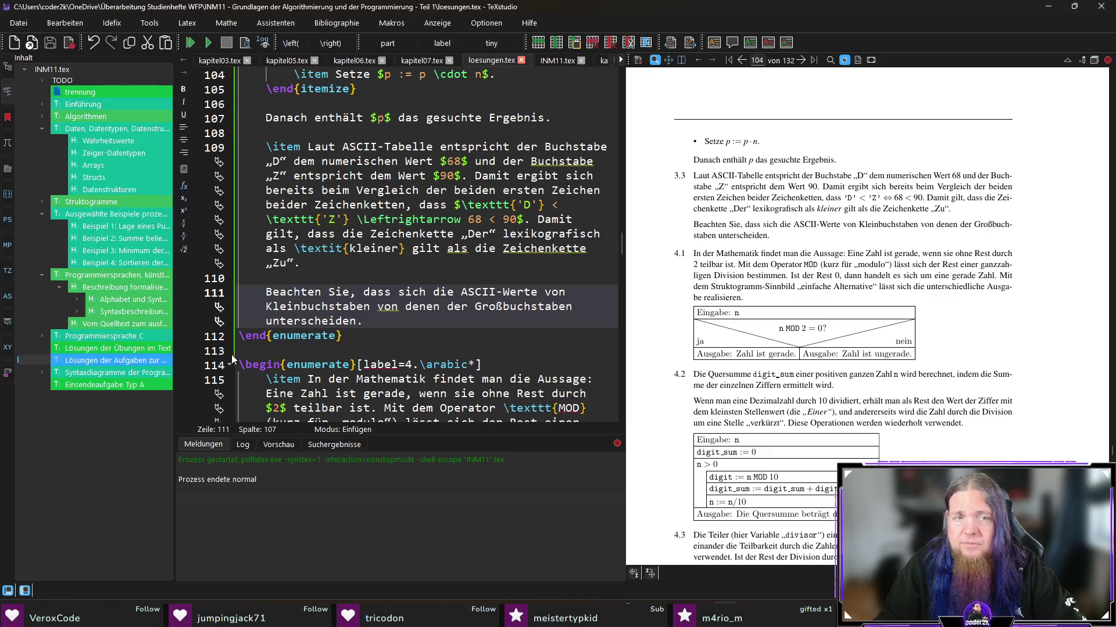
pyautogui.click(263, 290)
pyautogui.write('extit{Hinweis:')
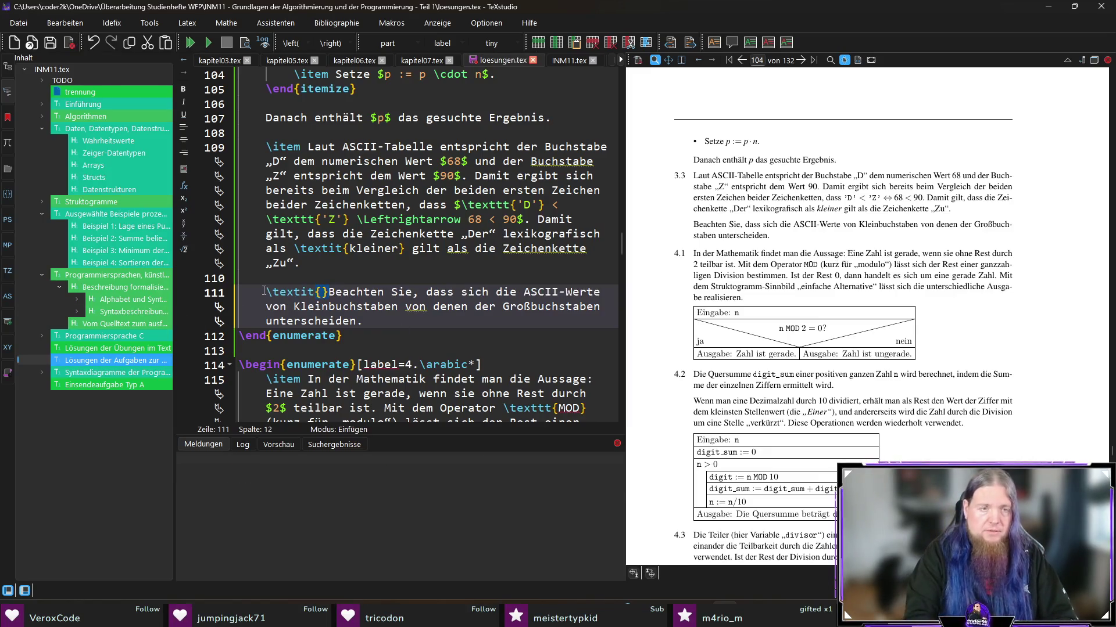
pyautogui.press('BackSpace')
pyautogui.press('Right')
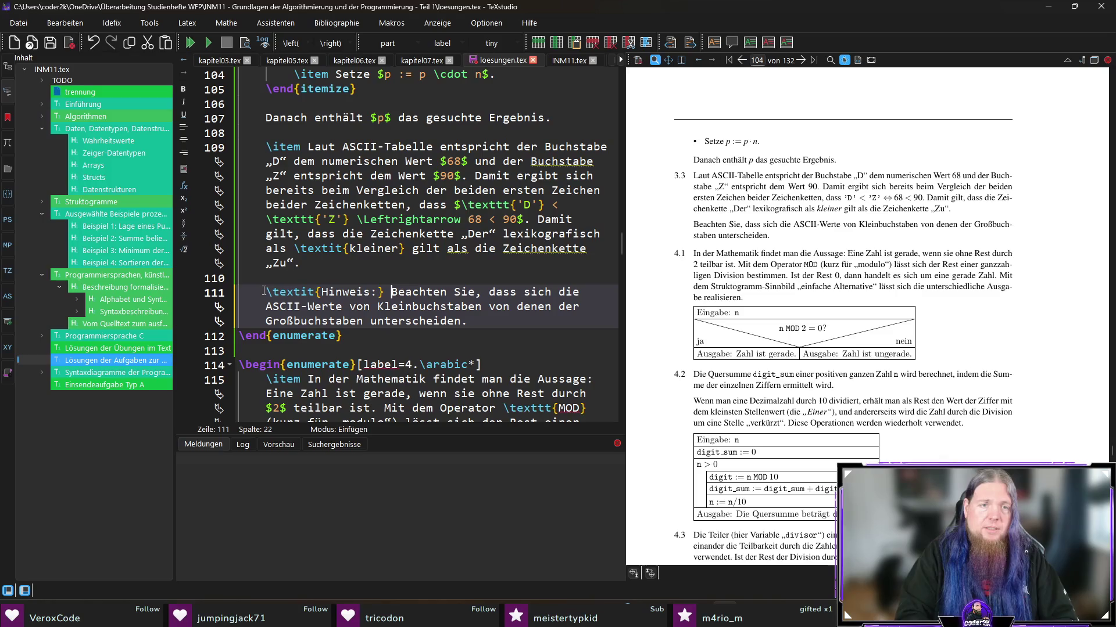
pyautogui.press('F5')
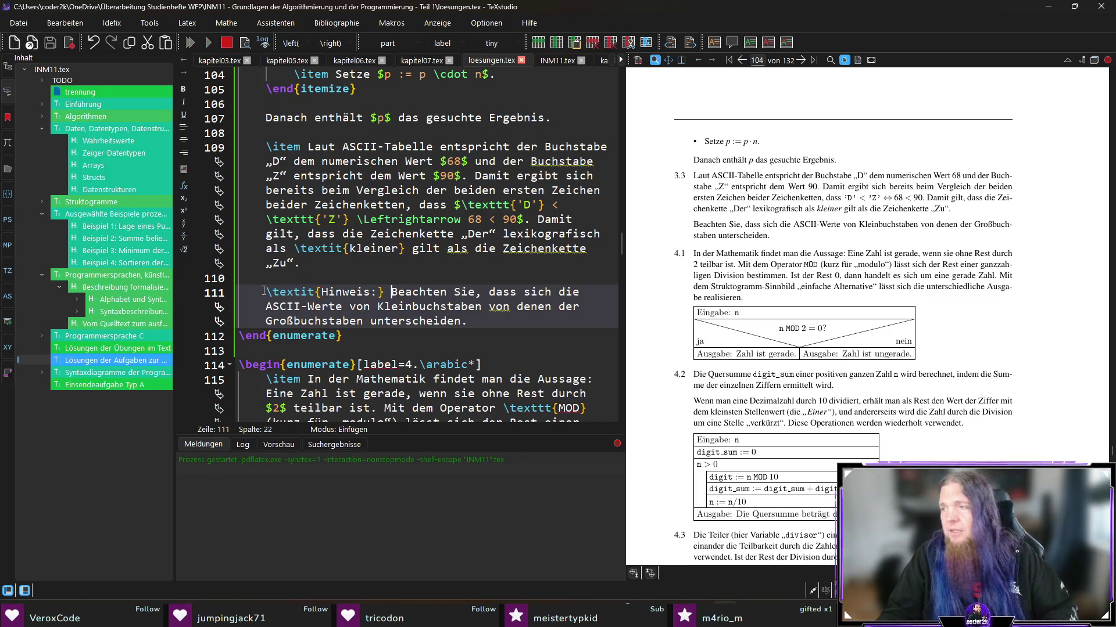
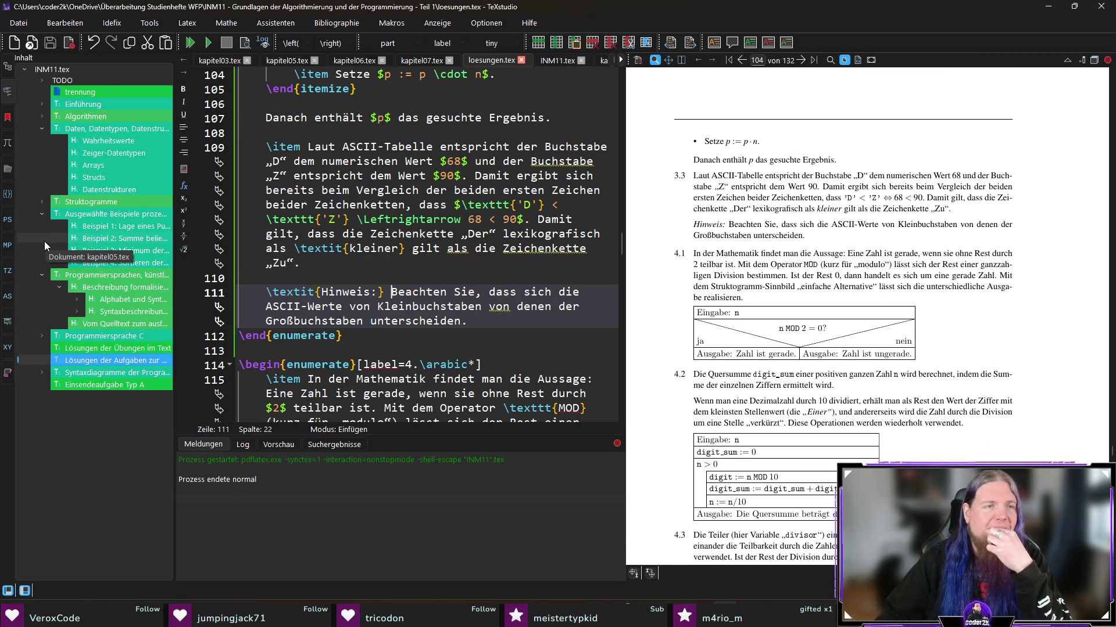
# Step: Collapse the Daten, Datentypen outline node and open the Struktogramme chapter file kapitel04.tex
pyautogui.click(41, 129)
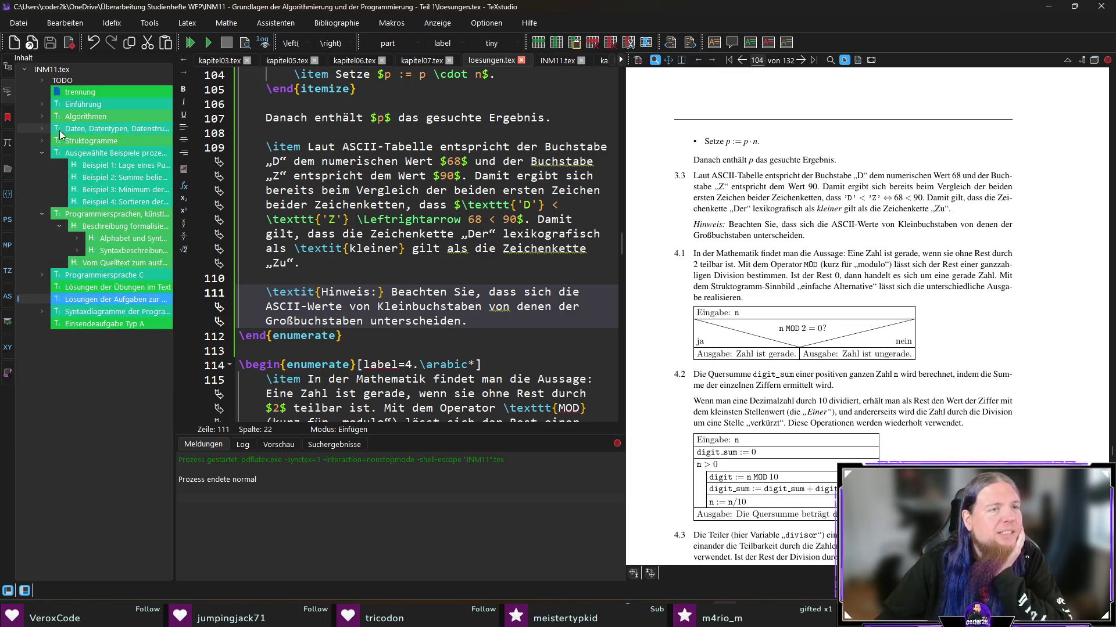
pyautogui.click(85, 141)
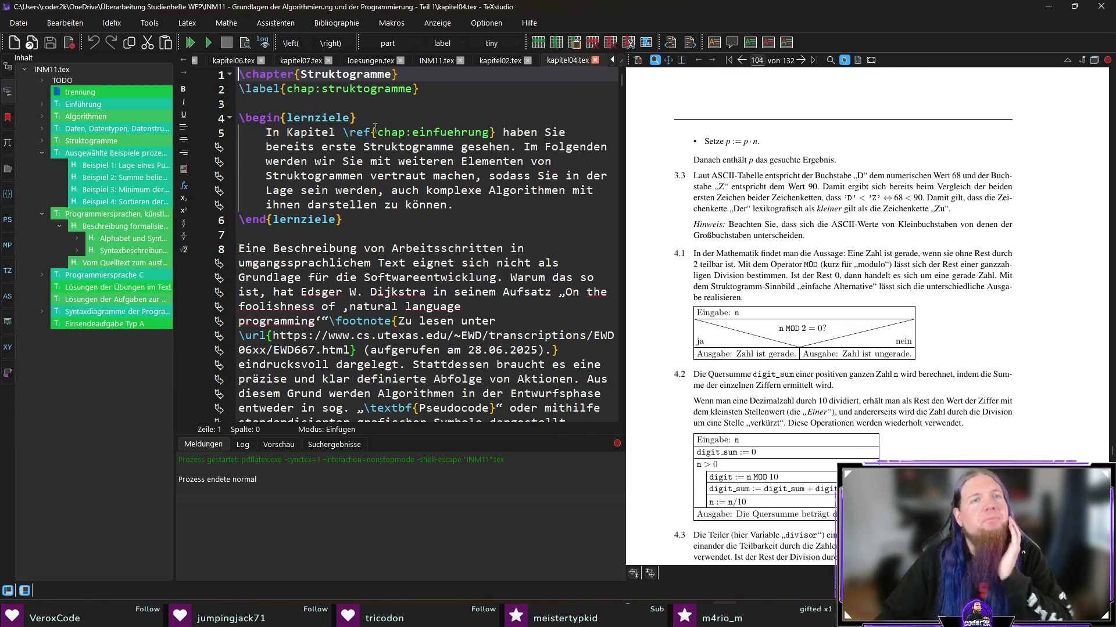
# Step: Sync the preview to chapter 4 and scroll through it to self-check exercises 4.1–4.6
pyautogui.click(322, 89)
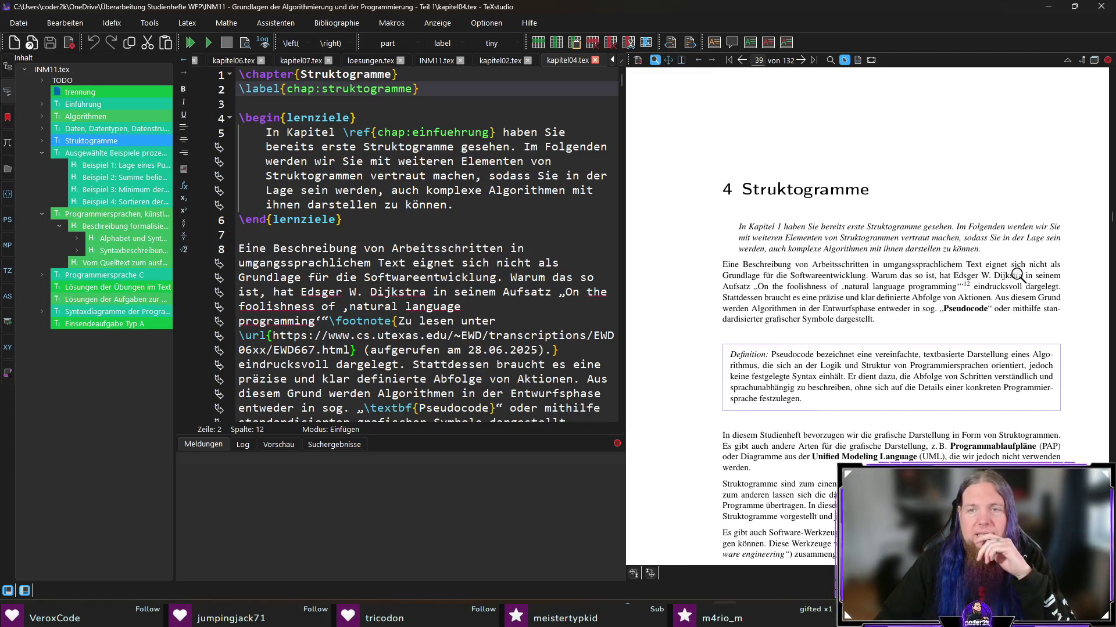
pyautogui.scroll(-8, 1018, 275)
pyautogui.scroll(-10, 975, 277)
pyautogui.scroll(-10, 1045, 305)
pyautogui.scroll(-8, 1030, 302)
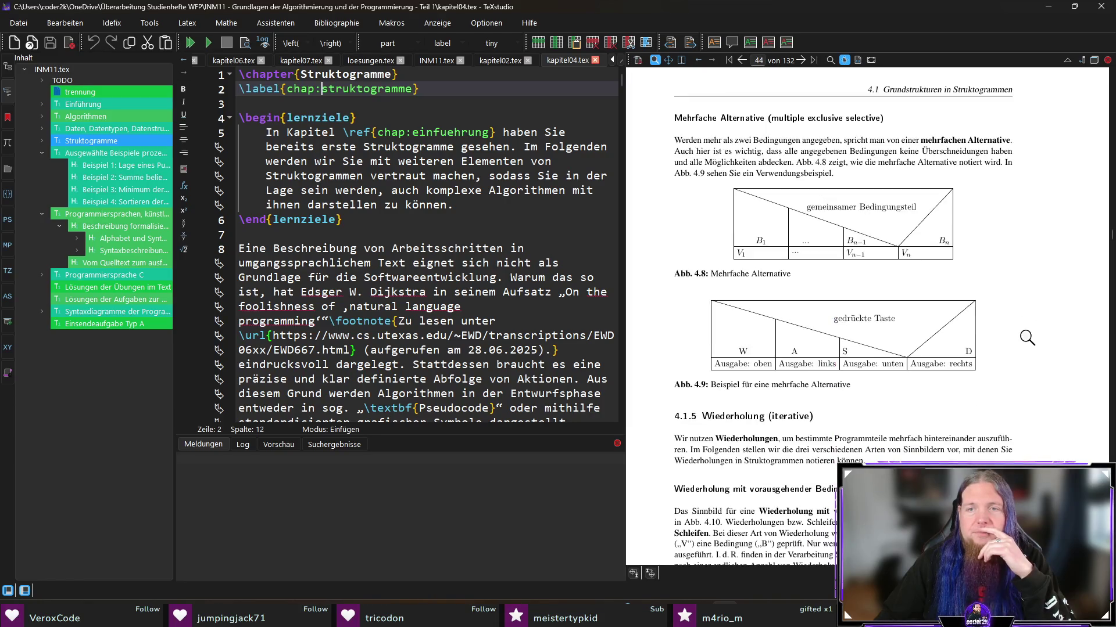
pyautogui.scroll(-3, 1027, 337)
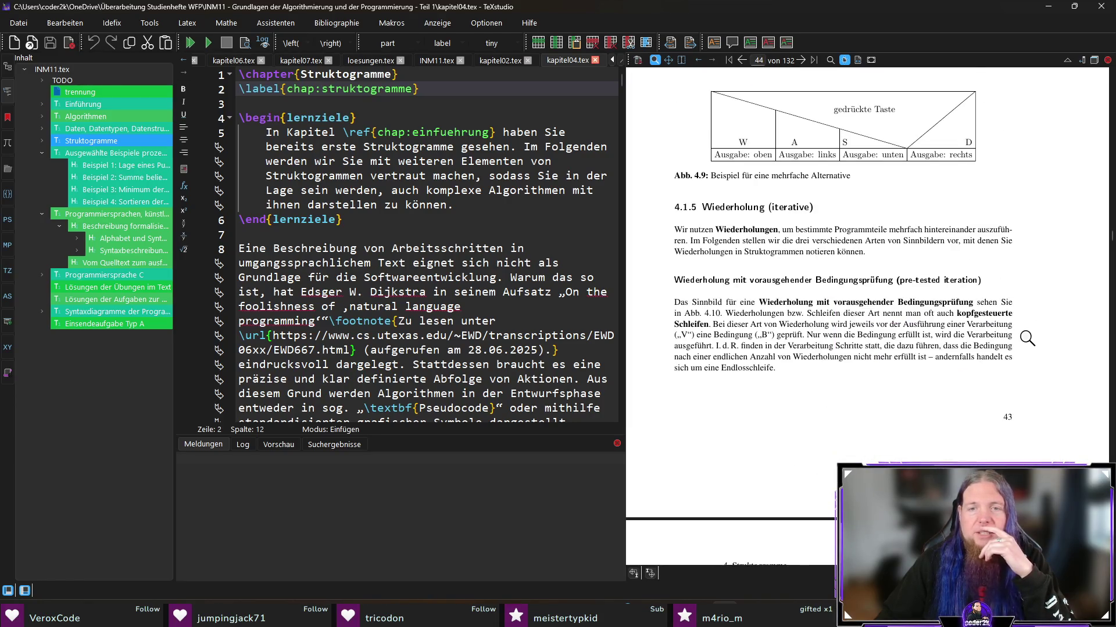
pyautogui.scroll(-1, 1027, 338)
pyautogui.scroll(-20, 1027, 338)
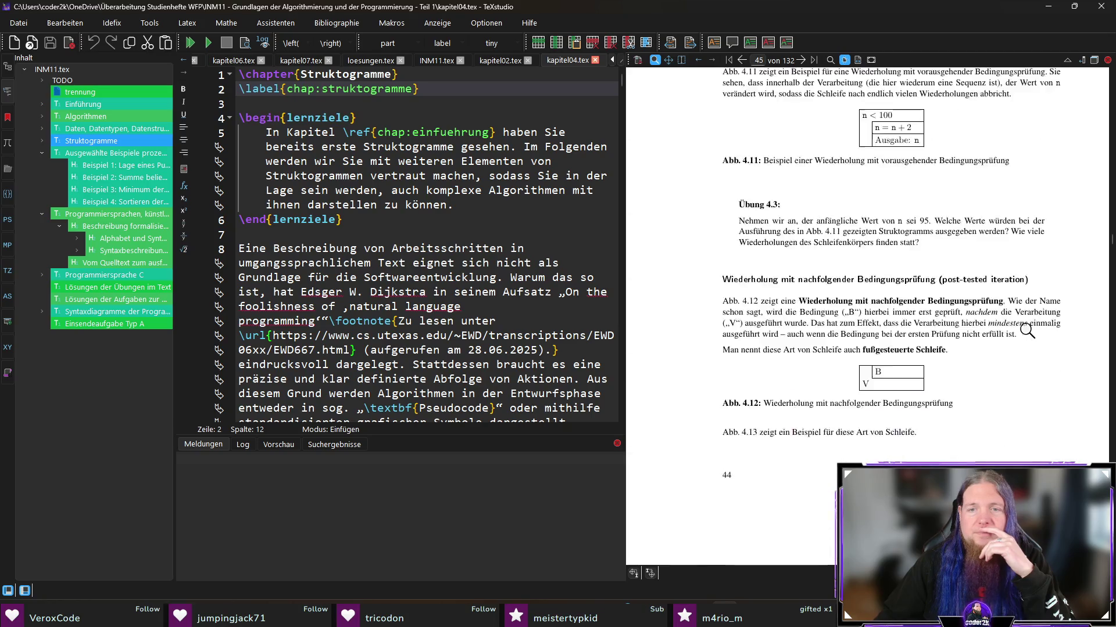
pyautogui.scroll(-18, 1023, 335)
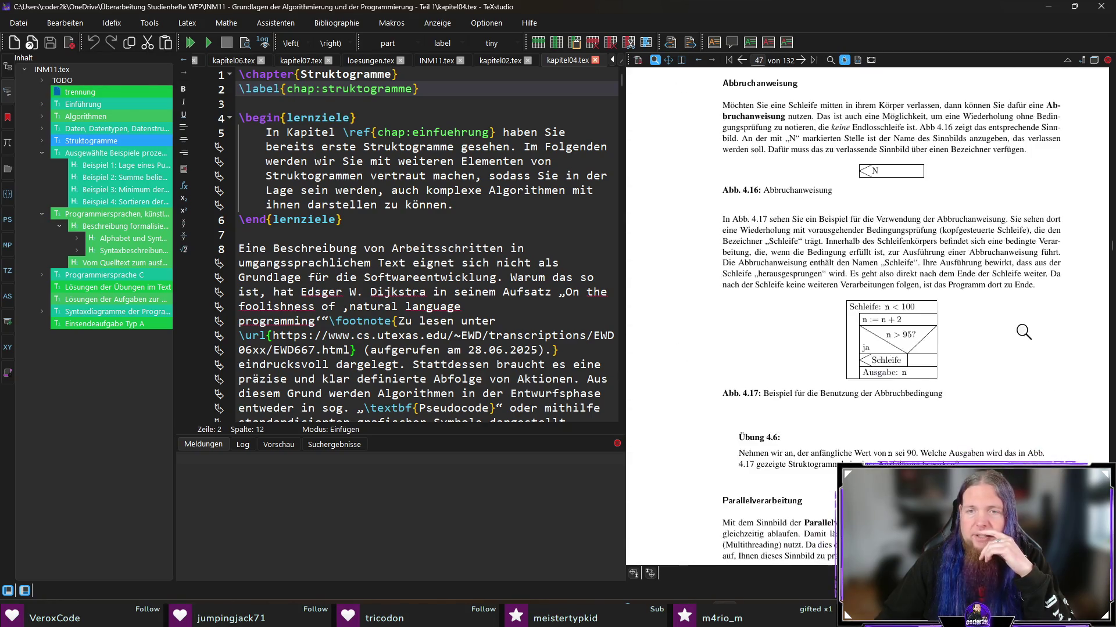
pyautogui.scroll(2, 1022, 341)
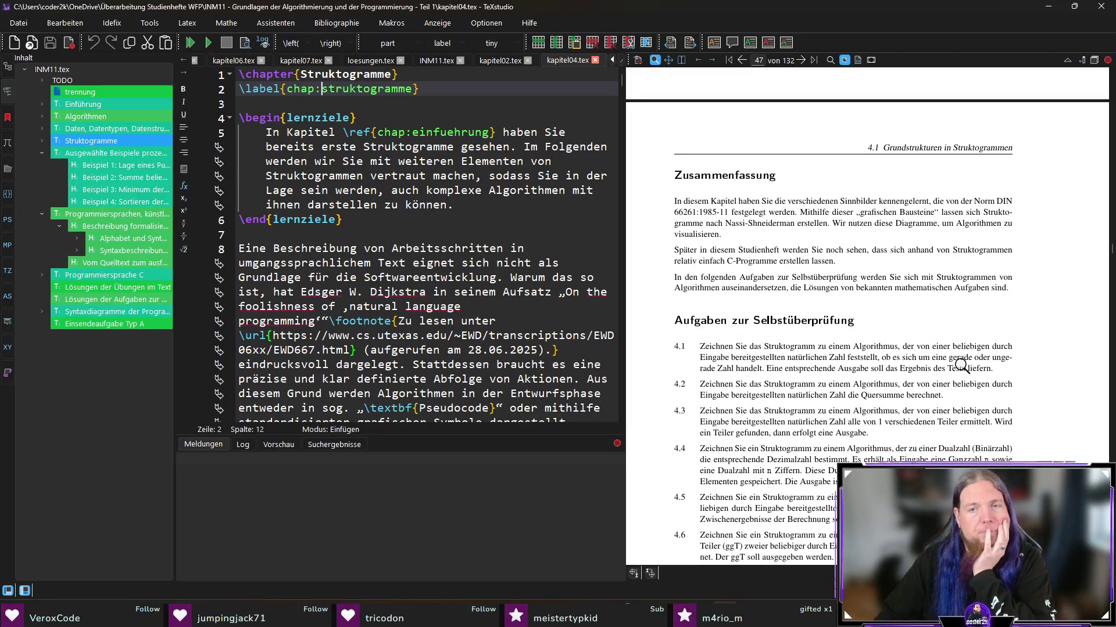
pyautogui.scroll(-3, 721, 357)
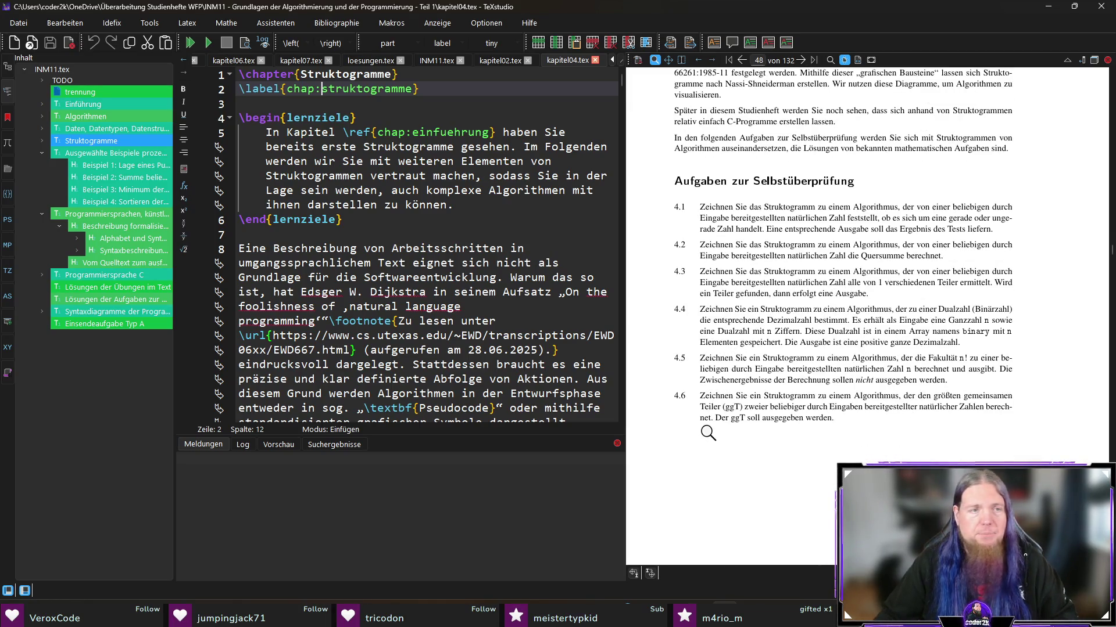
# Step: Open the solutions file loesungen.tex and scroll through its source
pyautogui.click(120, 299)
pyautogui.scroll(-20, 469, 308)
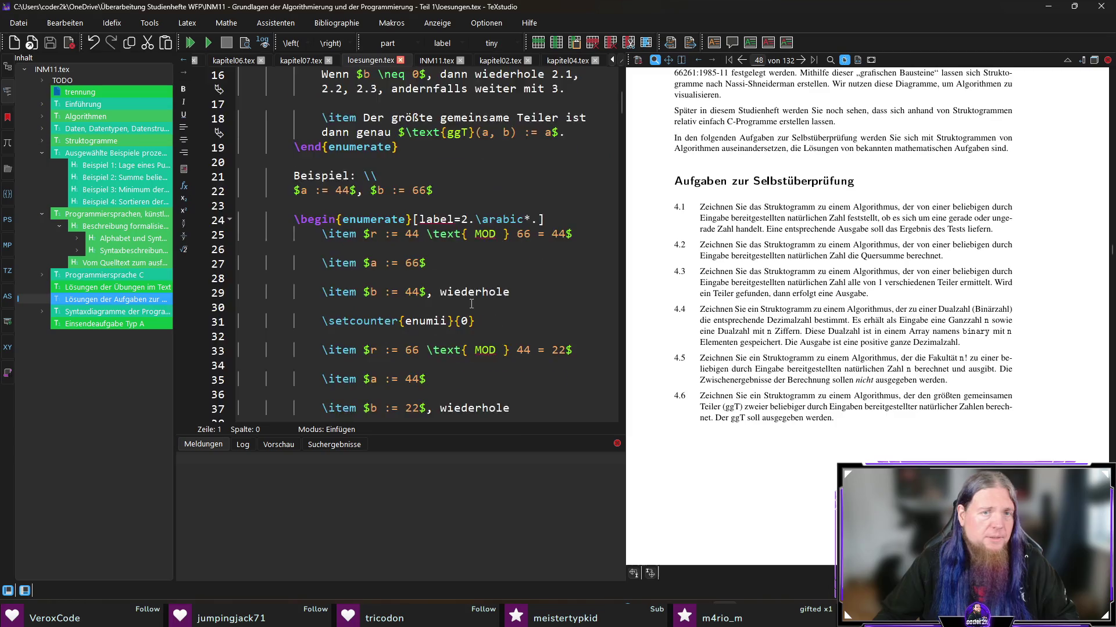
pyautogui.scroll(-20, 470, 308)
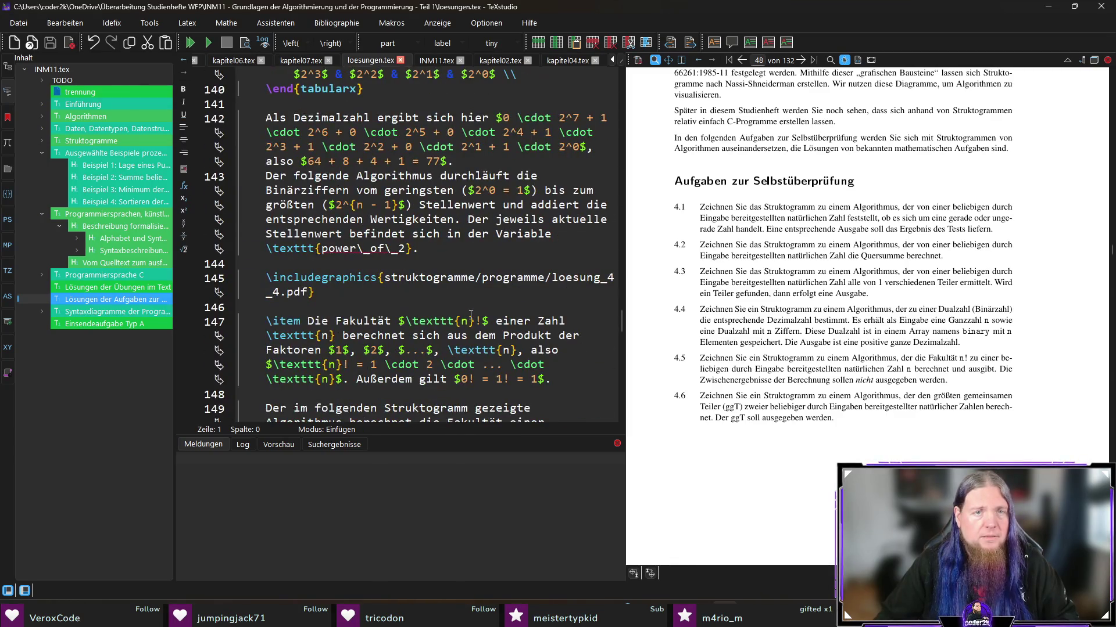
pyautogui.scroll(-10, 470, 314)
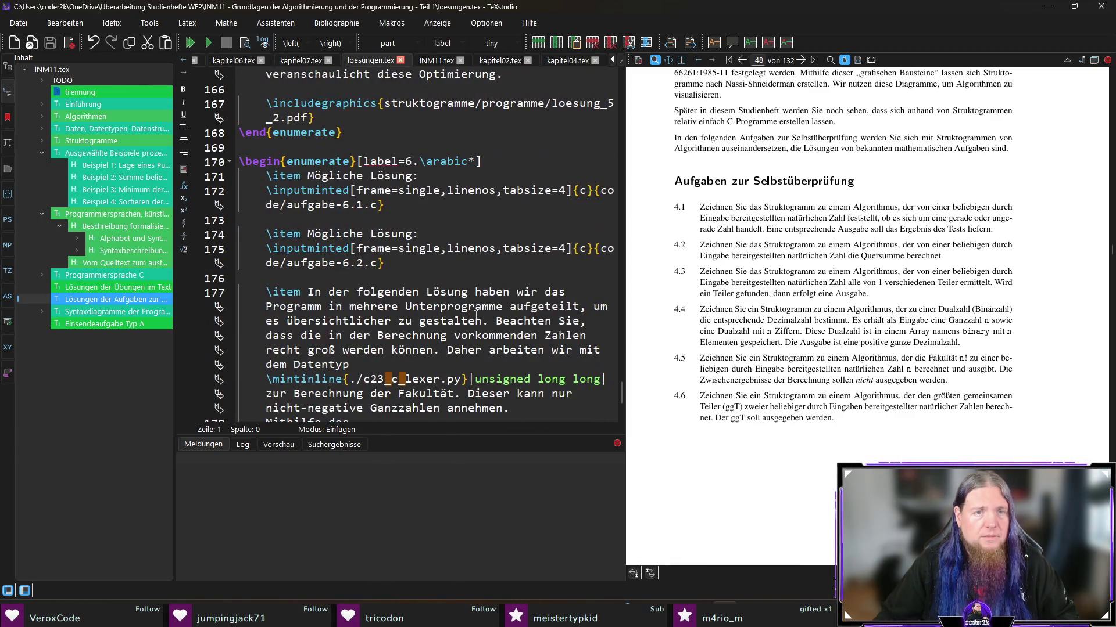
pyautogui.scroll(20, 477, 319)
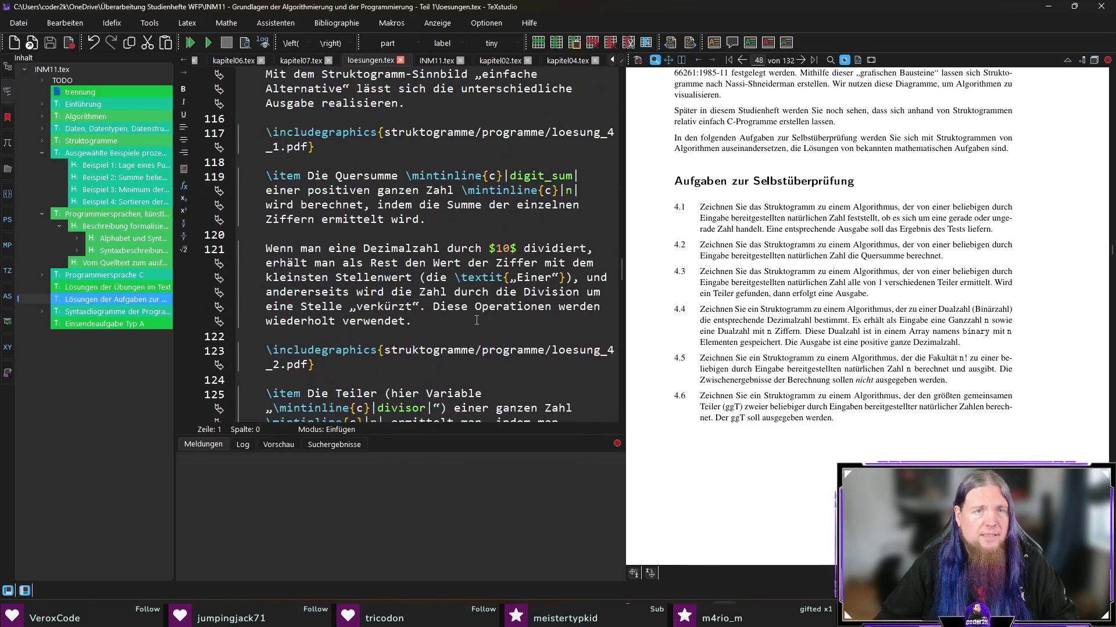
pyautogui.scroll(1, 476, 319)
# Step: Review the chapter 4 solutions in the preview, then open chapter 5's kapitel05.tex
pyautogui.click(444, 317)
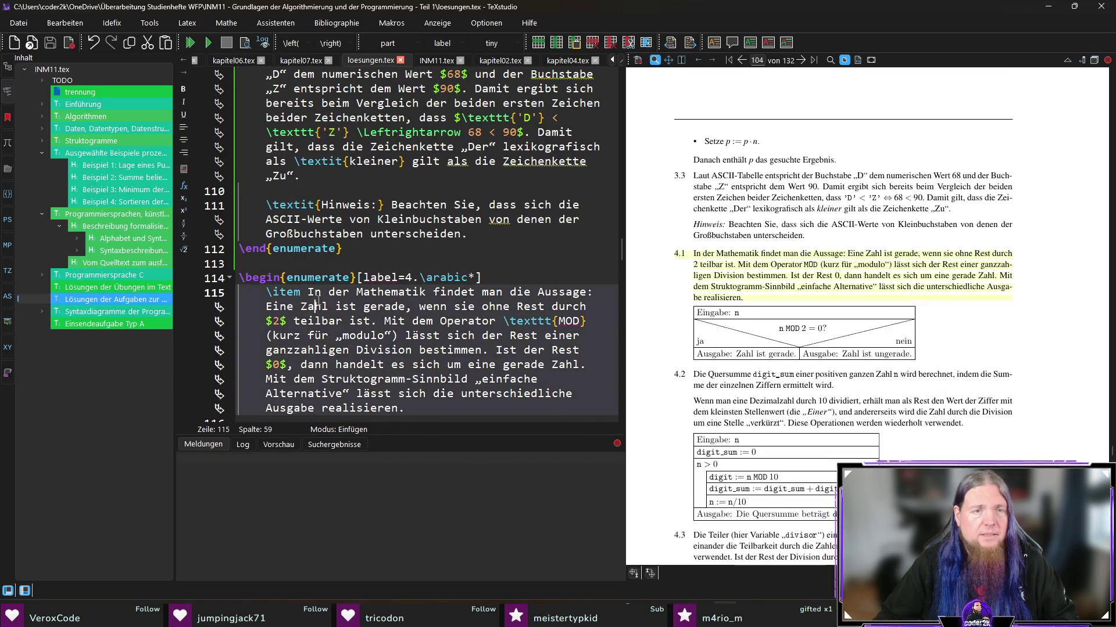
pyautogui.scroll(-4, 934, 271)
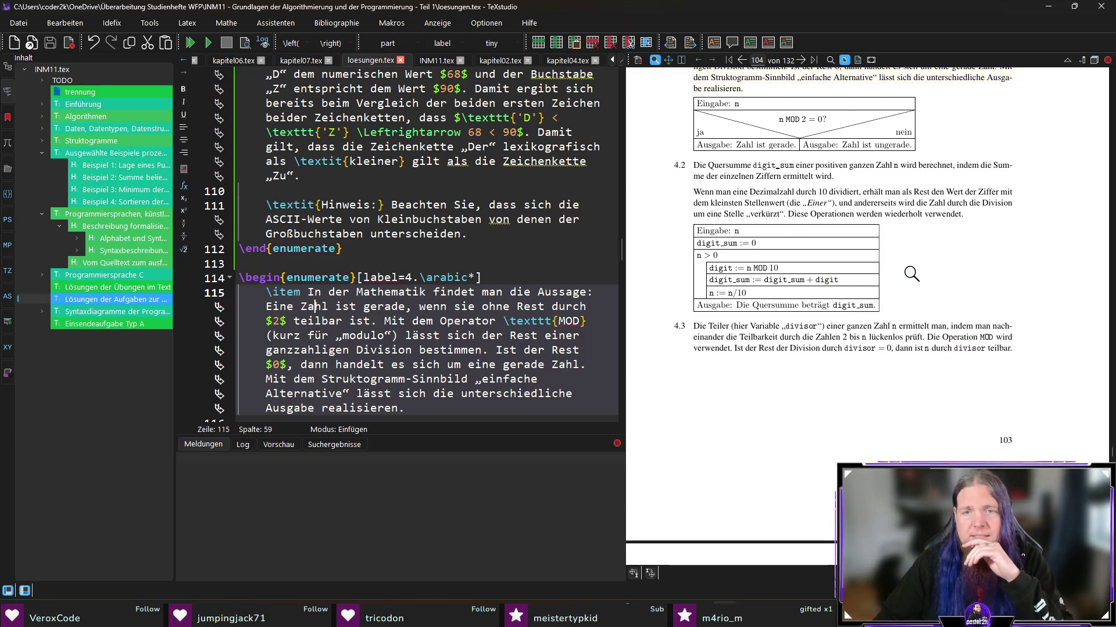
pyautogui.scroll(-10, 906, 275)
pyautogui.scroll(-5, 891, 285)
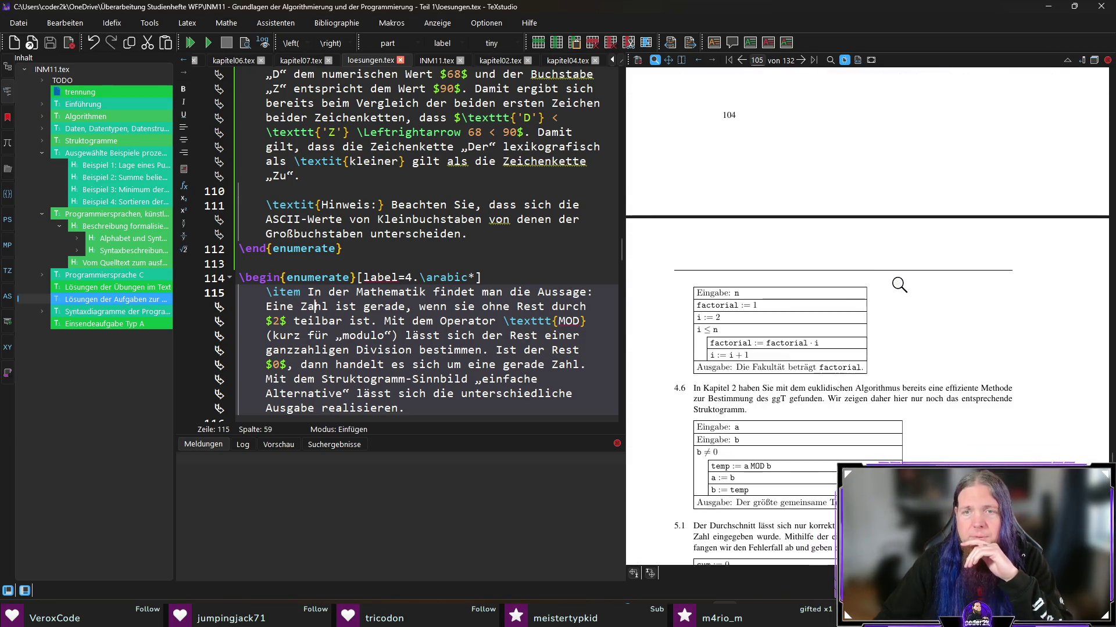
pyautogui.scroll(-5, 831, 282)
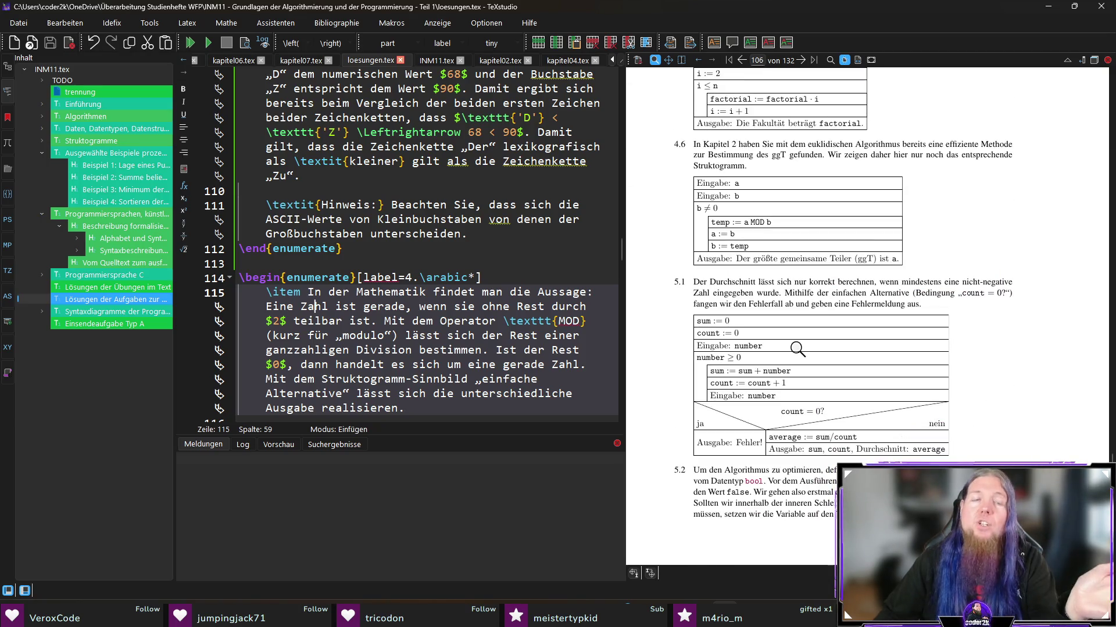
pyautogui.scroll(-2, 795, 348)
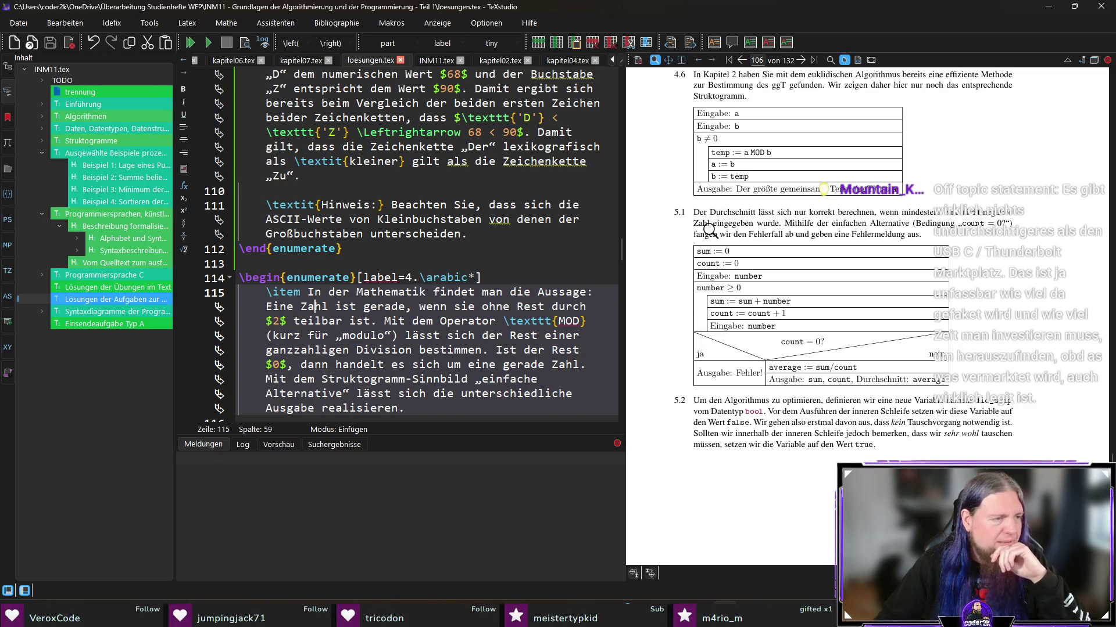
pyautogui.click(710, 230)
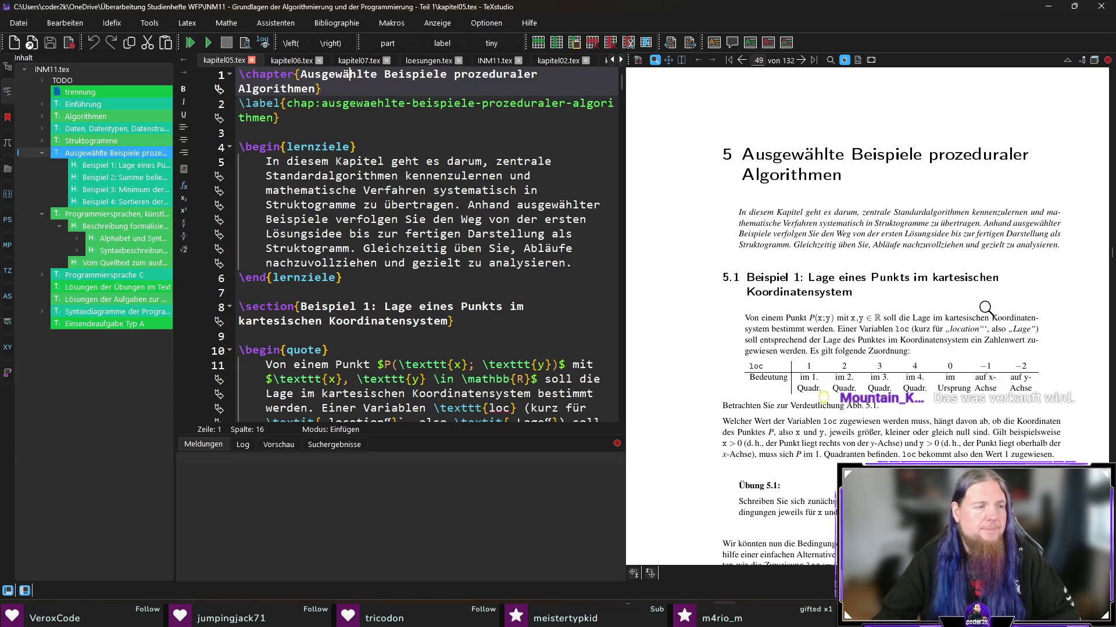
# Step: Scroll the preview through chapter 5, magnifying figure Abb. 5.3 along the way
pyautogui.scroll(-3, 988, 302)
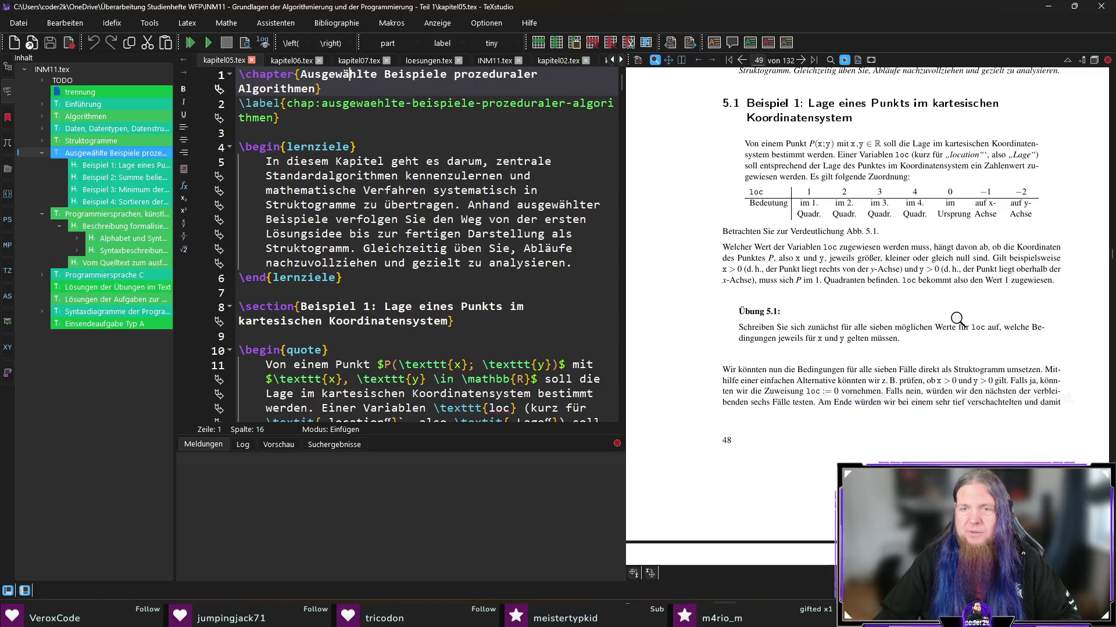
pyautogui.scroll(-3, 957, 317)
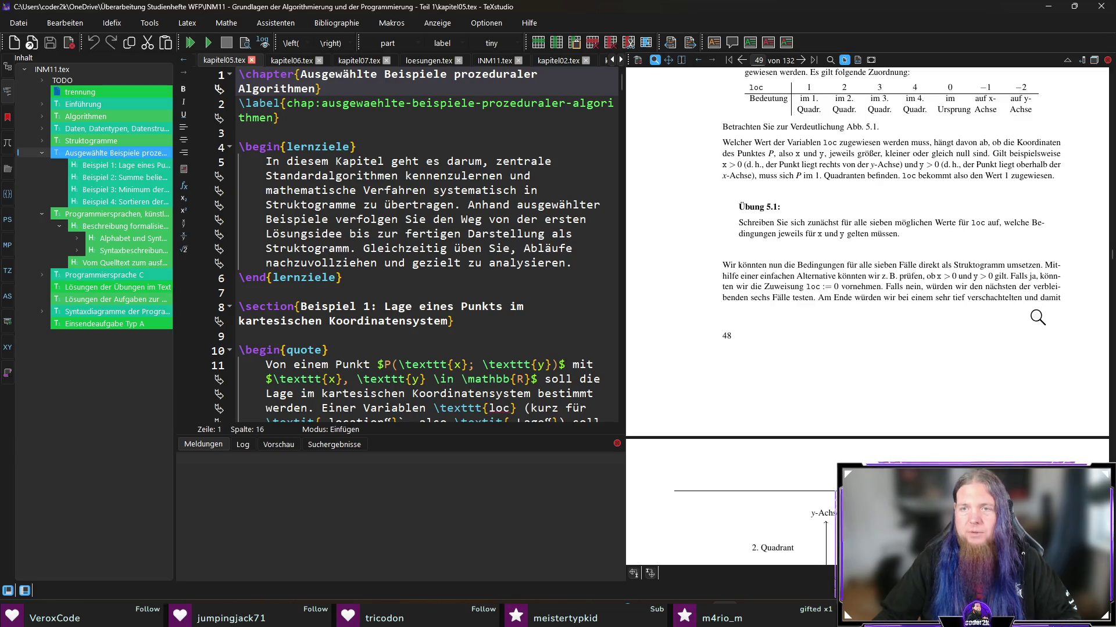
pyautogui.scroll(-15, 1018, 303)
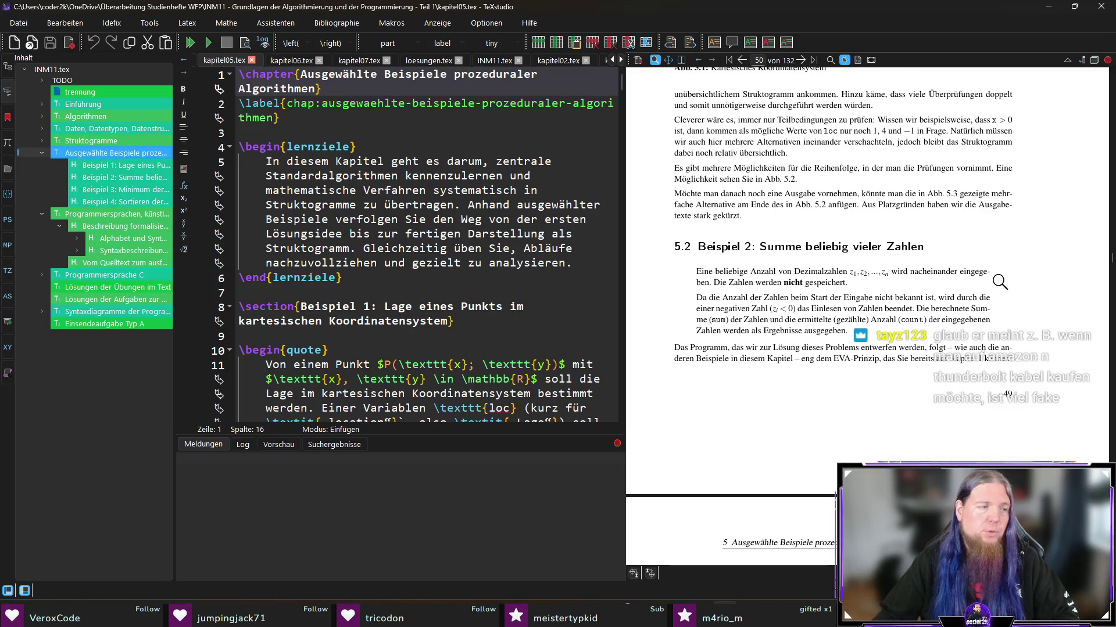
pyautogui.scroll(-4, 999, 282)
pyautogui.scroll(2, 1022, 284)
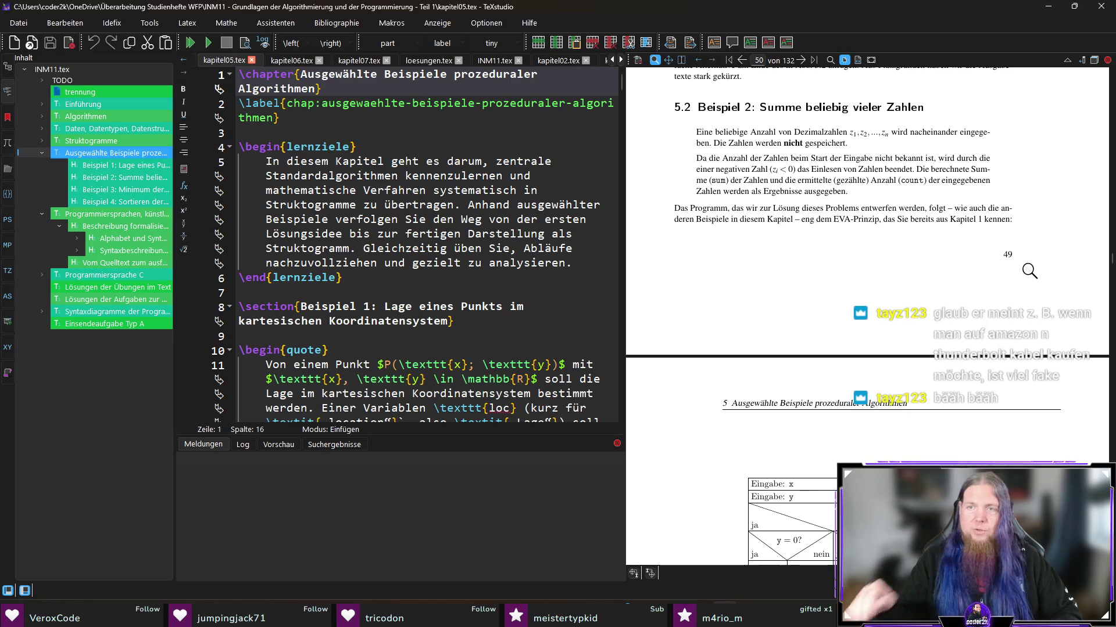
pyautogui.scroll(-10, 1023, 279)
pyautogui.scroll(-5, 1014, 291)
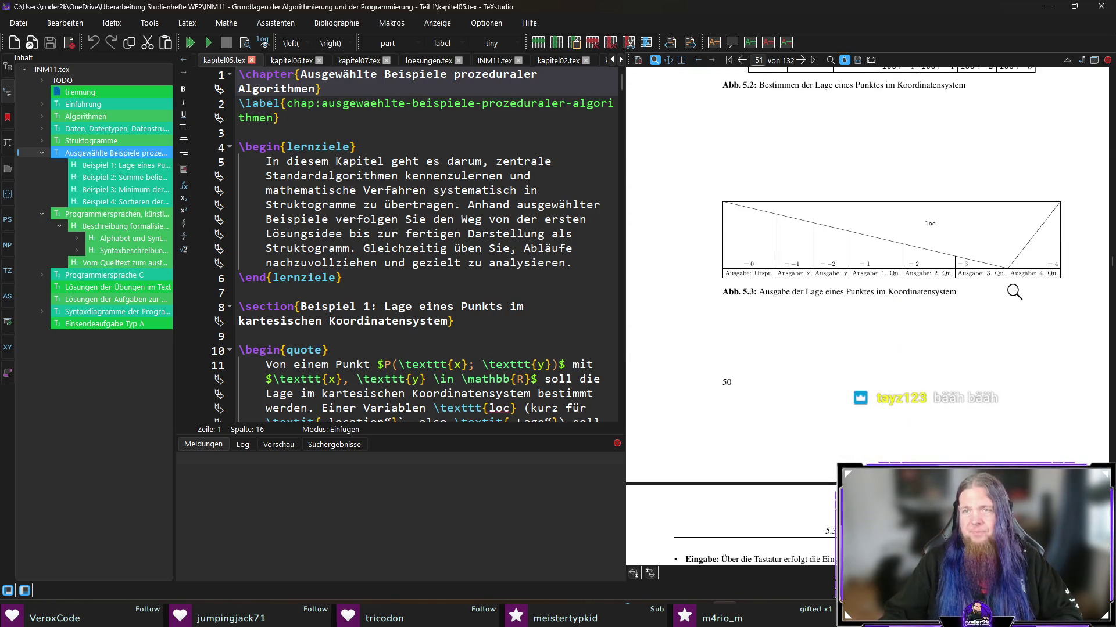
pyautogui.scroll(5, 1030, 292)
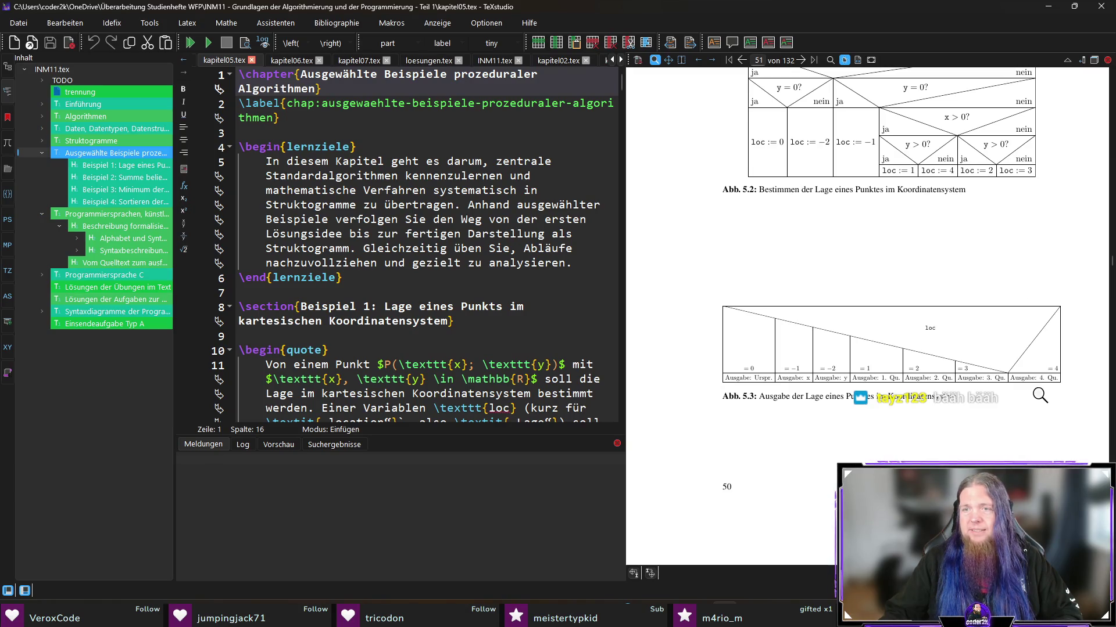
pyautogui.moveTo(872, 348)
pyautogui.mouseDown()
pyautogui.moveTo(722, 399)
pyautogui.moveTo(954, 399)
pyautogui.moveTo(1017, 338)
pyautogui.moveTo(1040, 361)
pyautogui.mouseUp()
pyautogui.scroll(3, 1049, 441)
pyautogui.moveTo(1049, 442)
pyautogui.mouseDown()
pyautogui.moveTo(1035, 209)
pyautogui.moveTo(1014, 349)
pyautogui.moveTo(1012, 304)
pyautogui.mouseUp()
# Step: Continue to chapter 5's summary and self-check exercises 5.1 and 5.2
pyautogui.scroll(-2, 1014, 323)
pyautogui.scroll(-8, 1015, 323)
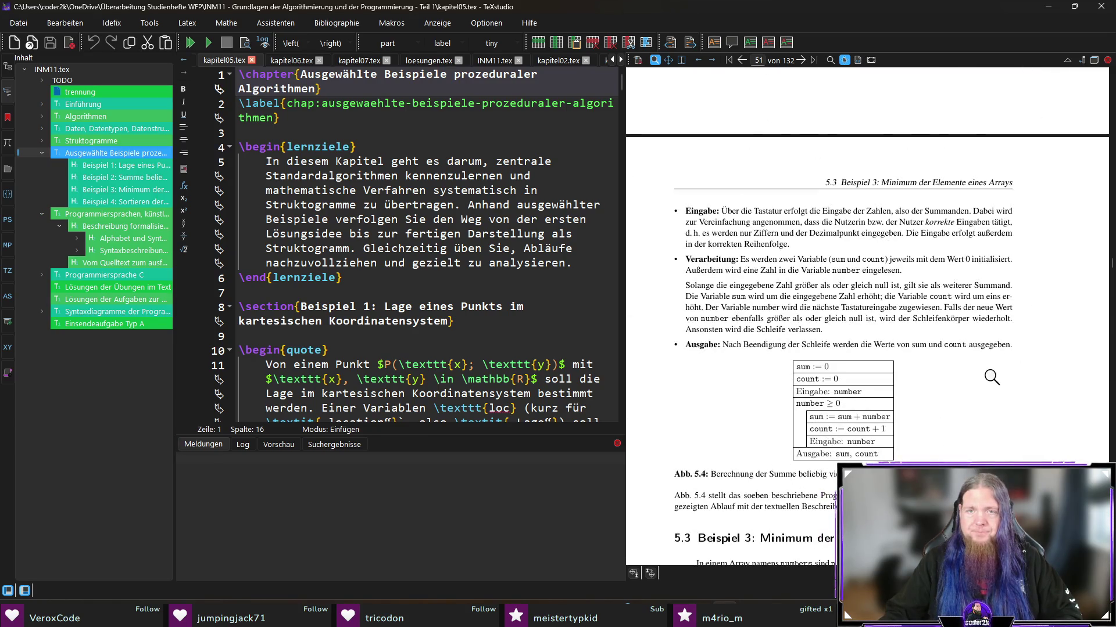
pyautogui.scroll(-5, 988, 371)
pyautogui.scroll(-6, 956, 377)
pyautogui.scroll(-5, 955, 348)
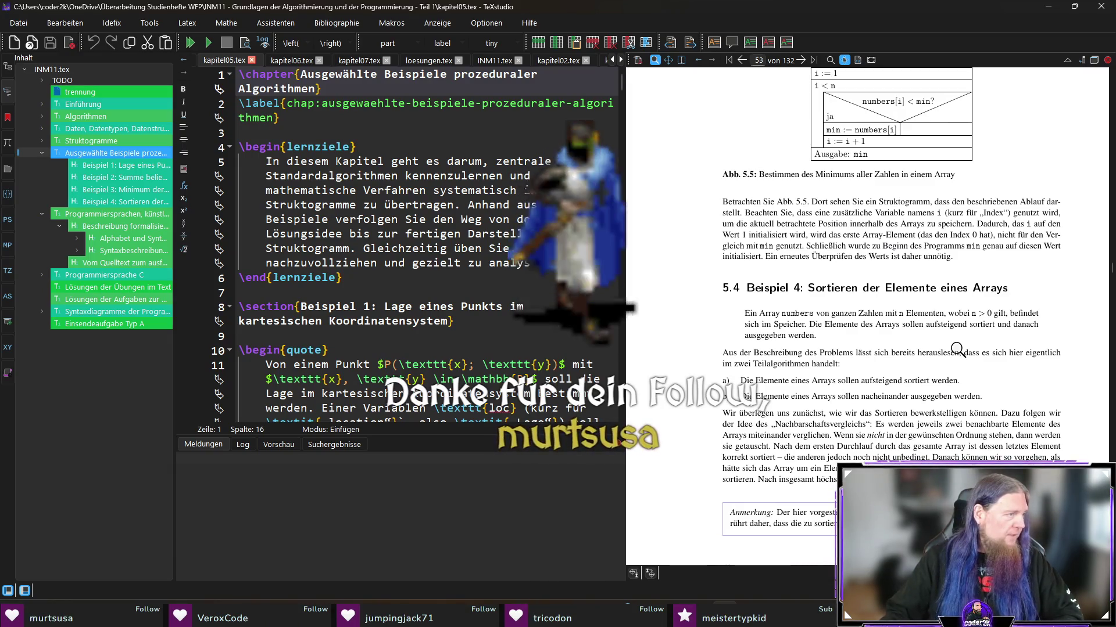
pyautogui.scroll(-10, 956, 352)
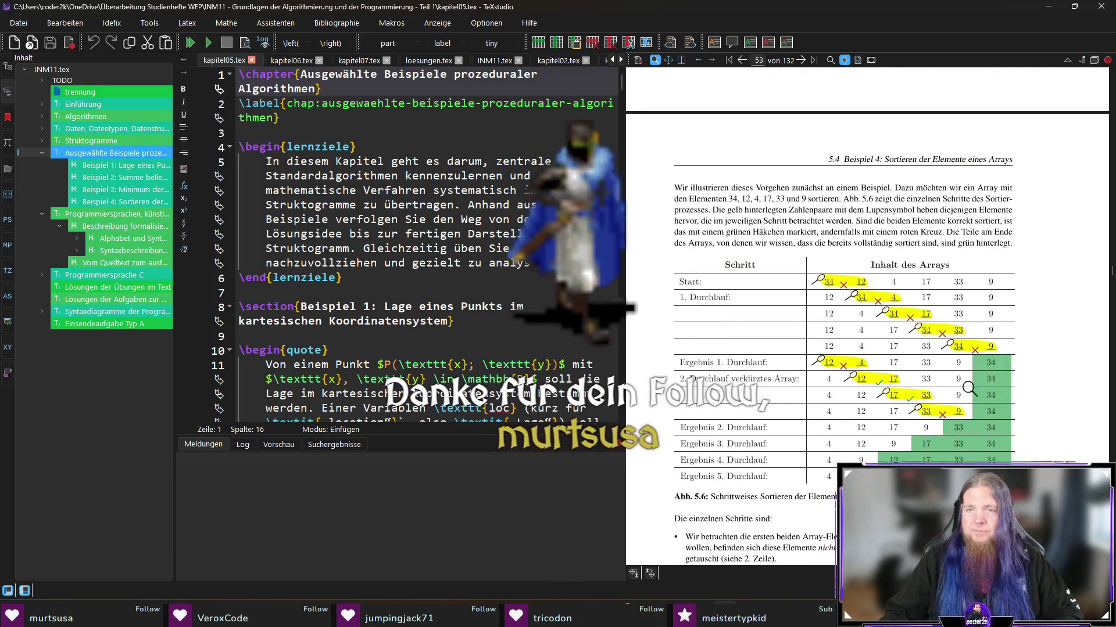
pyautogui.scroll(-1, 958, 351)
pyautogui.moveTo(808, 237)
pyautogui.mouseDown()
pyautogui.moveTo(972, 321)
pyautogui.moveTo(969, 331)
pyautogui.mouseUp()
pyautogui.scroll(-8, 960, 369)
pyautogui.scroll(-15, 951, 374)
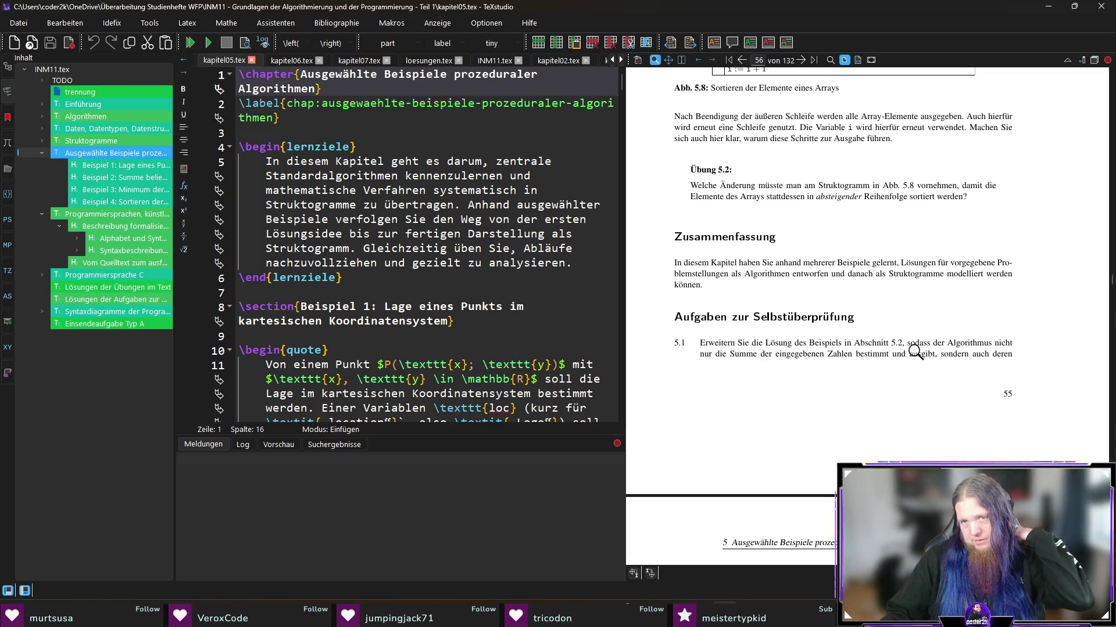
pyautogui.scroll(-3, 915, 352)
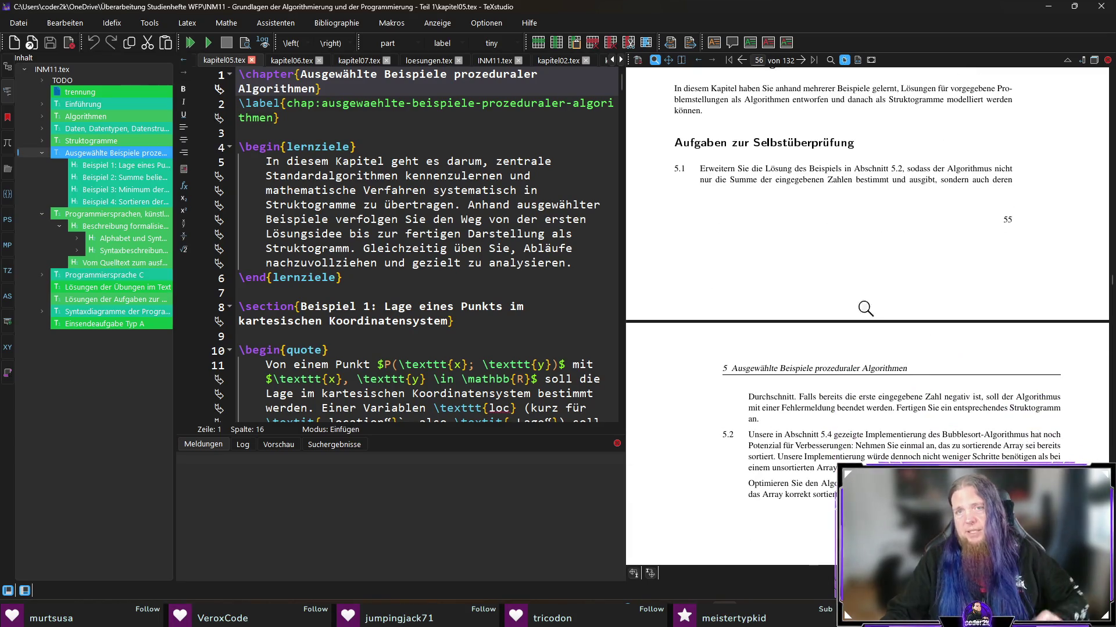
pyautogui.scroll(-3, 847, 186)
pyautogui.scroll(3, 929, 255)
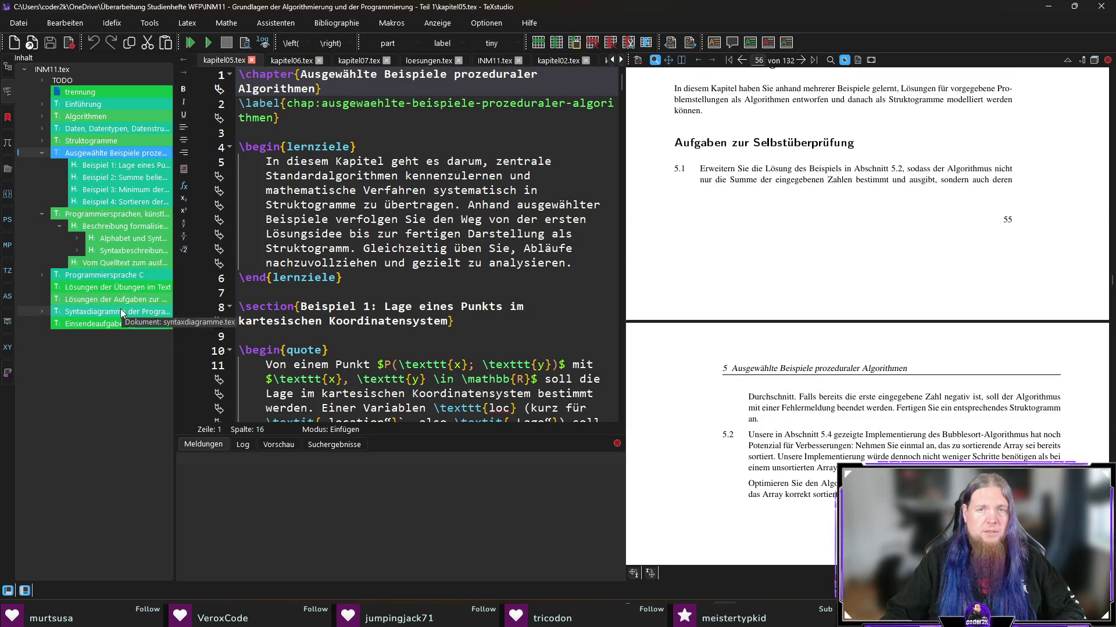
# Step: In loesungen.tex, search for '=5' to reach the chapter 5 solutions list
pyautogui.click(117, 302)
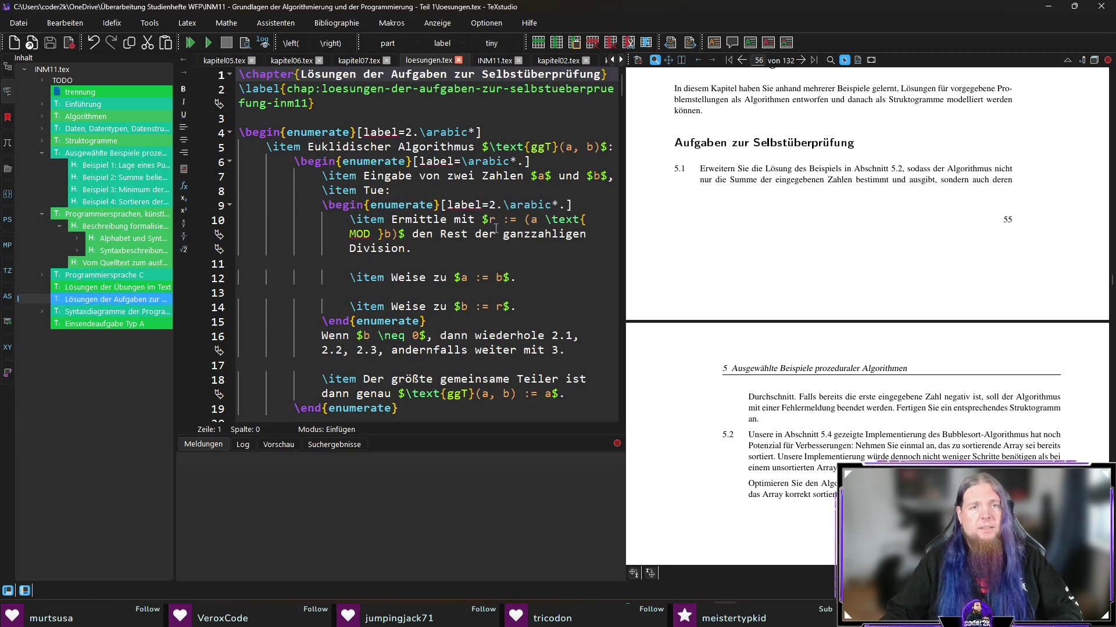
pyautogui.click(511, 273)
pyautogui.hotkey('ctrl', 'f')
pyautogui.write('=')
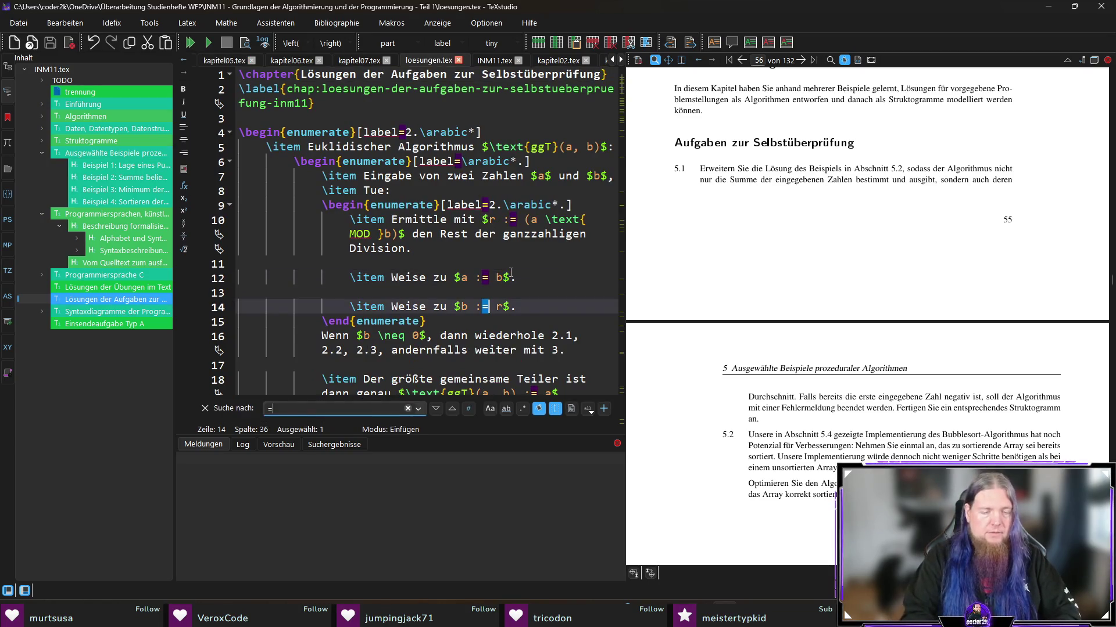
pyautogui.write('5')
pyautogui.press('Escape')
# Step: Browse the appendix solutions in the preview up to task 6.4, then open kapitel07.tex
pyautogui.scroll(-5, 318, 90)
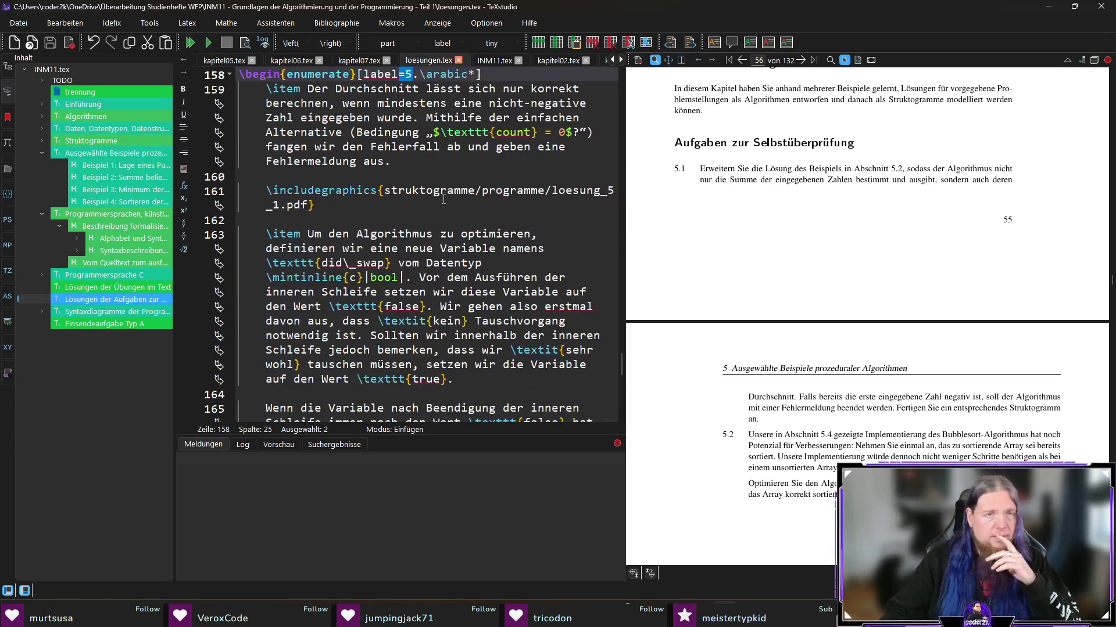
pyautogui.click(316, 90)
pyautogui.scroll(-8, 924, 341)
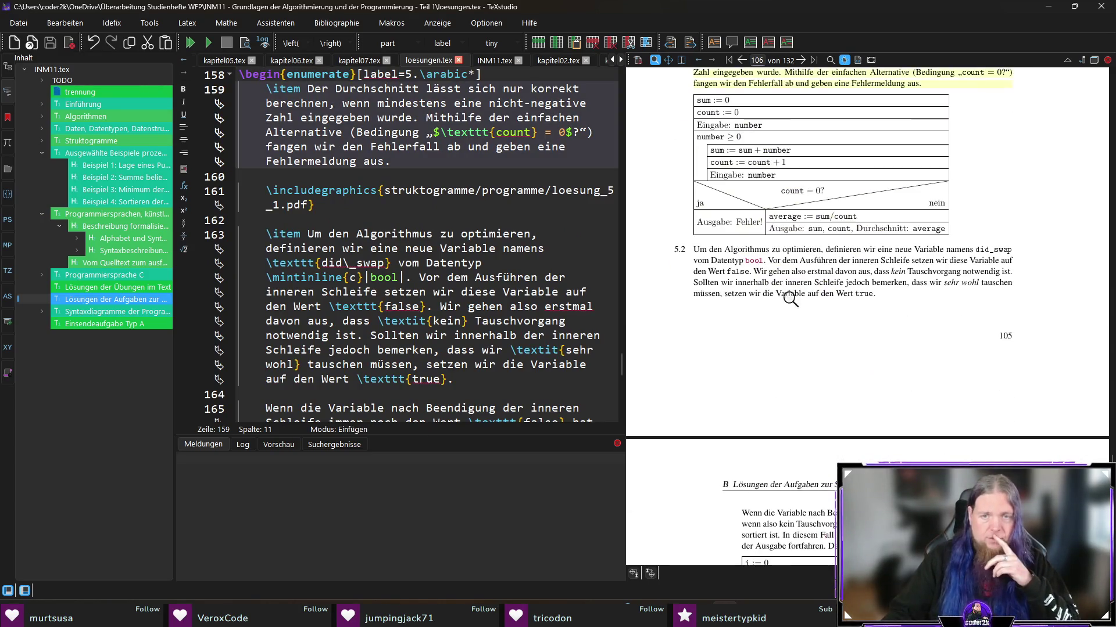
pyautogui.scroll(-10, 764, 274)
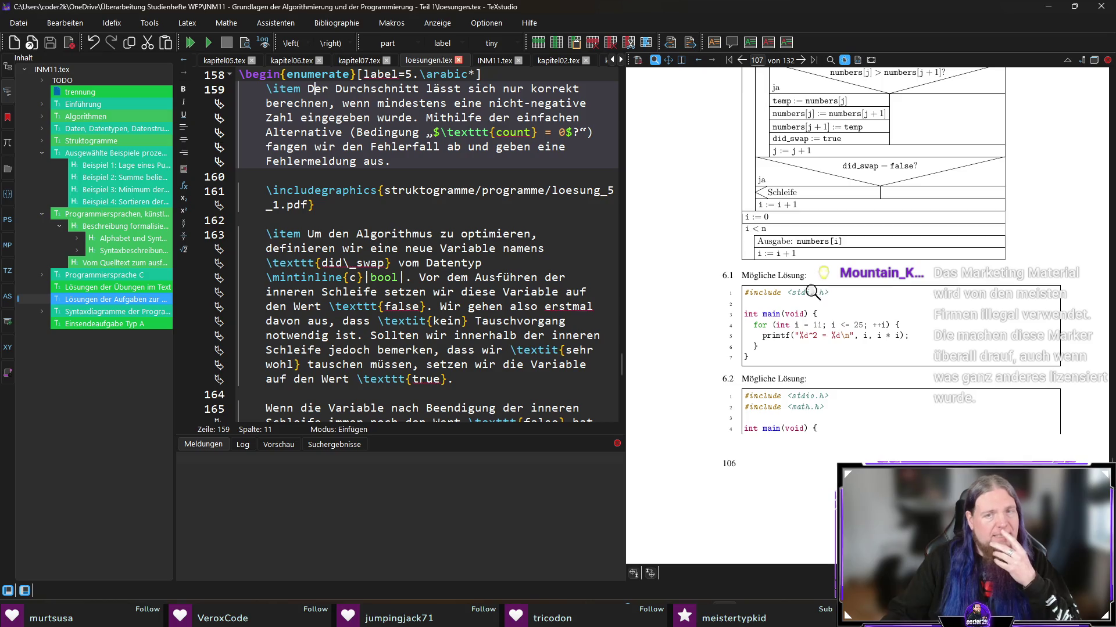
pyautogui.scroll(-3, 793, 288)
pyautogui.scroll(-3, 851, 273)
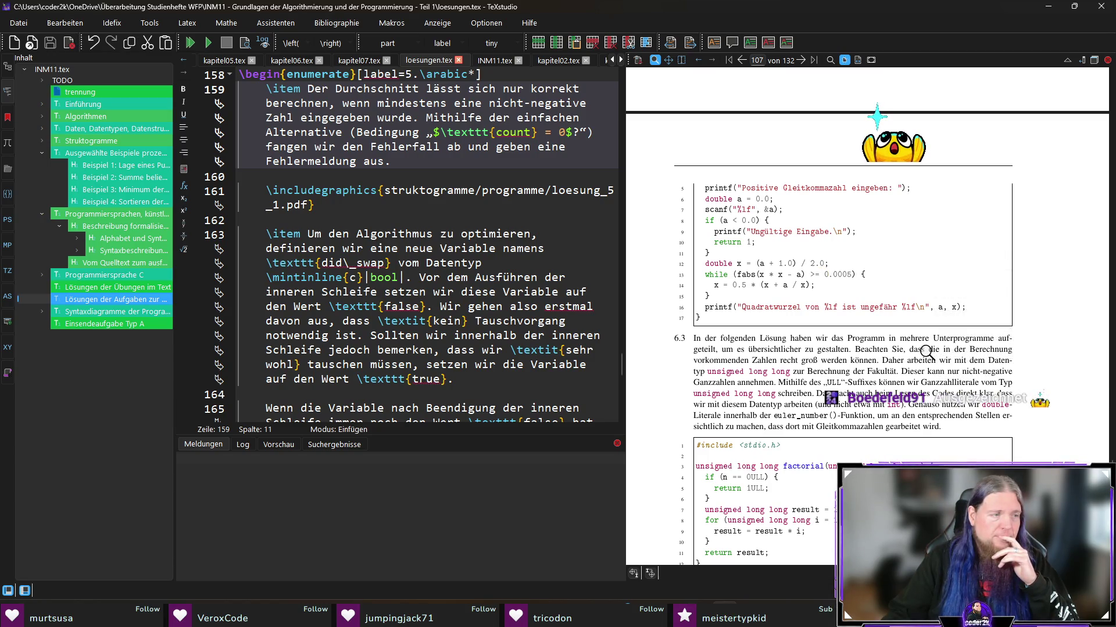
pyautogui.scroll(-4, 925, 351)
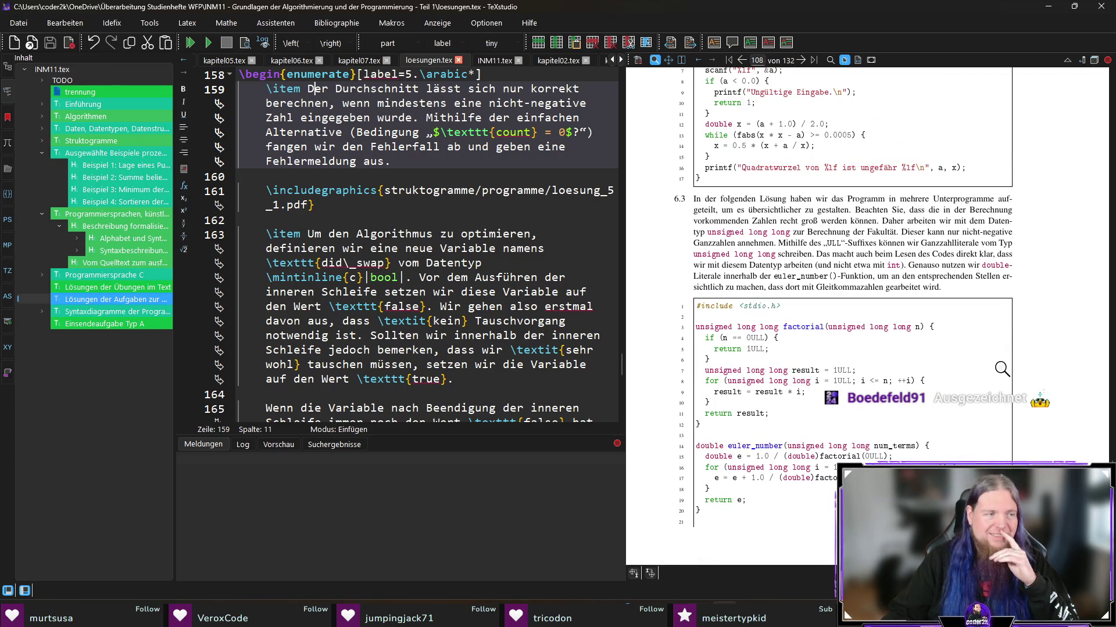
pyautogui.scroll(-15, 1002, 369)
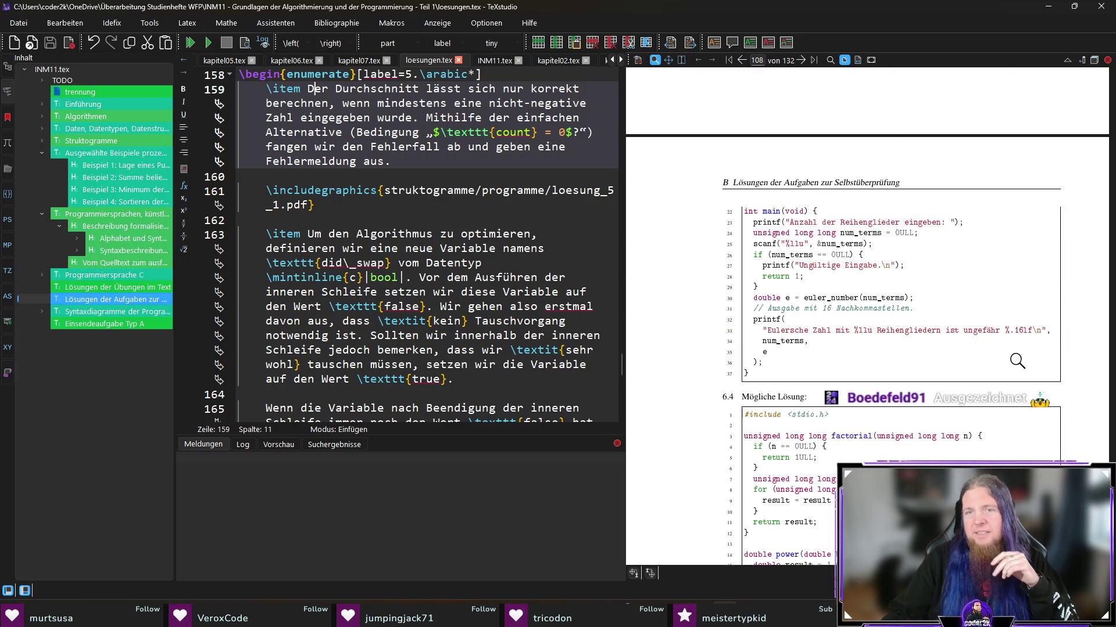
pyautogui.scroll(-10, 1016, 361)
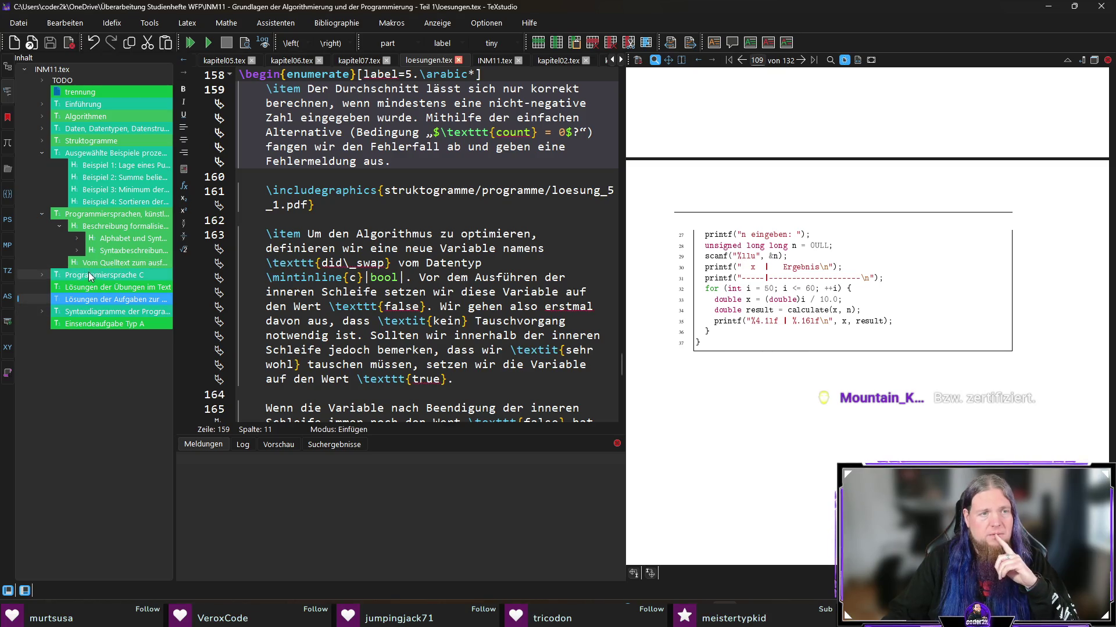
pyautogui.scroll(5, 810, 336)
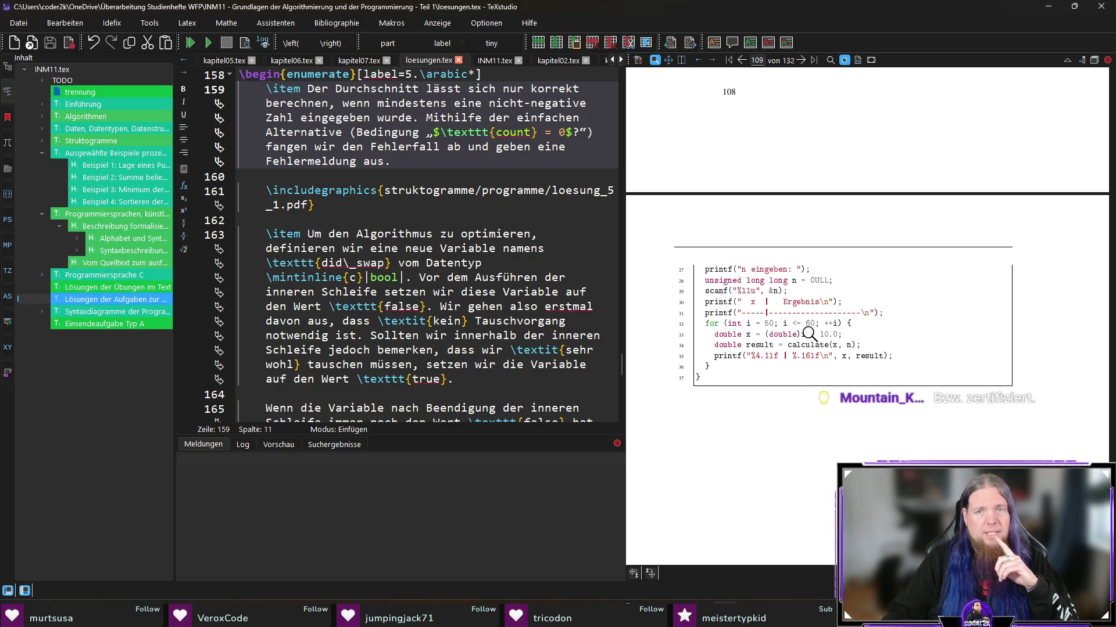
pyautogui.scroll(6, 810, 336)
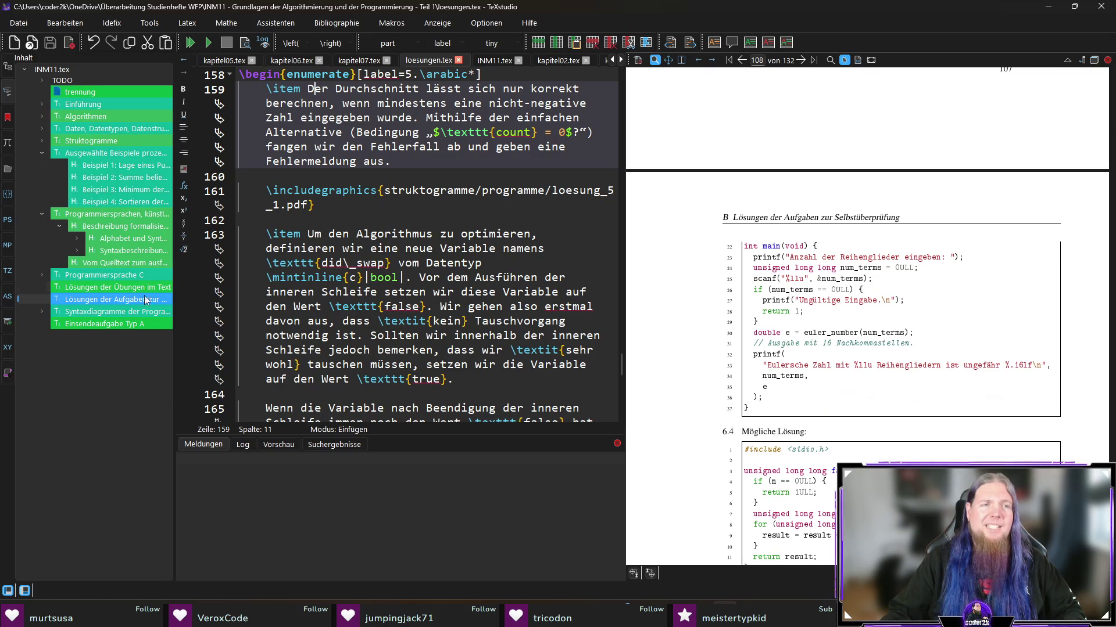
pyautogui.click(125, 275)
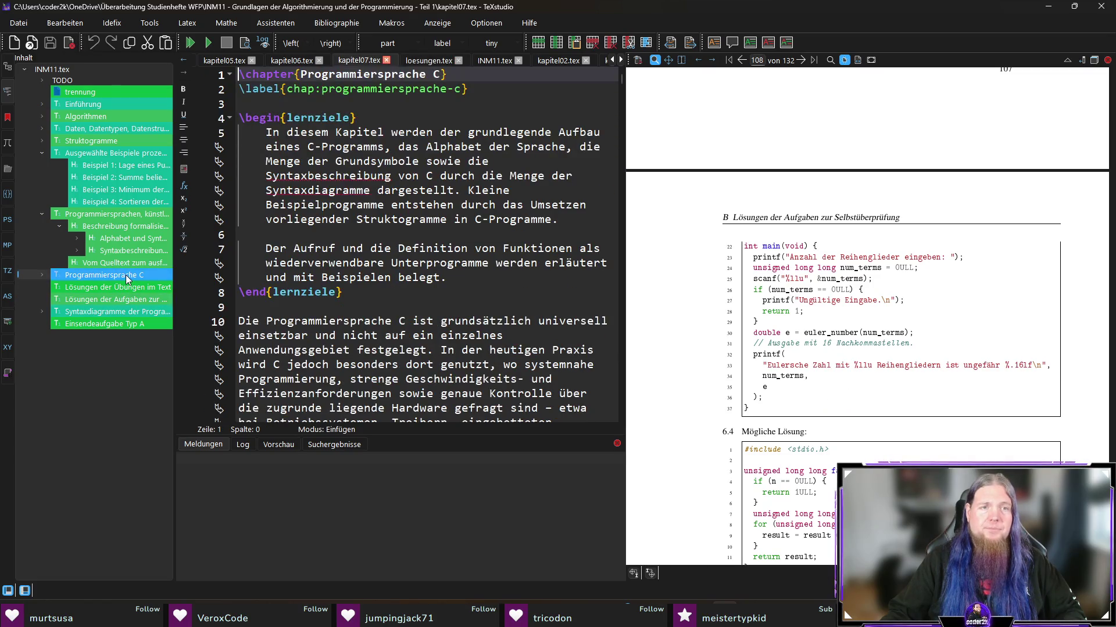
# Step: Show the opening of chapter 7, Programmiersprache C, in the preview and scroll through it
pyautogui.click(309, 132)
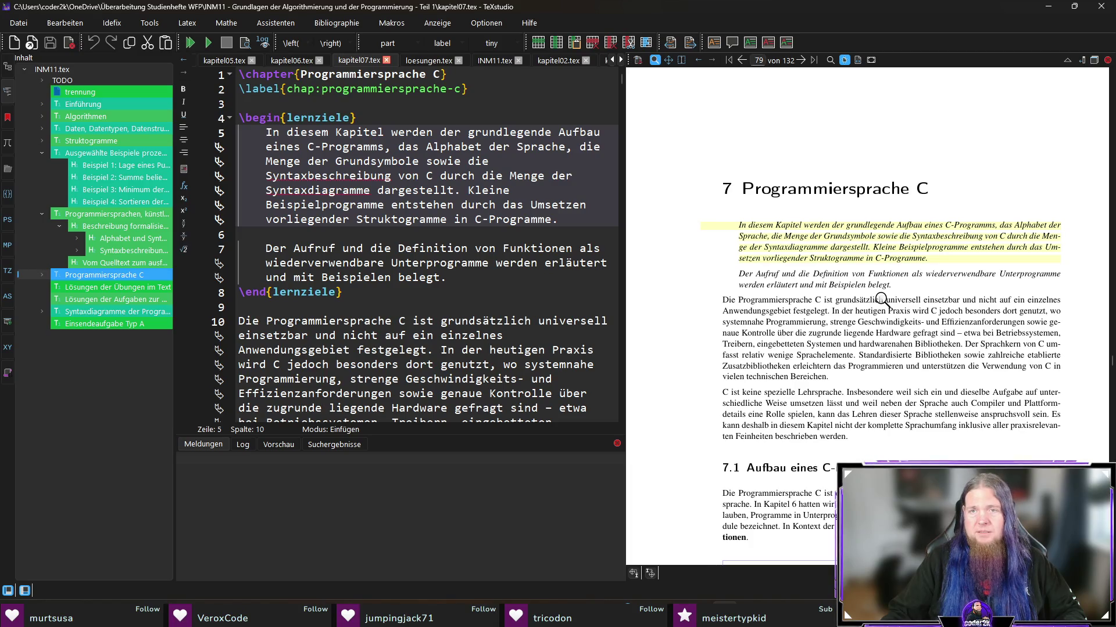
pyautogui.scroll(-15, 882, 300)
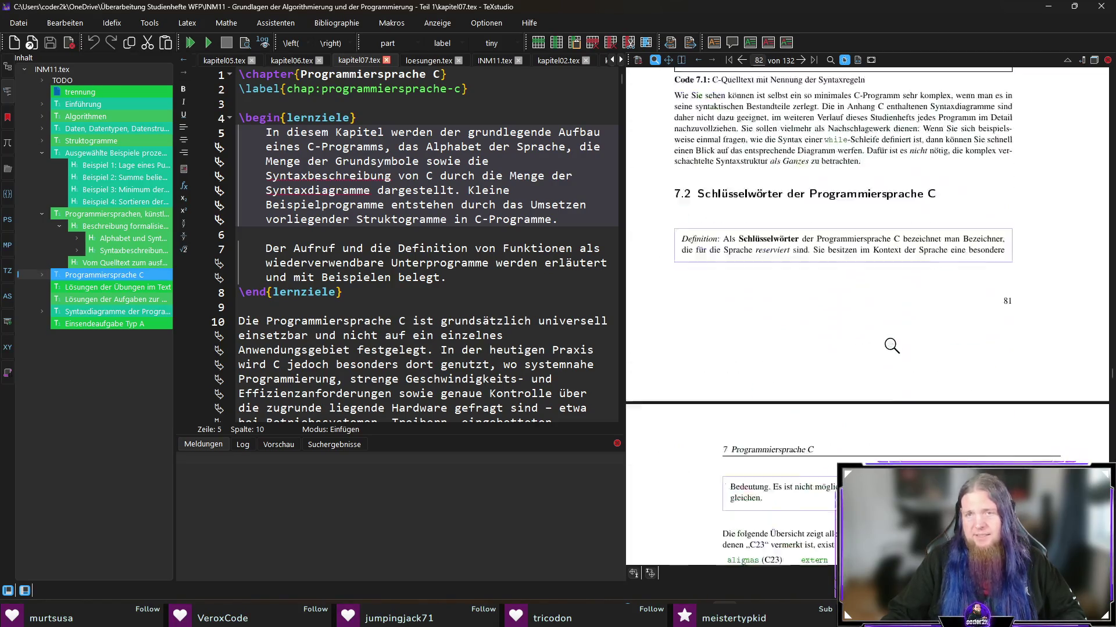
pyautogui.scroll(-5, 891, 346)
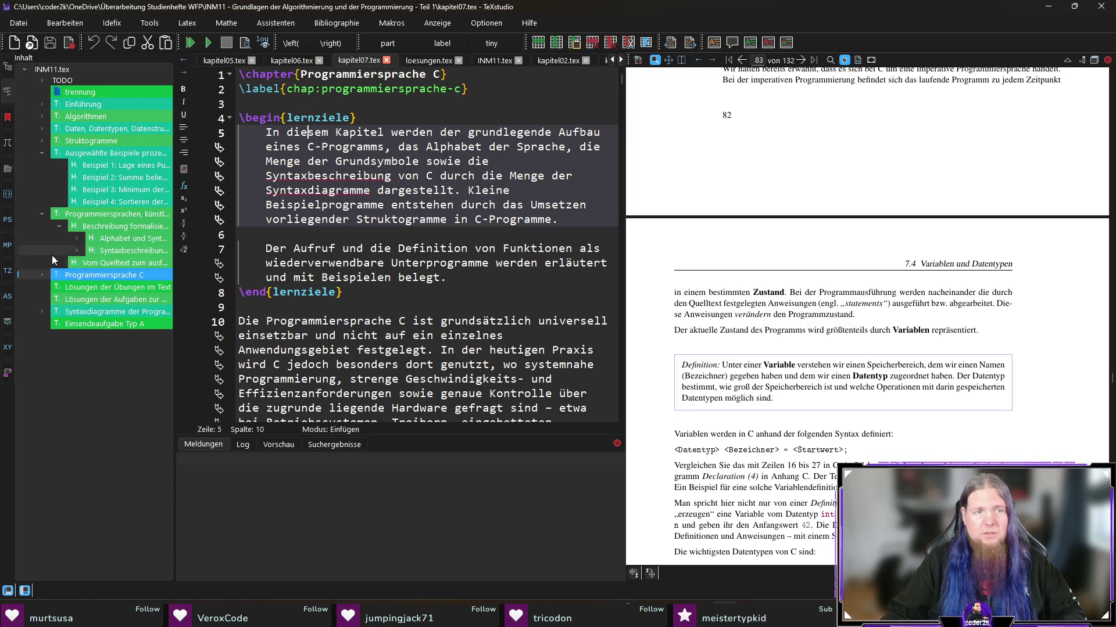
# Step: Jump the source to exercise 7.4 on tabulating x^n/n!, then return to loesungen.tex
pyautogui.keyDown('ctrl'); pyautogui.click(694, 292); pyautogui.keyUp('ctrl')
pyautogui.moveTo(621, 141); pyautogui.dragTo(620, 414)
pyautogui.click(427, 379)
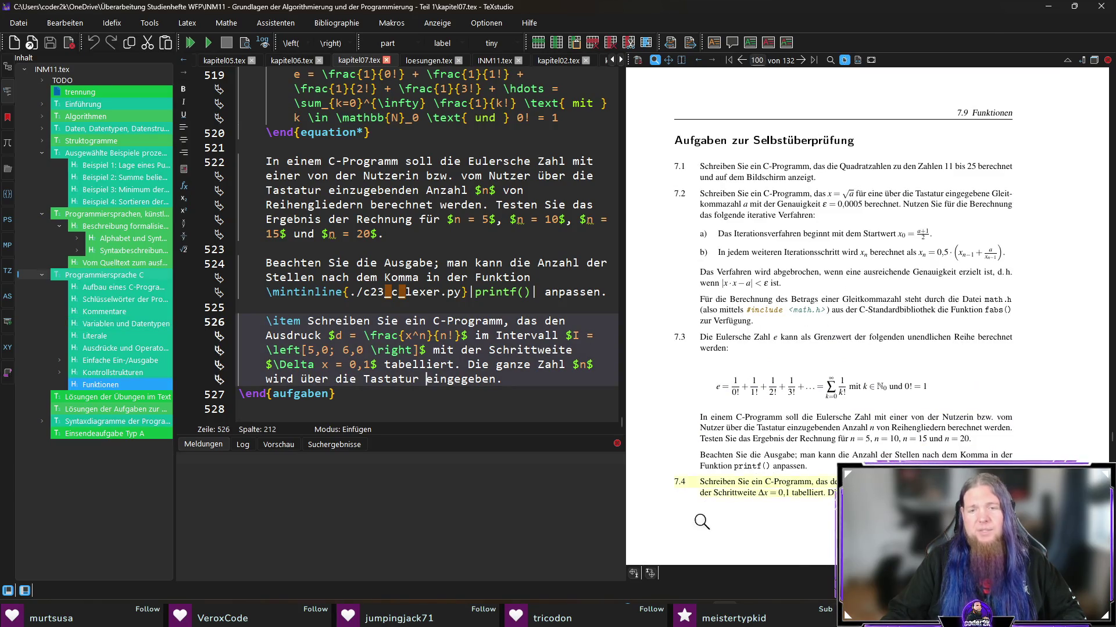
pyautogui.scroll(-10, 814, 319)
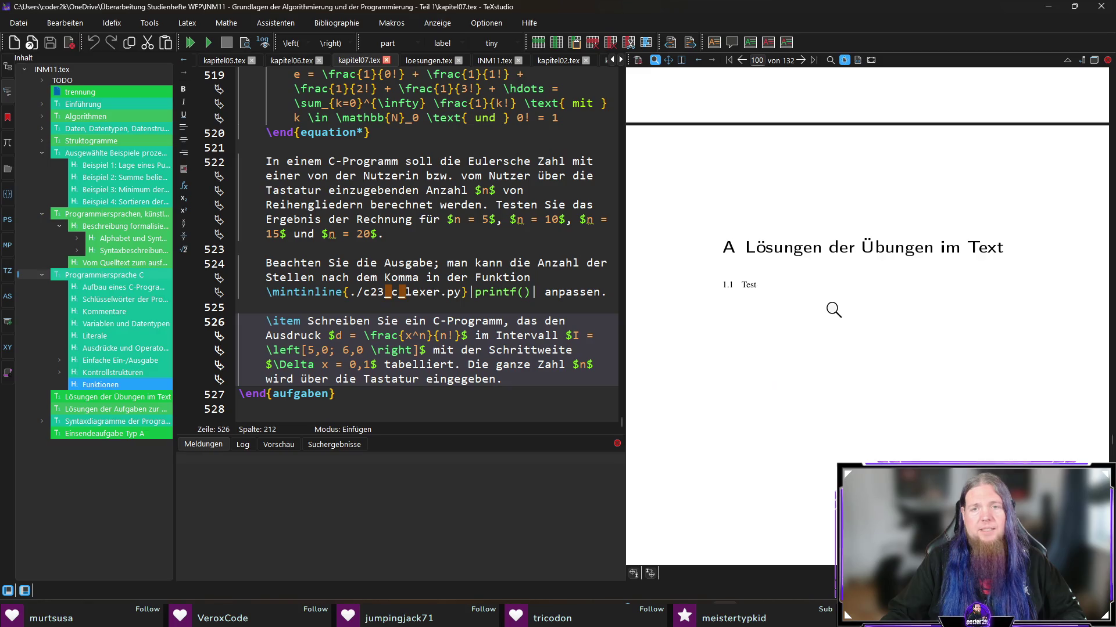
pyautogui.scroll(5, 833, 309)
pyautogui.click(100, 410)
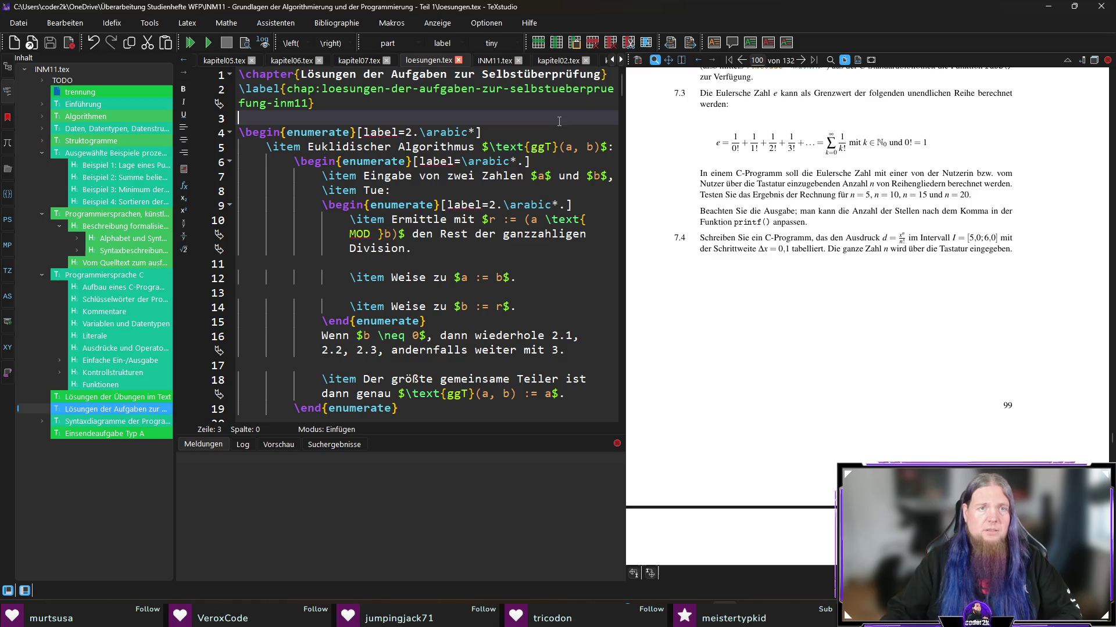
# Step: Change the next solutions list label from [label=6.\arabic*] to [label=7.\arabic*]
pyautogui.press('F3')
pyautogui.scroll(-4, 428, 244)
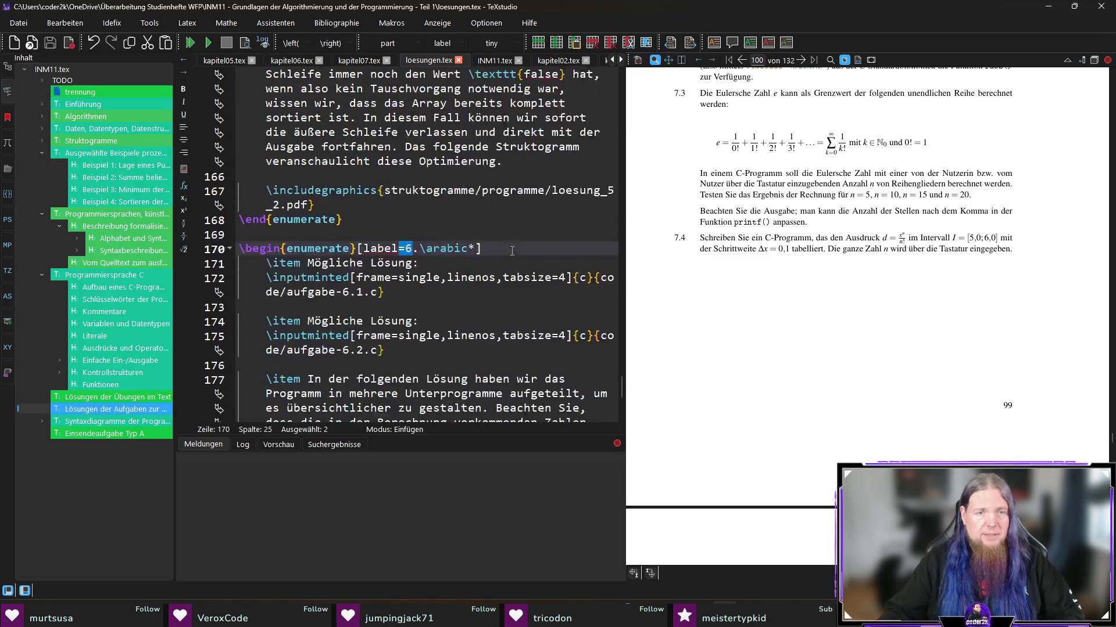
pyautogui.press('Left')
pyautogui.press('Delete')
pyautogui.write('7')
# Step: Recompile with F5 and check the 7.1-onward numbering in the preview
pyautogui.press('F5')
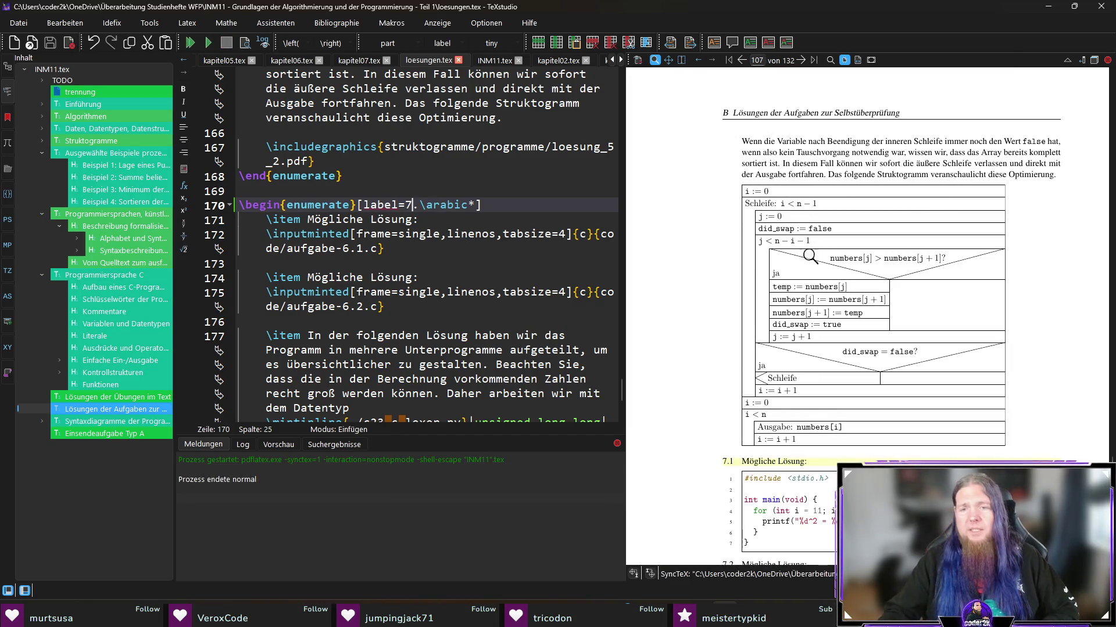
pyautogui.scroll(-15, 815, 258)
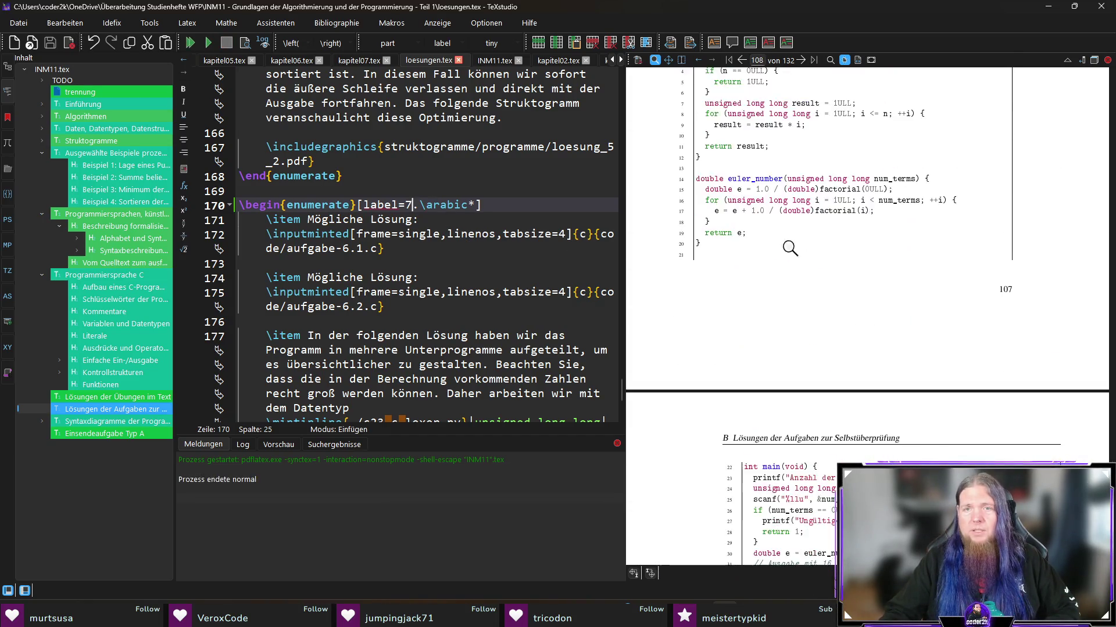
pyautogui.scroll(-5, 844, 240)
pyautogui.scroll(6, 857, 232)
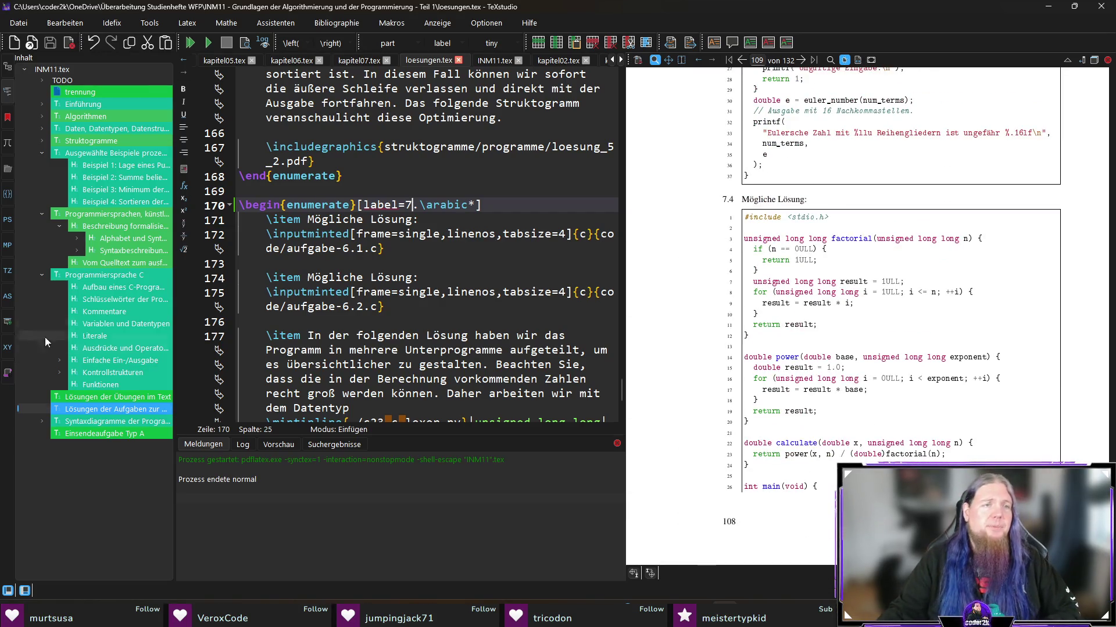
pyautogui.click(120, 215)
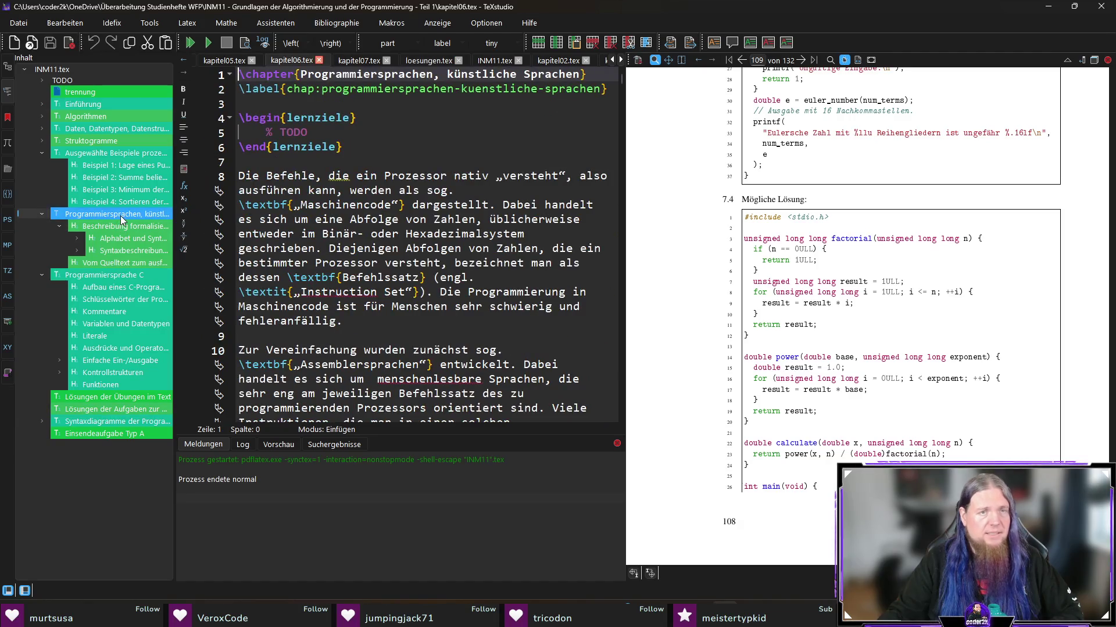
# Step: Put the caret on chapter 6's TODO learning-objectives line and scroll the preview to page 59
pyautogui.click(253, 175)
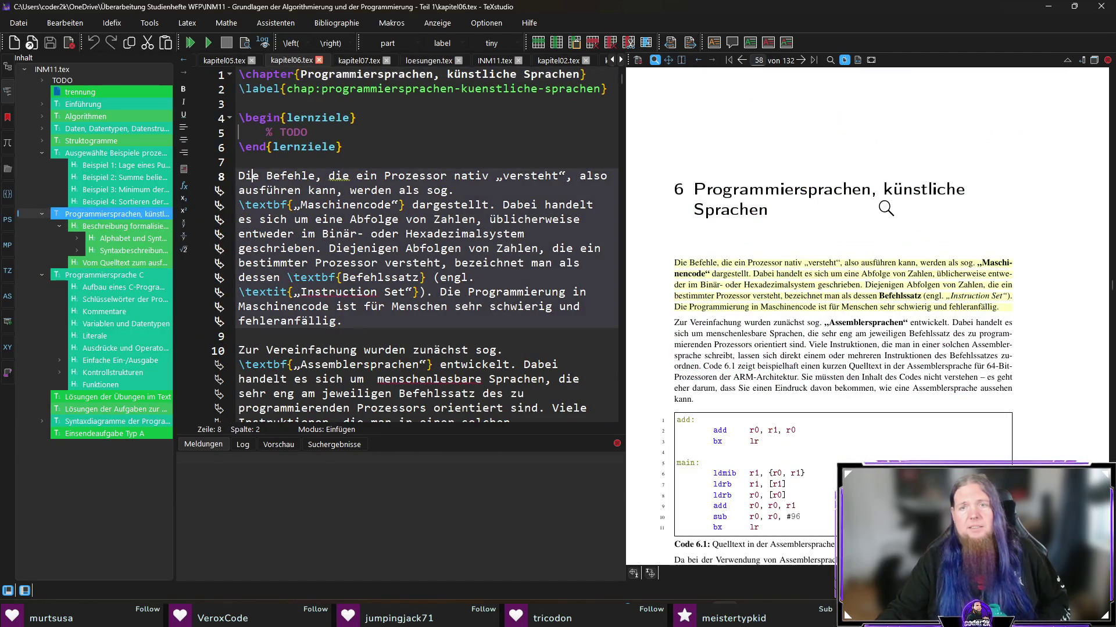
pyautogui.click(343, 130)
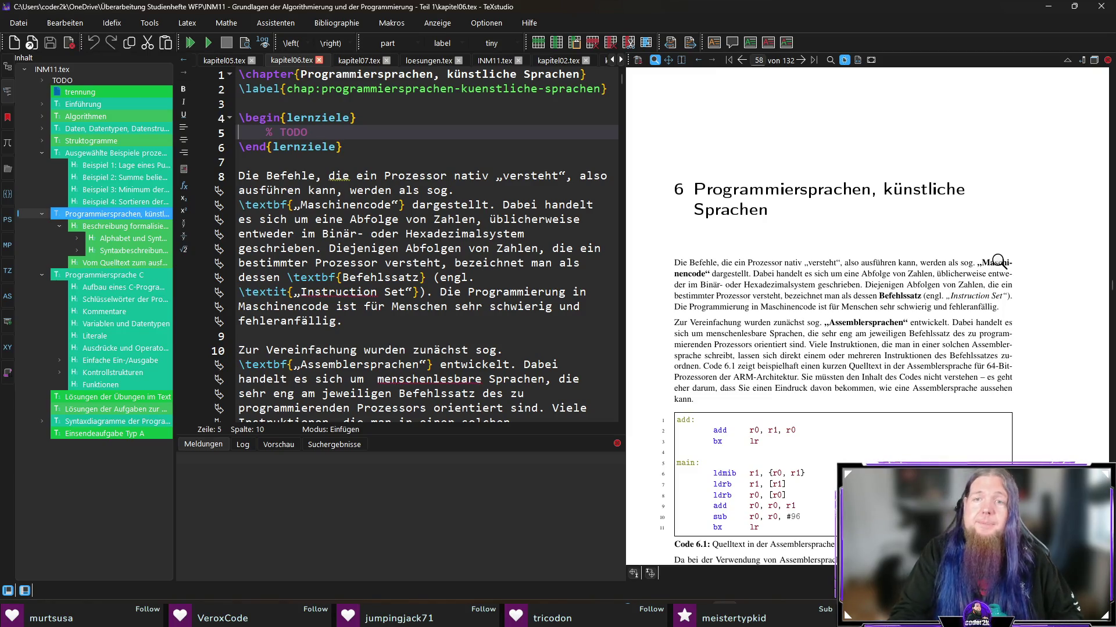
pyautogui.scroll(-1, 982, 253)
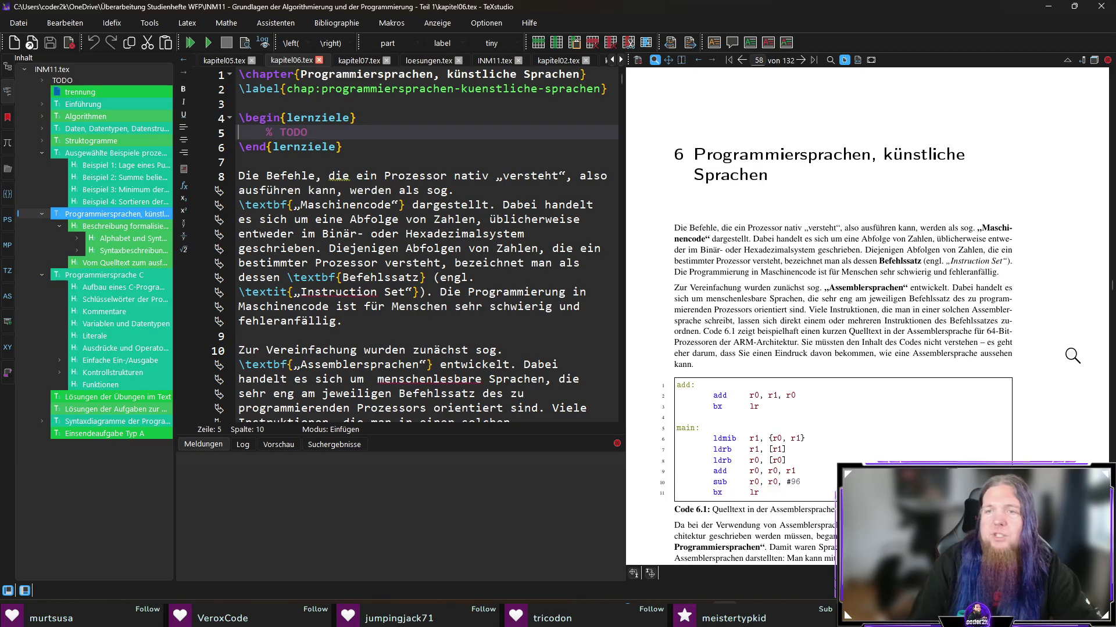
pyautogui.scroll(-3, 840, 258)
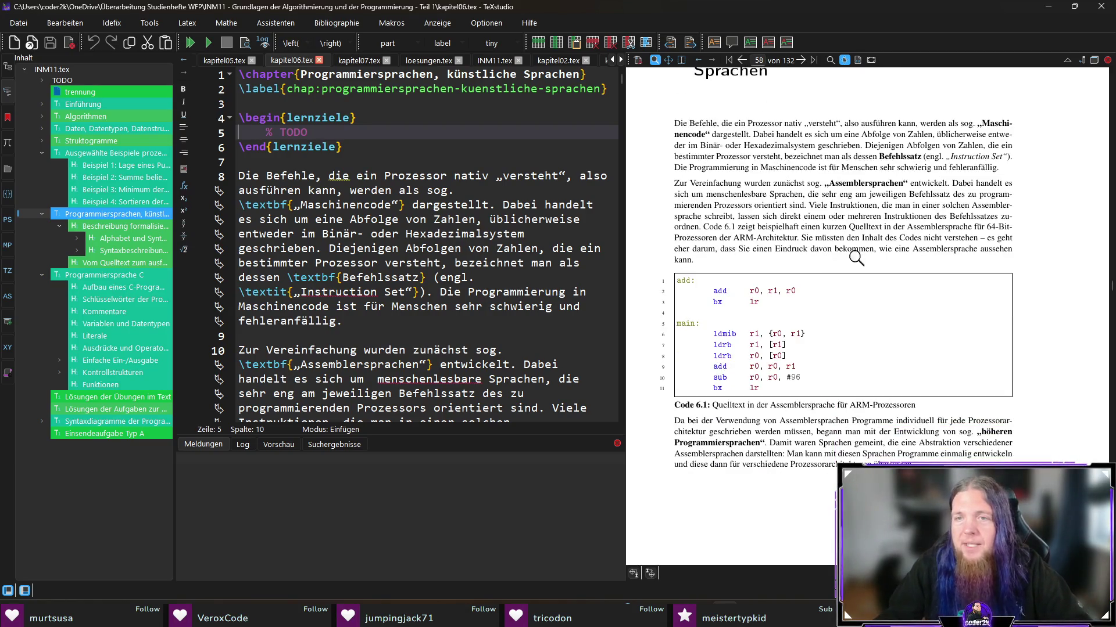
pyautogui.scroll(-2, 724, 204)
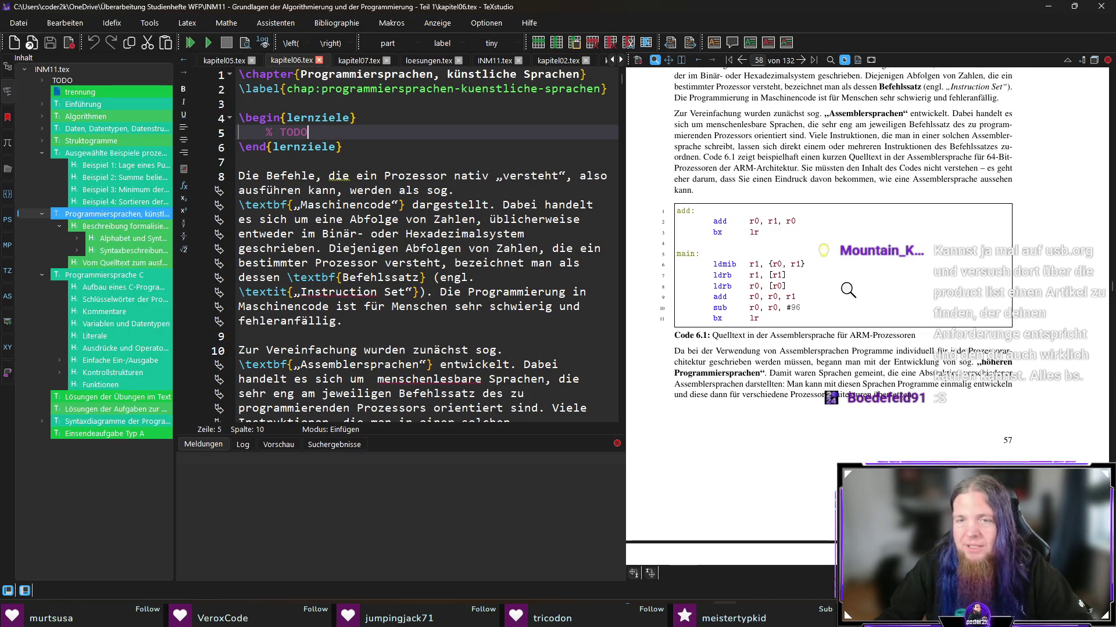
pyautogui.scroll(-4, 847, 287)
pyautogui.scroll(-4, 849, 278)
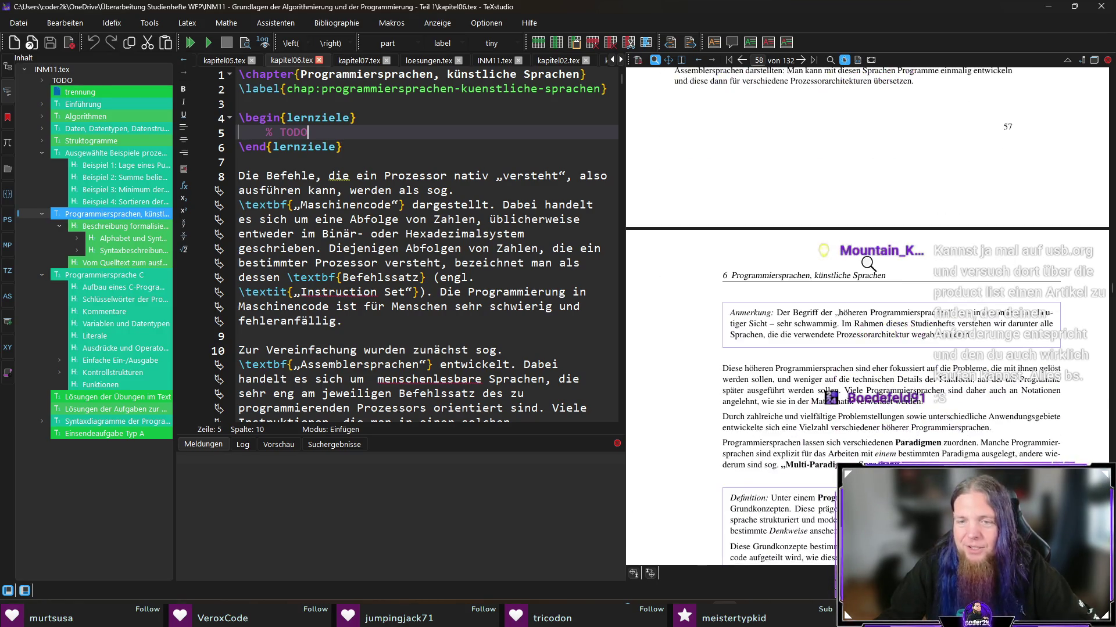
pyautogui.scroll(-4, 773, 285)
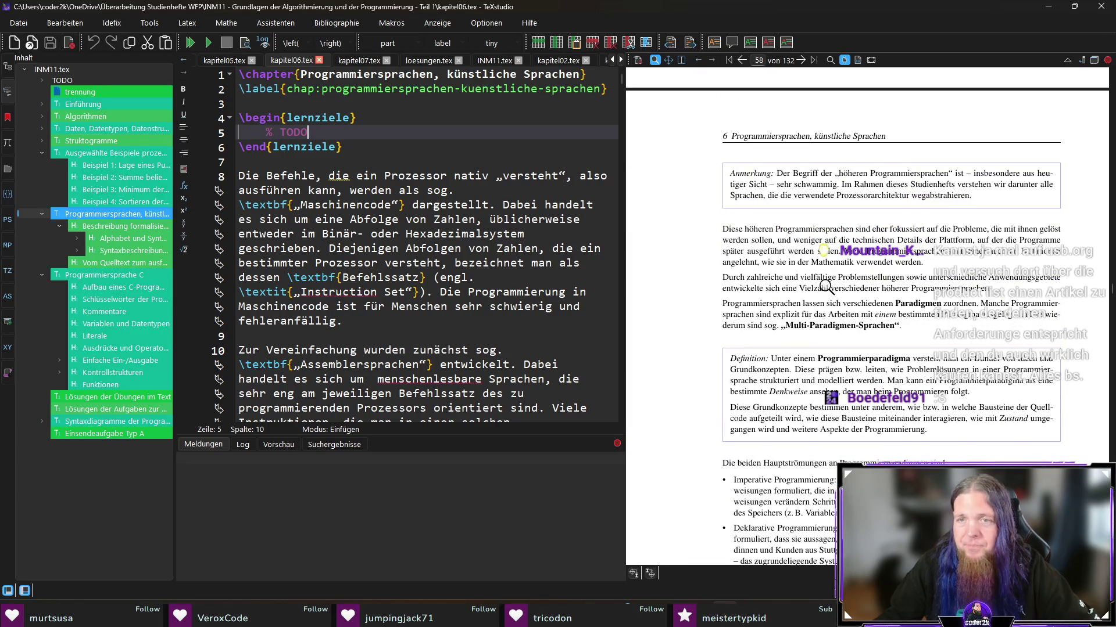
pyautogui.scroll(-2, 929, 239)
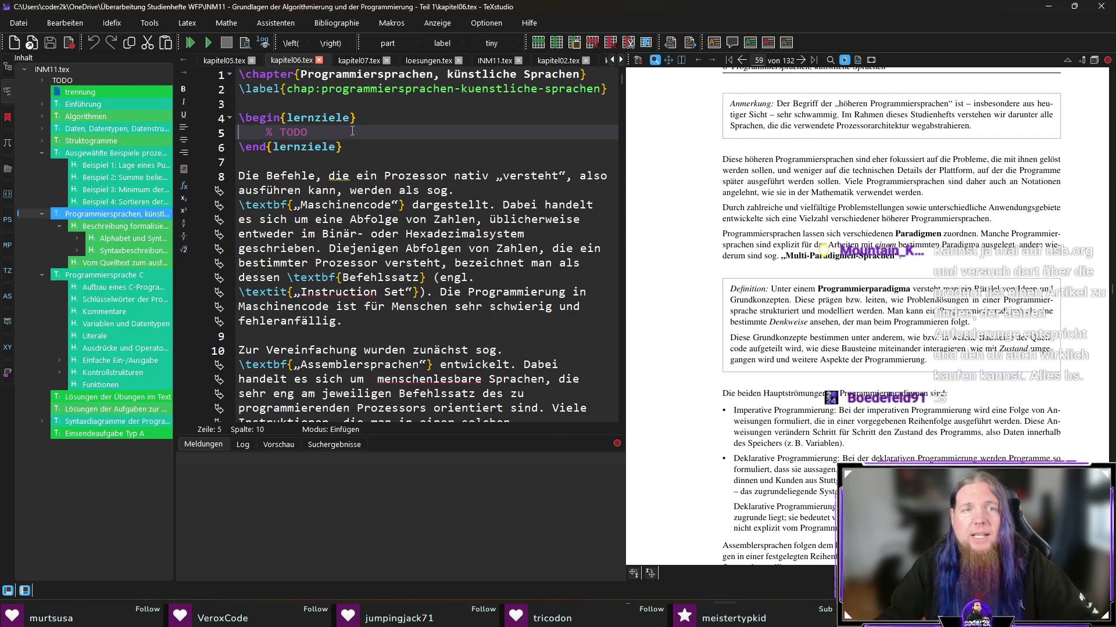
# Step: Replace the TODO with a sentence on what Maschinensprachen and höheren Programmiersprachen mean
pyautogui.hotkey('shift', 'Home')
pyautogui.write('In di')
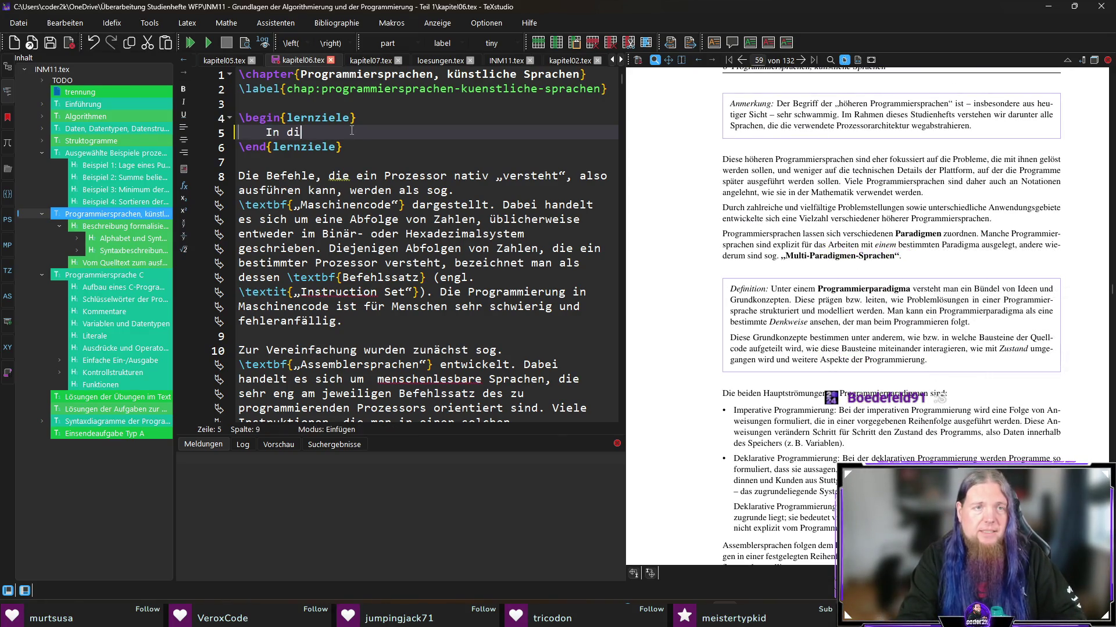
pyautogui.write('esem Kapitel werden Sie lernen,')
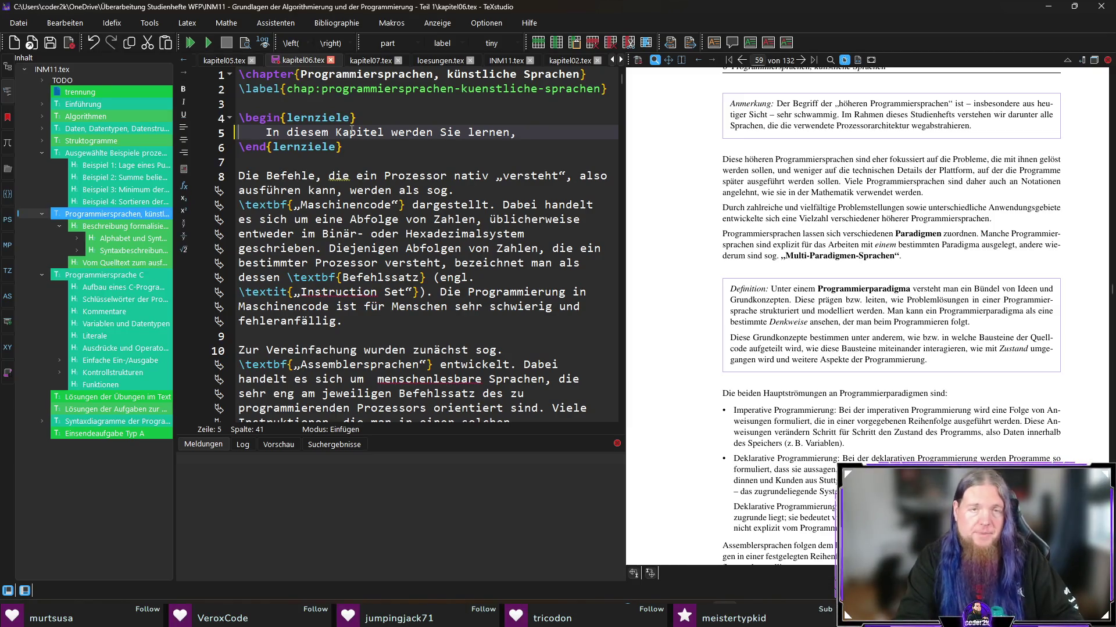
pyautogui.write('nter ')
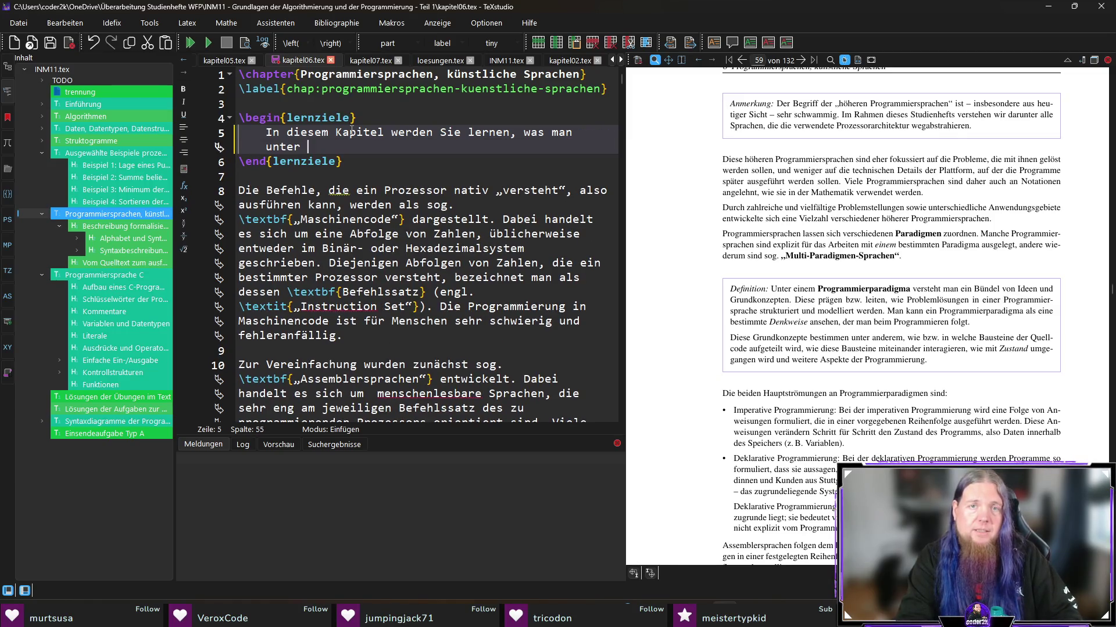
pyautogui.write('Maschinensprachen und höhe')
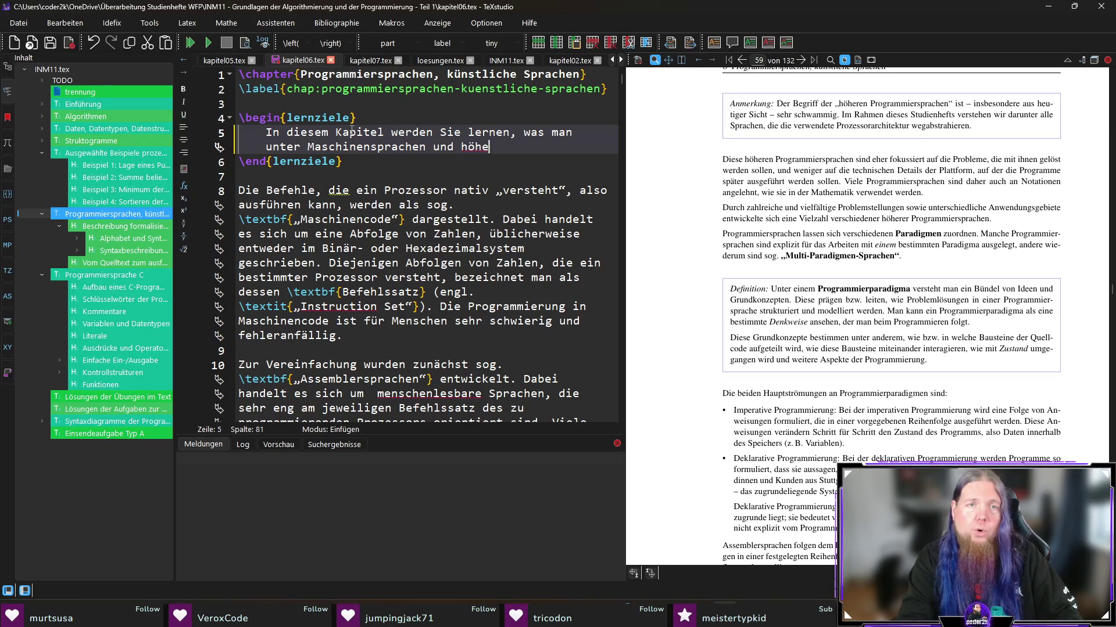
pyautogui.write('ren Programmiersprachen ')
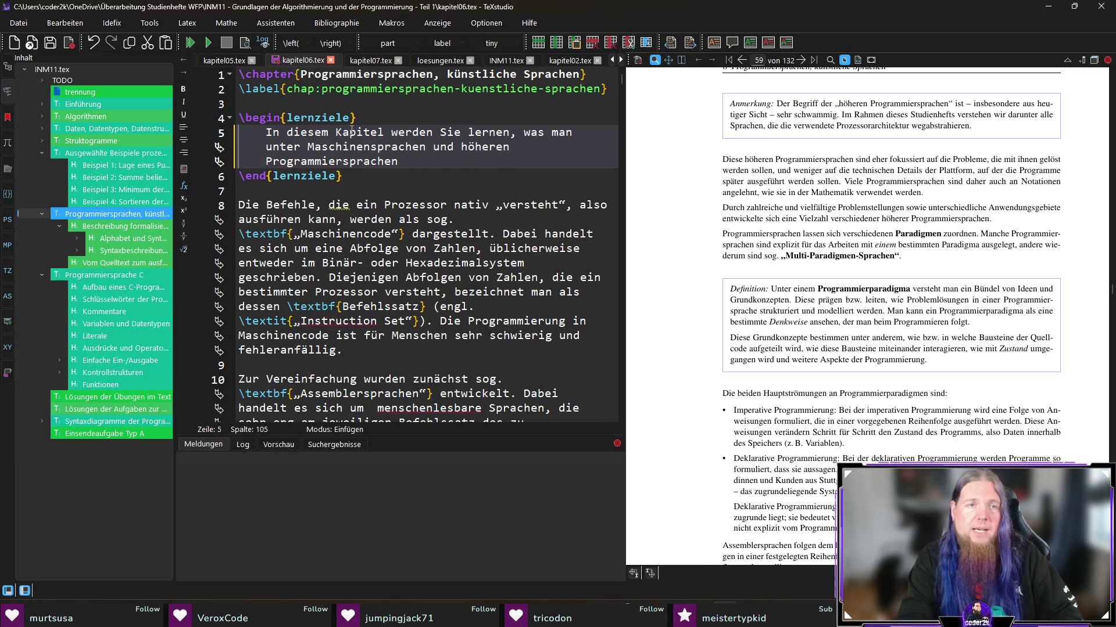
pyautogui.write('versteht. Sie werden ver')
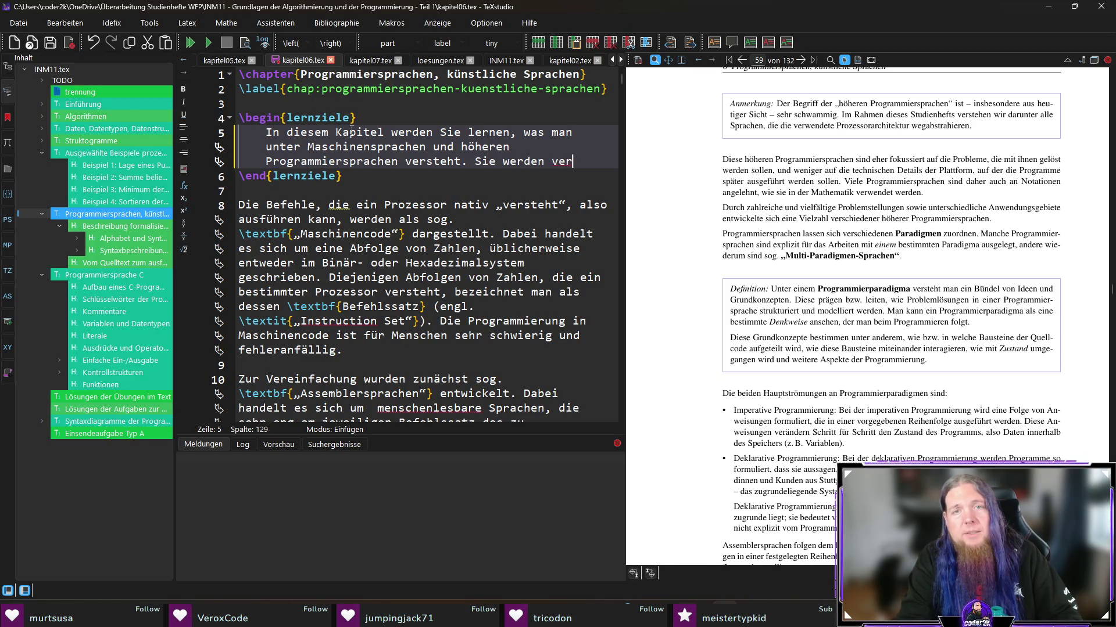
pyautogui.write('schiedene Programmier')
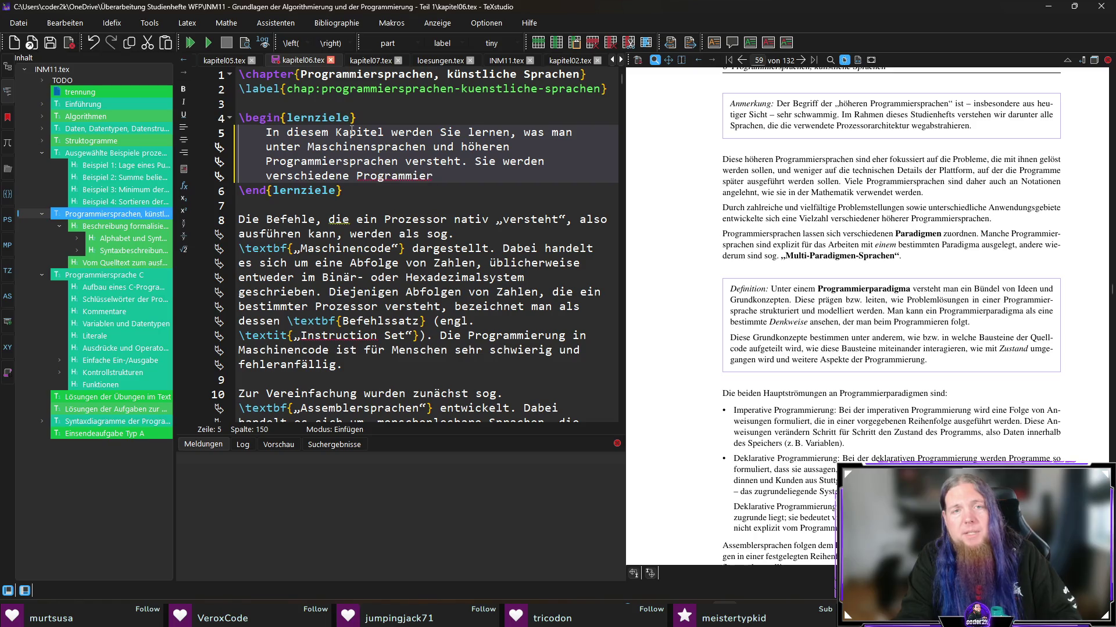
pyautogui.write('para')
# Step: Reword 'Sie' to 'Ihnen' and finish with 'Programmierparadigmen kurz vorgestellt.'
pyautogui.press('Up')
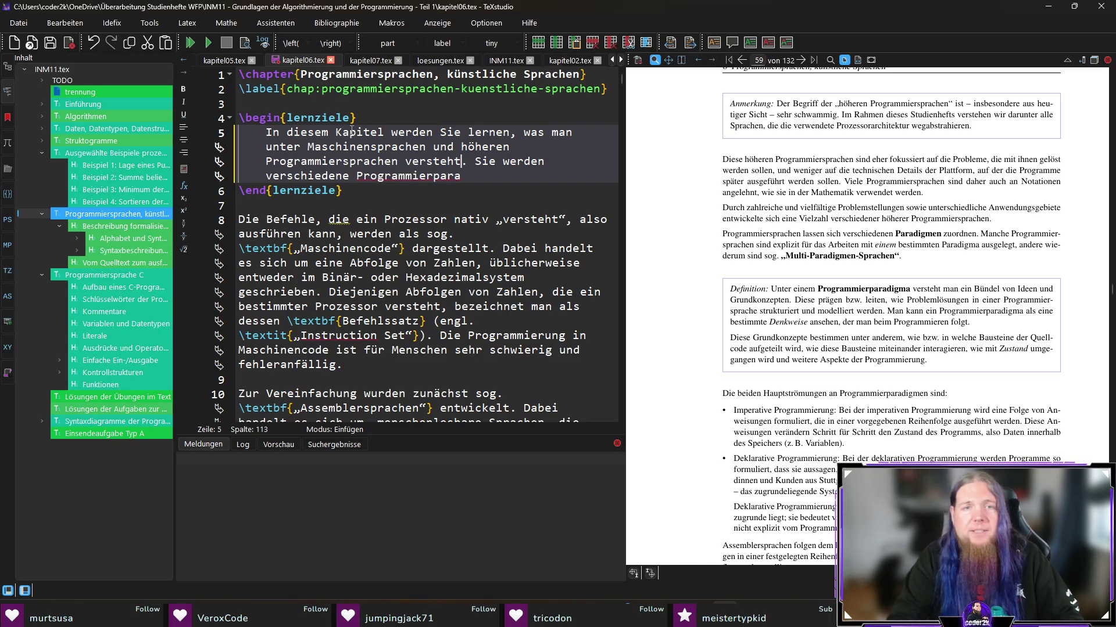
pyautogui.hotkey('ctrl', 'shift', 'Right')
pyautogui.write('Ihnen')
pyautogui.press('Down')
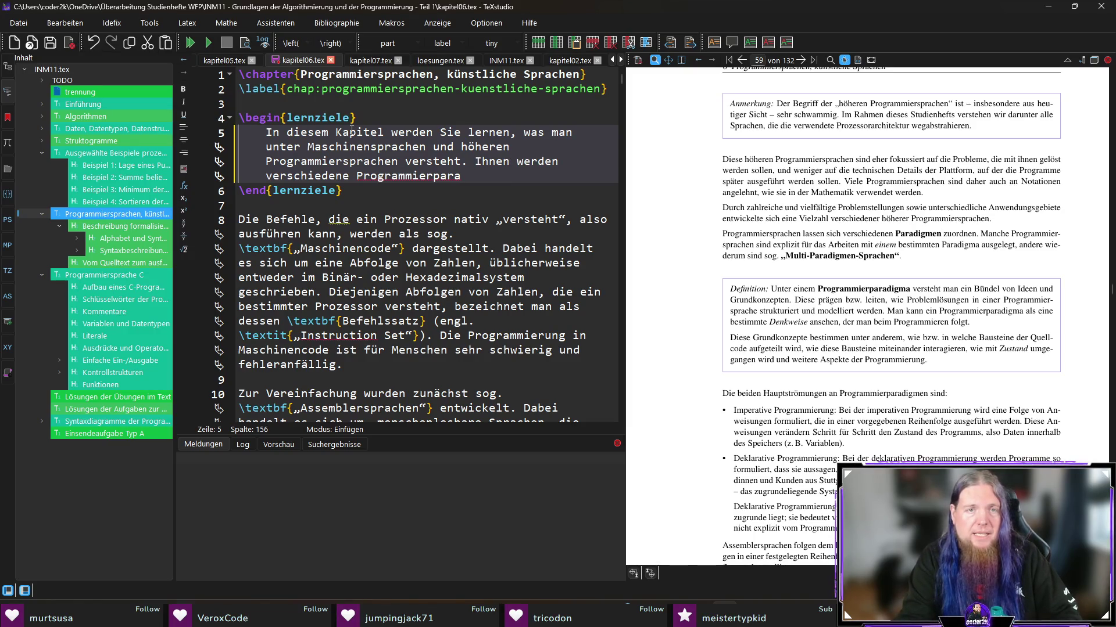
pyautogui.write('digmen kur')
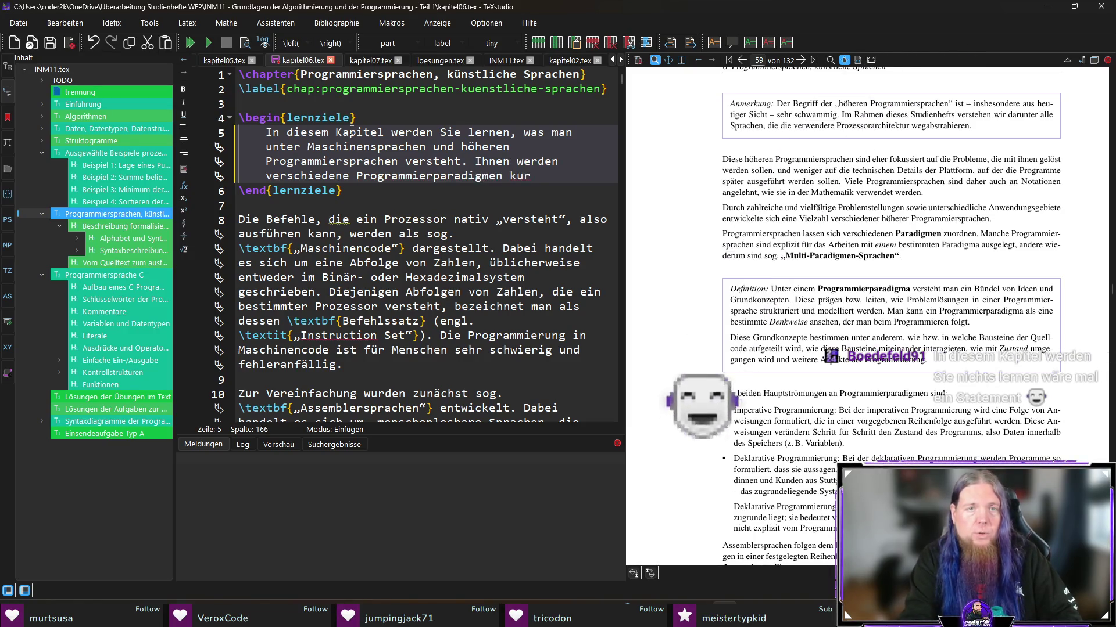
pyautogui.write('z vorgestellt.')
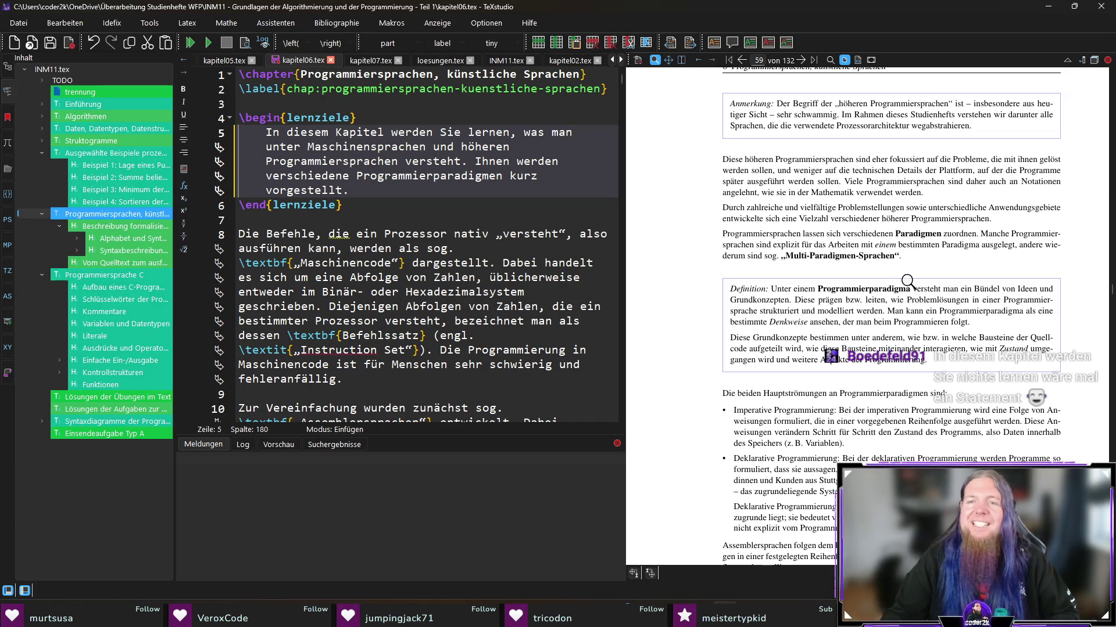
pyautogui.scroll(-3, 979, 363)
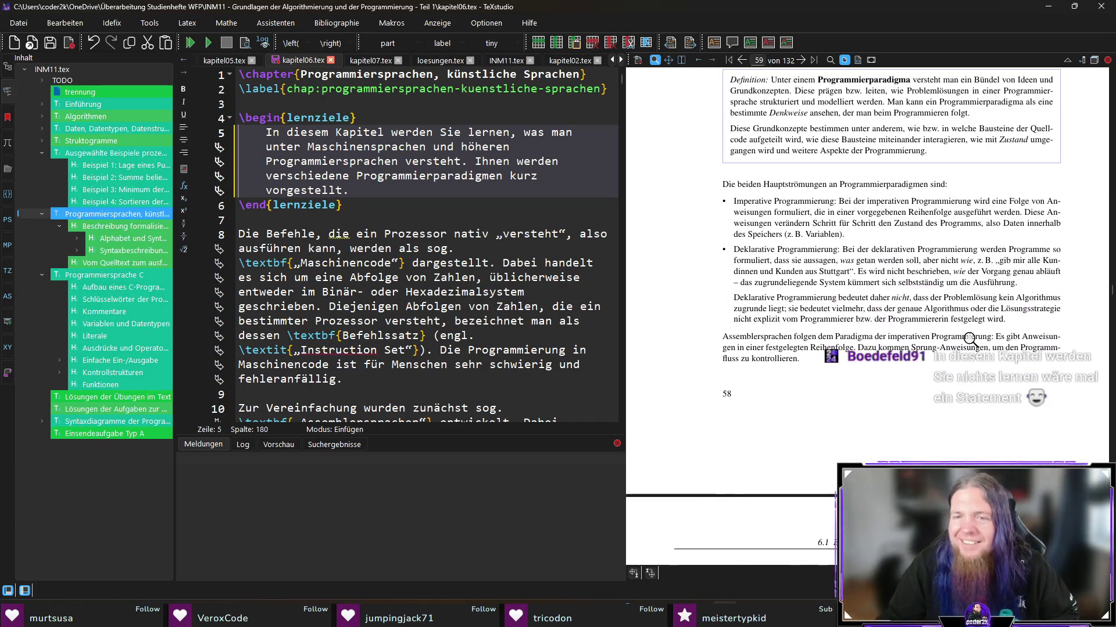
# Step: Add that readers will get to know the terms Syntax und Semantik, fixing the typo
pyautogui.scroll(-5, 967, 331)
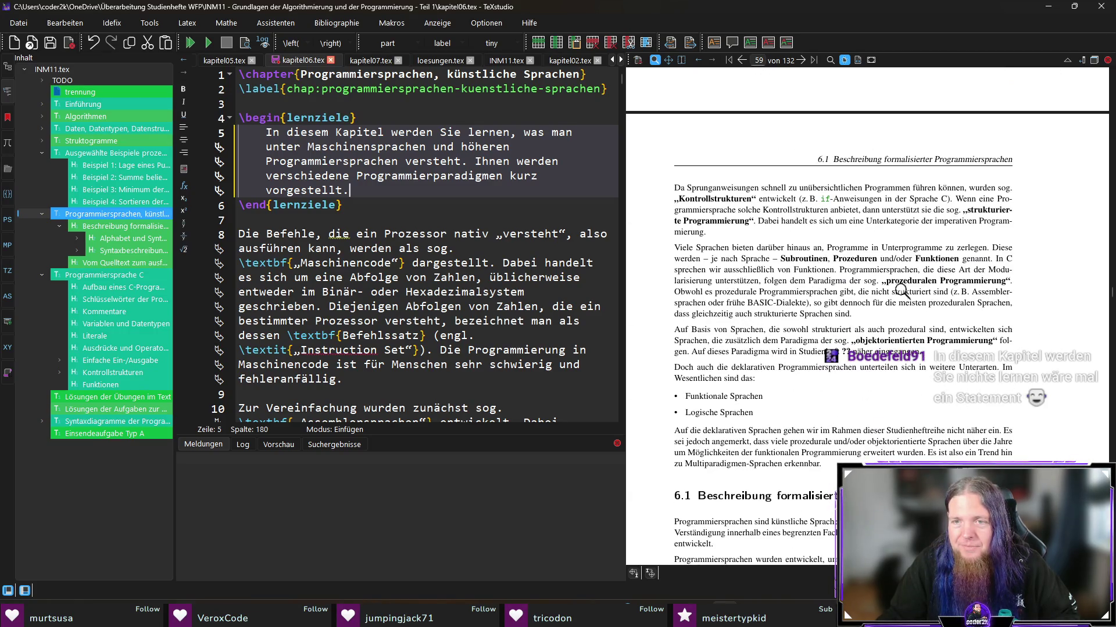
pyautogui.scroll(-3, 836, 244)
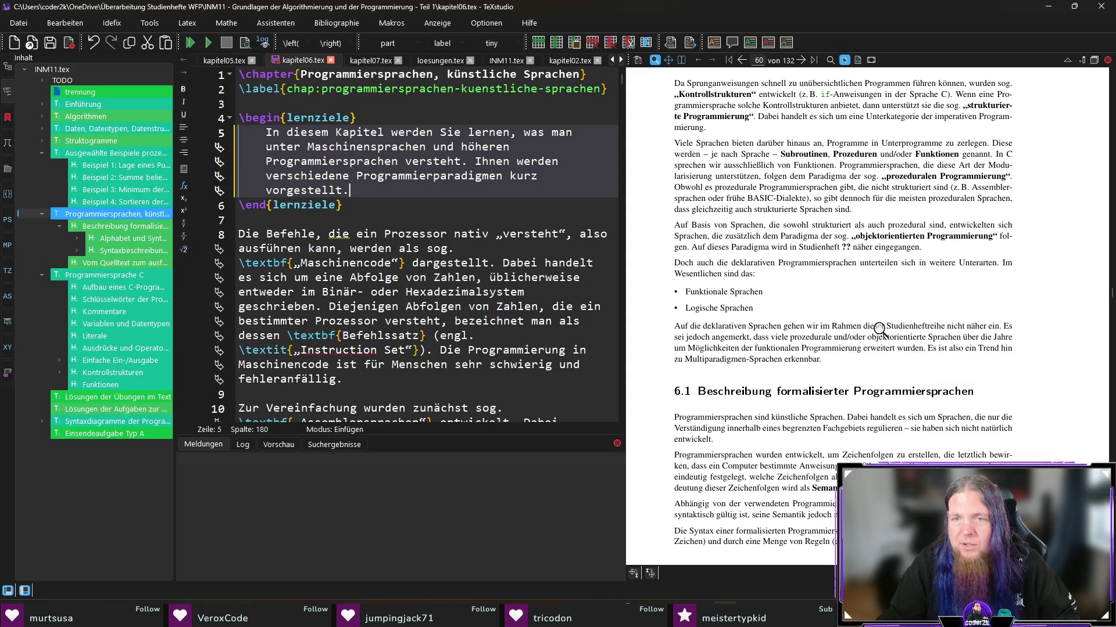
pyautogui.scroll(-2, 984, 343)
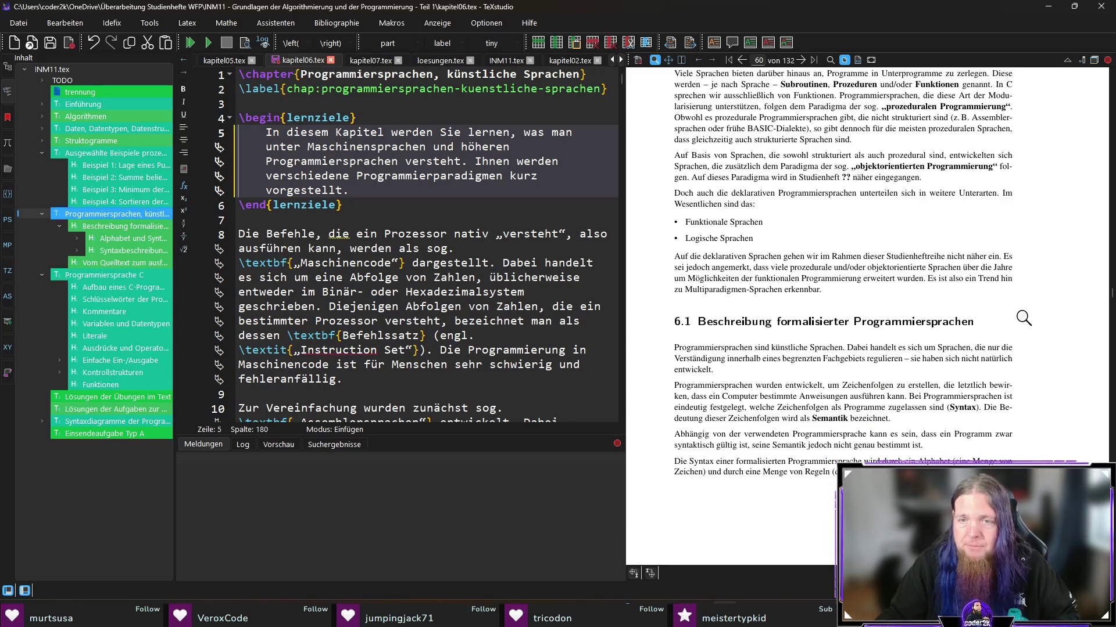
pyautogui.scroll(-3, 1023, 318)
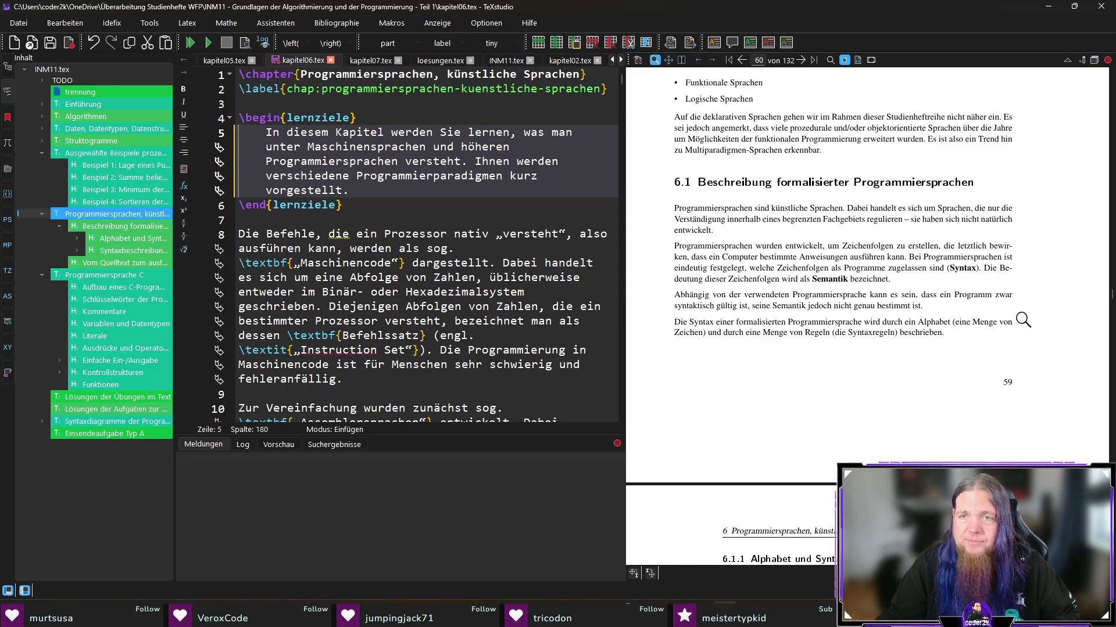
pyautogui.scroll(-2, 1024, 320)
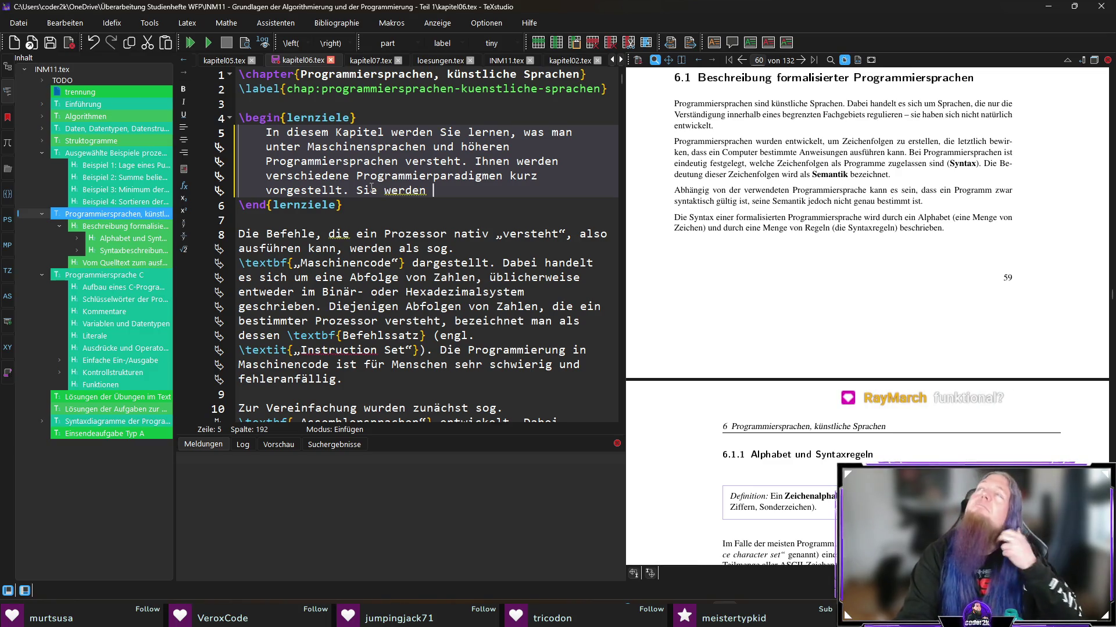
pyautogui.write('lernen')
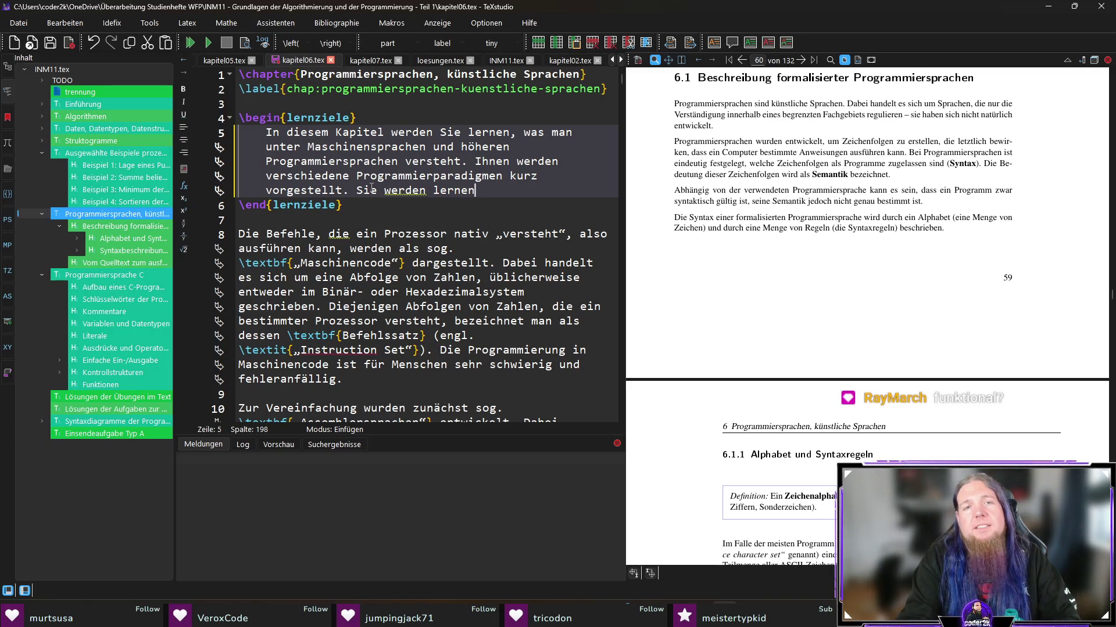
pyautogui.write('versteh')
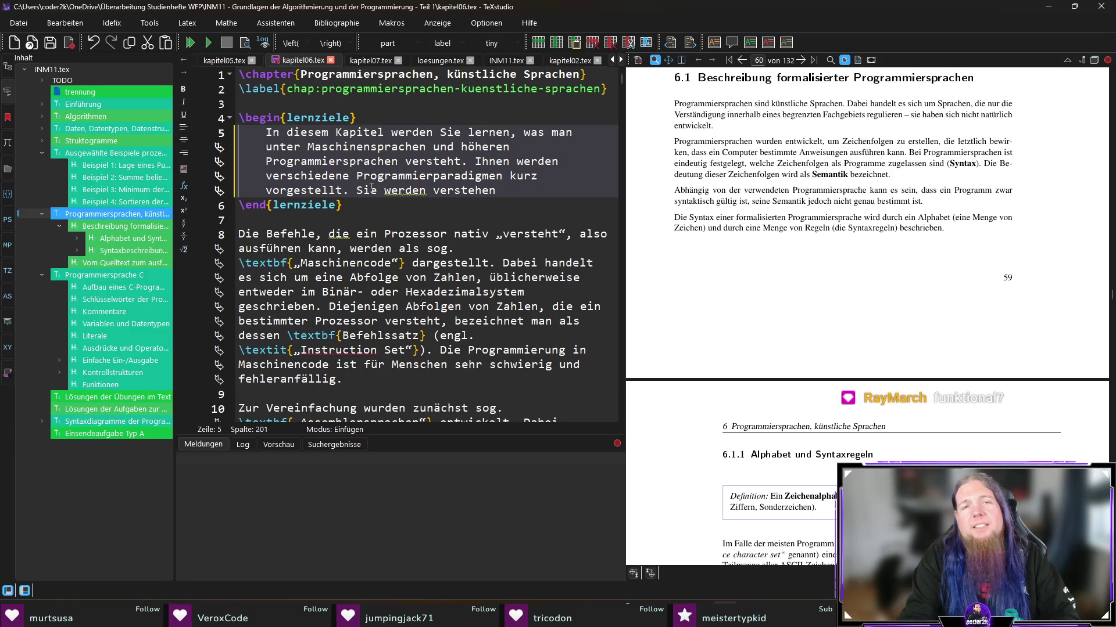
pyautogui.write('die Begriffe ')
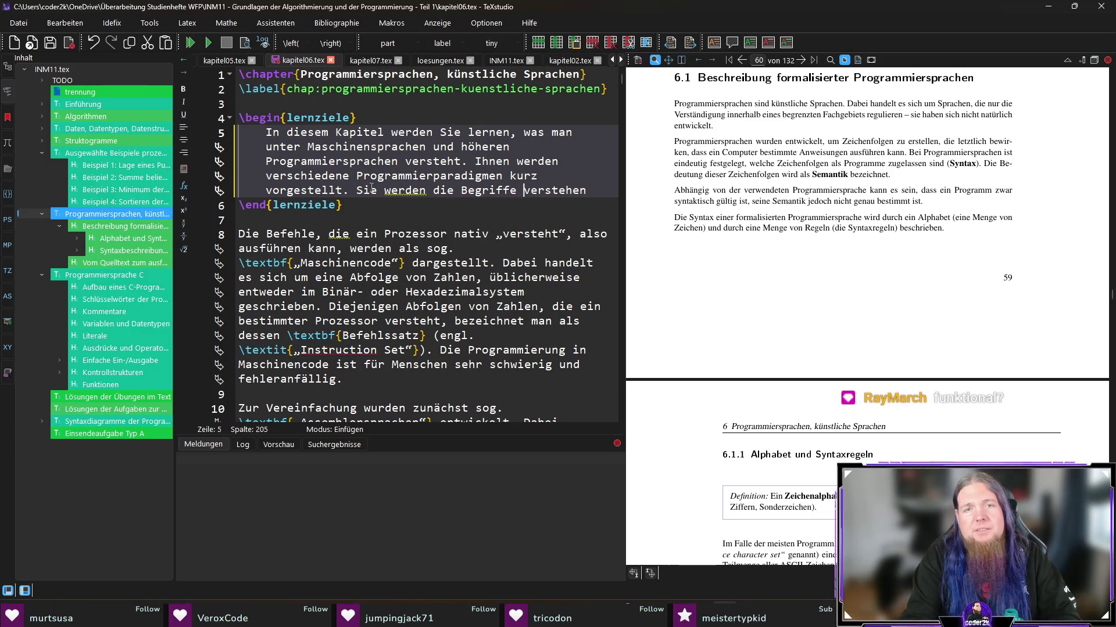
pyautogui.write('Syntax und Semant')
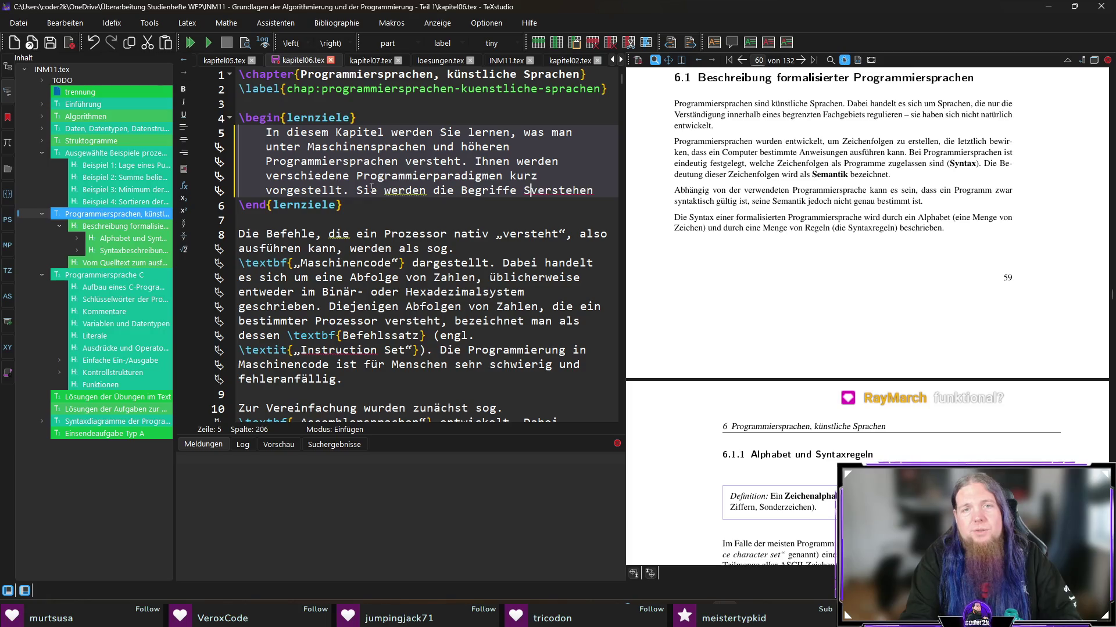
pyautogui.hotkey('ctrl', 'Delete')
pyautogui.write('ik kennen')
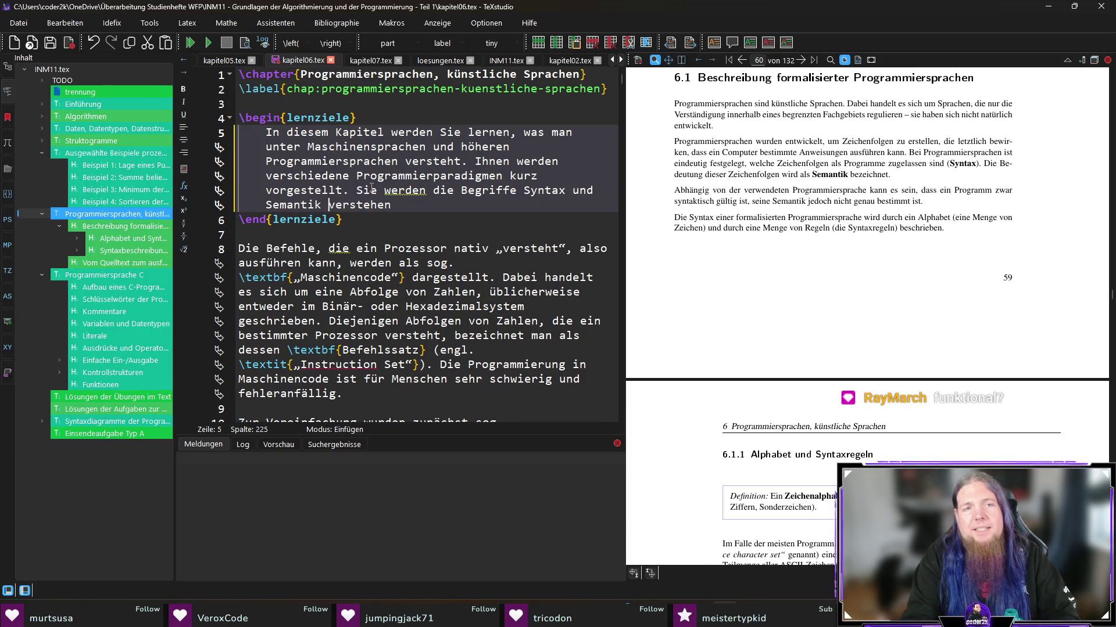
pyautogui.write('lernen.')
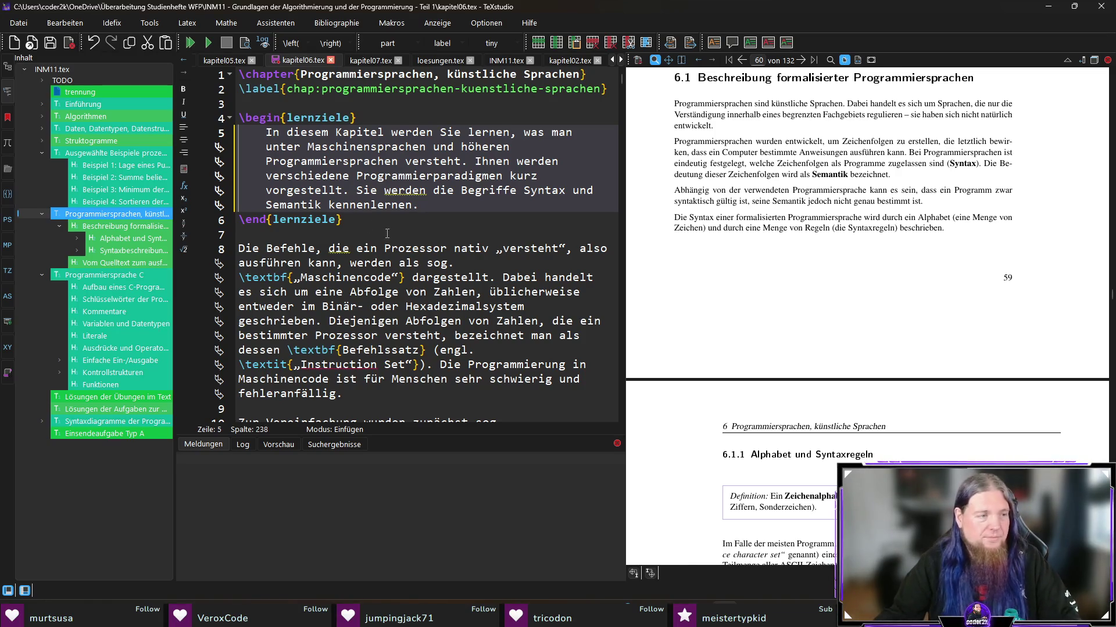
# Step: Review the preview, then begin 'Wir werden Ihnen zeigen, wie Programmiersprachen formal beschrieben werden können.'
pyautogui.scroll(4, 829, 266)
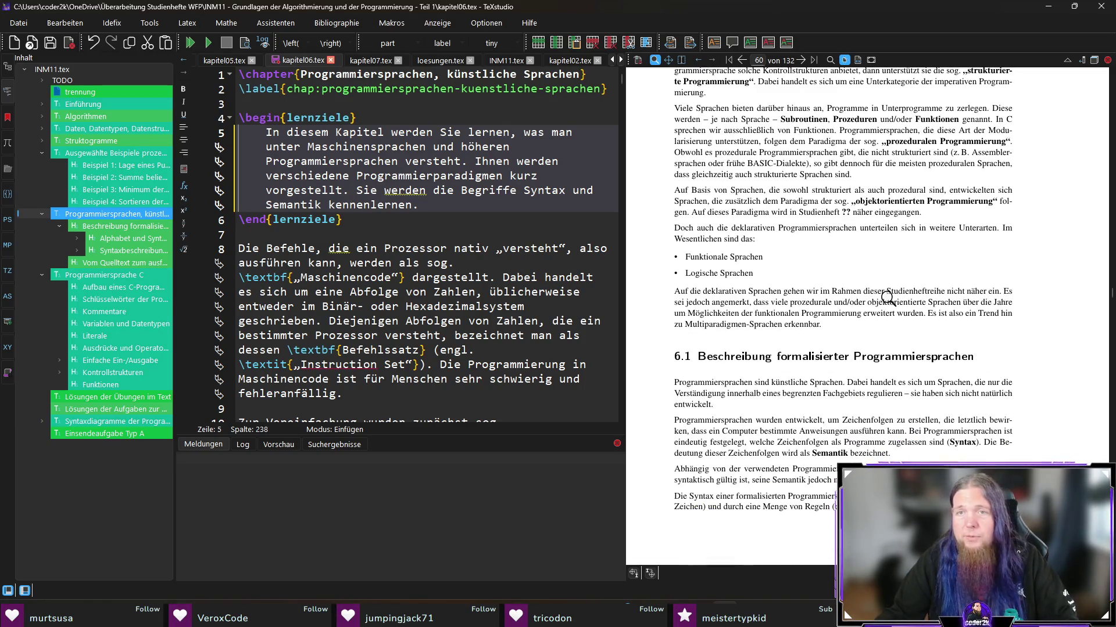
pyautogui.scroll(3, 887, 297)
pyautogui.scroll(5, 892, 351)
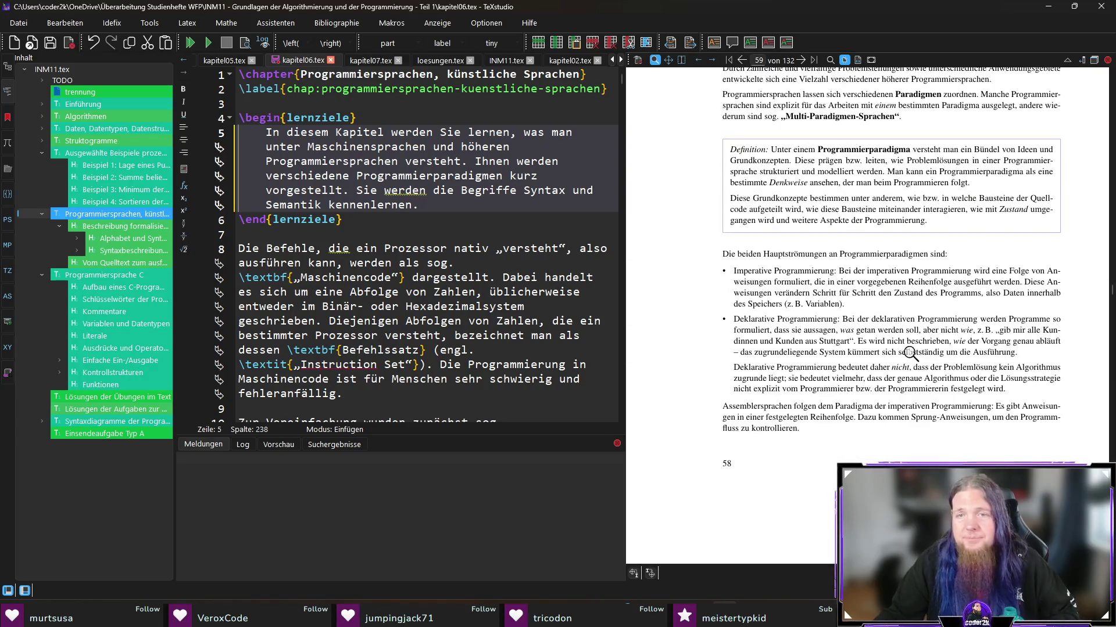
pyautogui.scroll(-1, 954, 357)
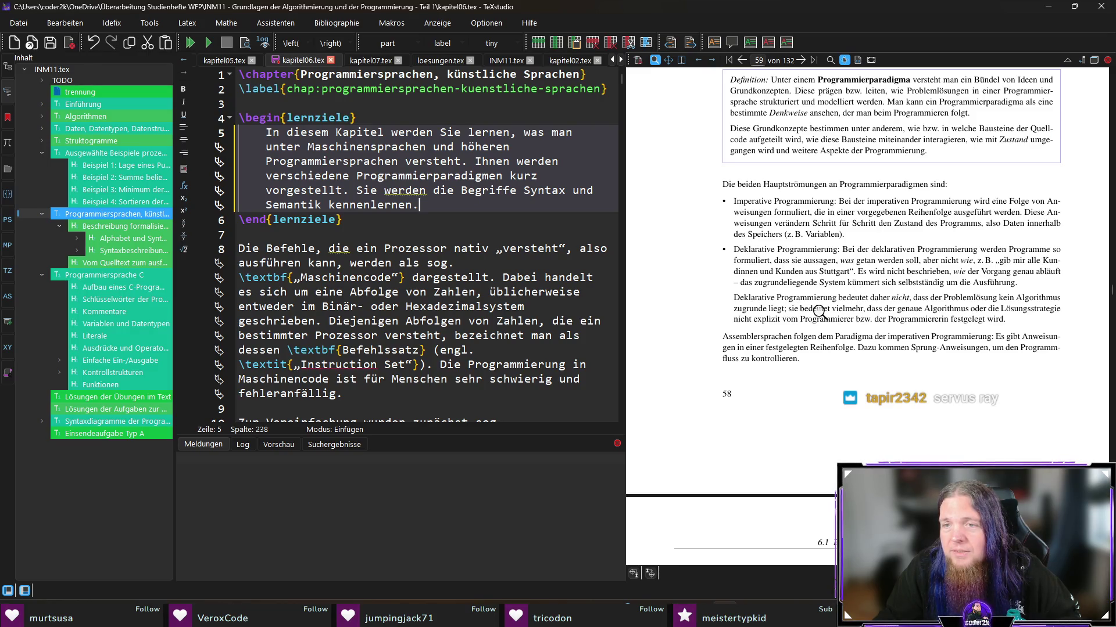
pyautogui.scroll(-4, 821, 314)
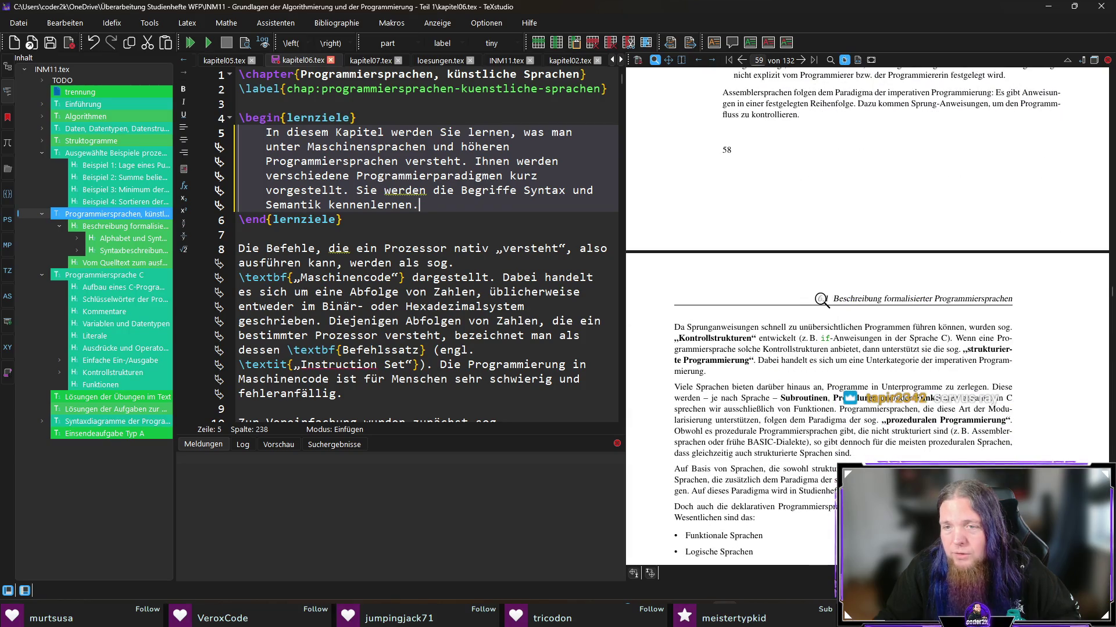
pyautogui.scroll(-2, 821, 299)
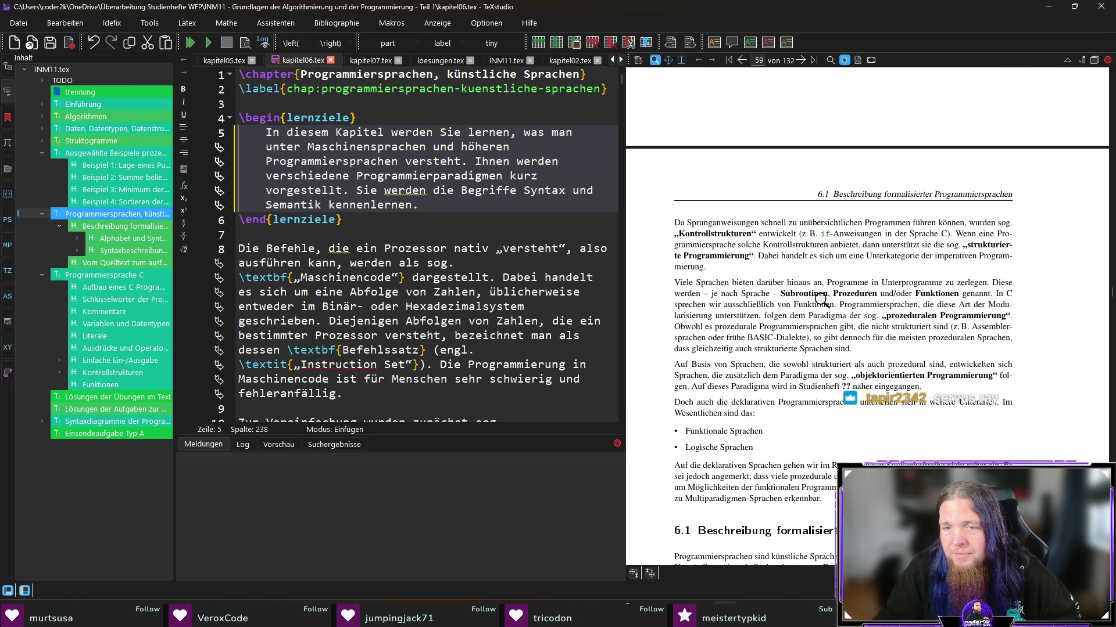
pyautogui.scroll(-1, 821, 299)
pyautogui.scroll(-1, 790, 398)
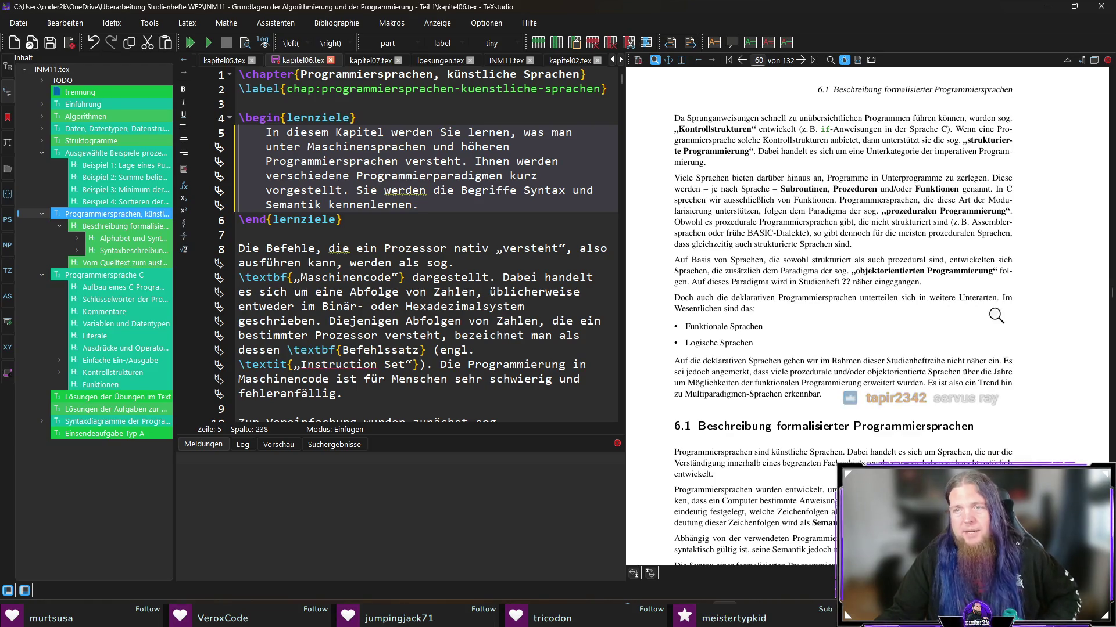
pyautogui.moveTo(744, 340); pyautogui.dragTo(851, 336)
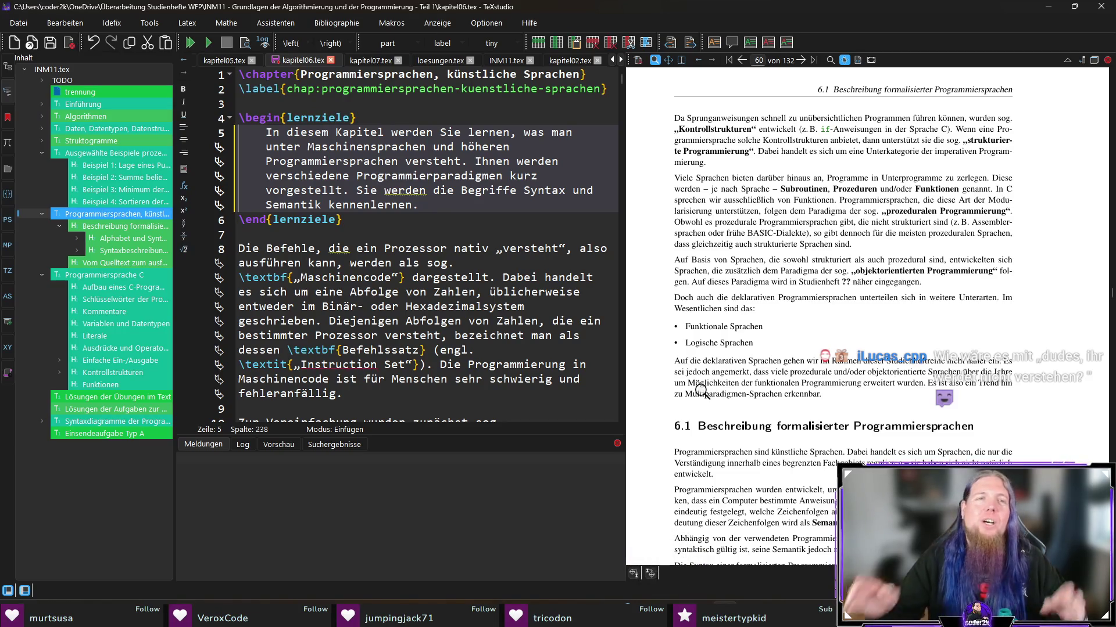
pyautogui.scroll(-5, 692, 364)
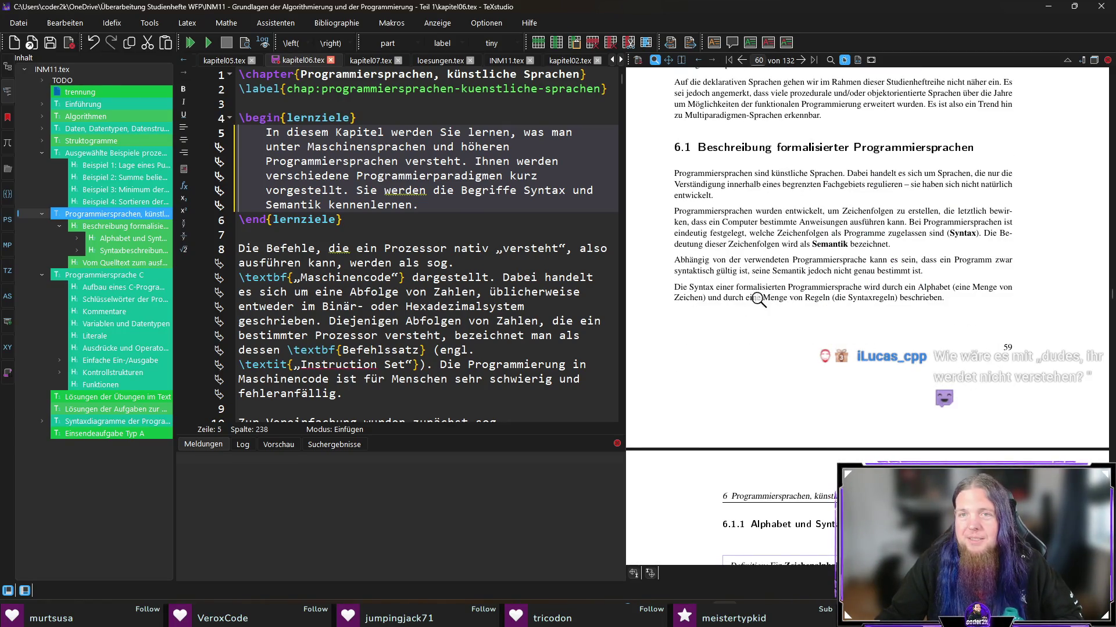
pyautogui.scroll(-4, 816, 204)
pyautogui.scroll(-2, 726, 290)
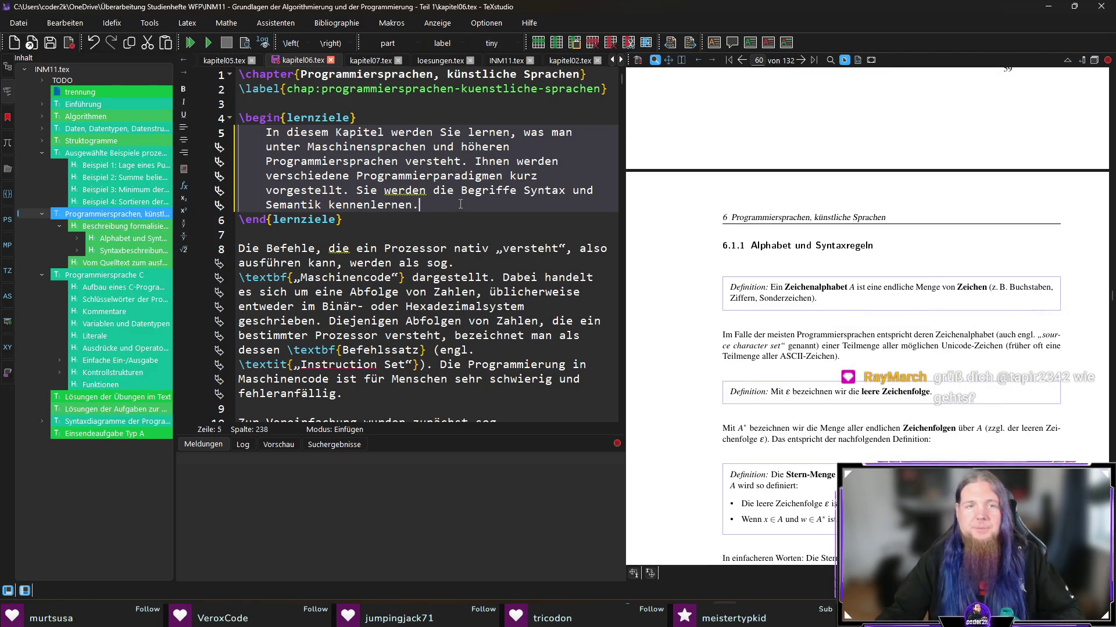
pyautogui.write(' Wir werden')
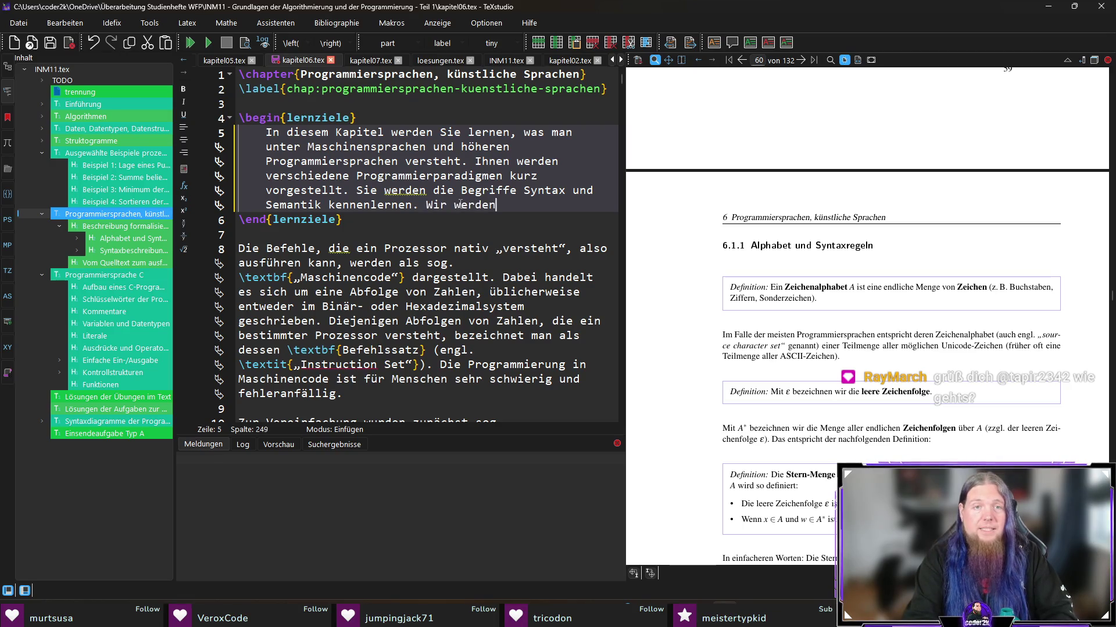
pyautogui.write(' Ihnen zeigen, wie Programmie')
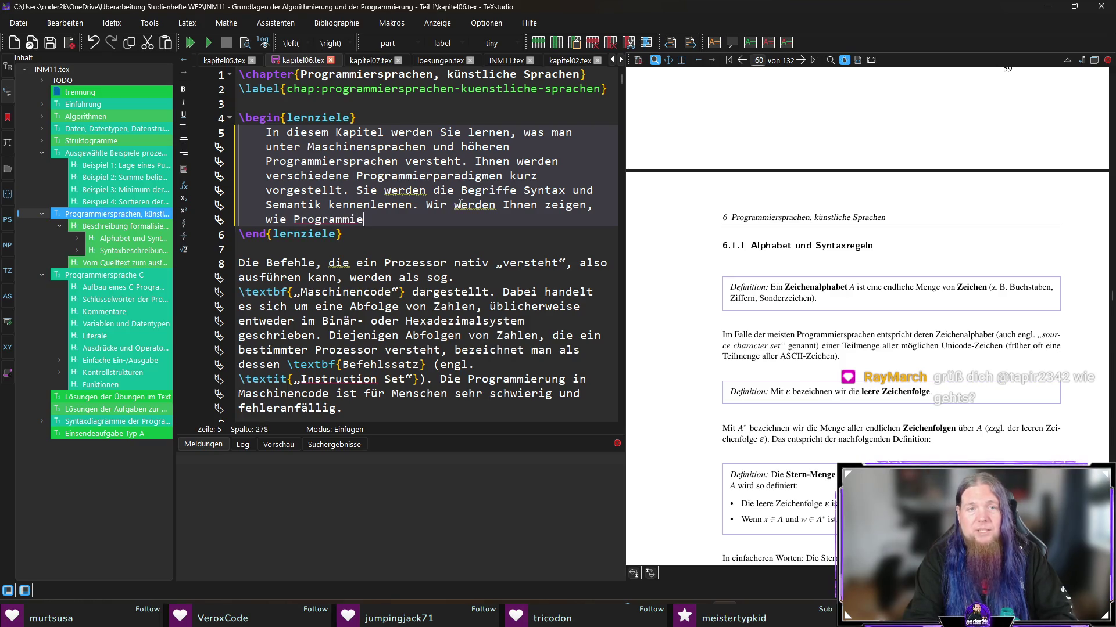
pyautogui.write('rsprachen formal be')
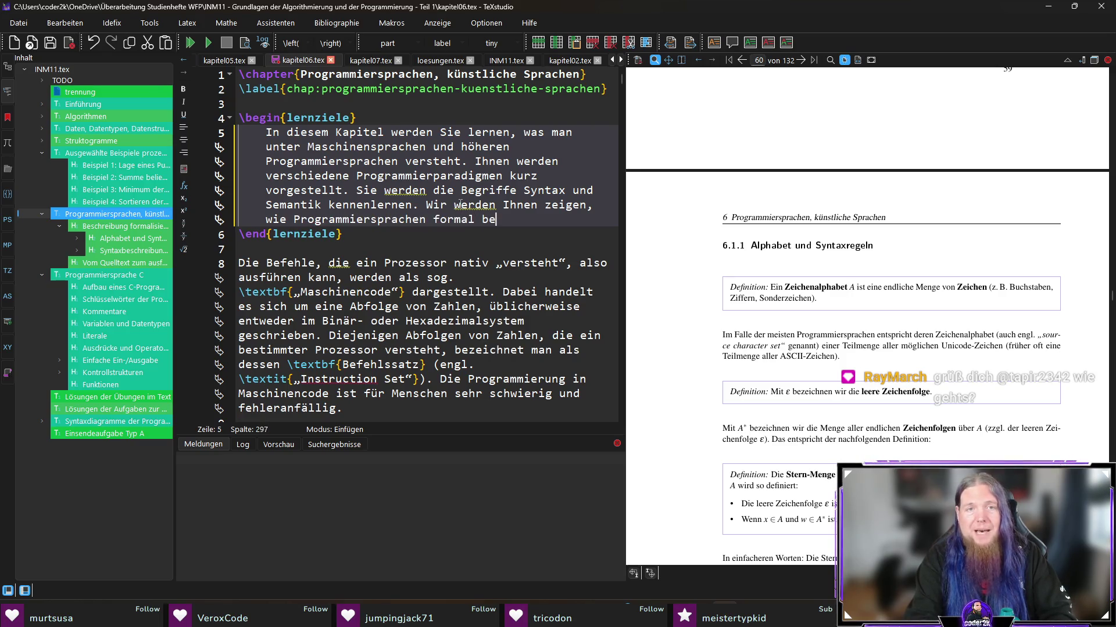
pyautogui.write('schrieben werden können. Daz')
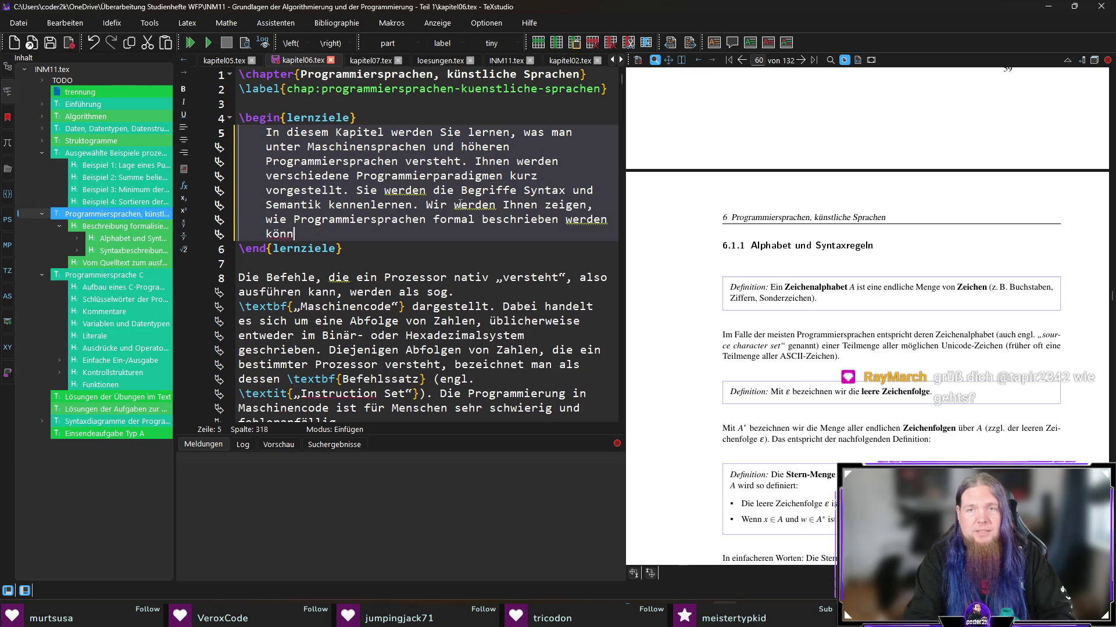
pyautogui.write('u lernen Sie')
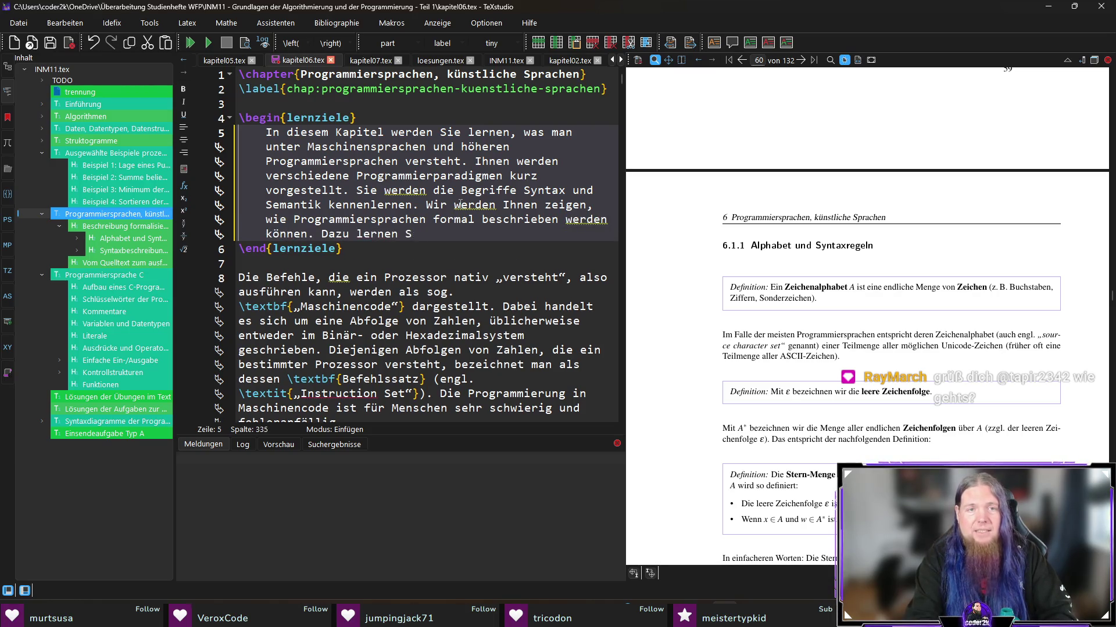
# Step: Review section 6.1.2 in the preview, then replace 'Dazu lernen Sie' with a sentence starting 'Insbesondere werden Sie mit den Syntaxdiagrammen…'
pyautogui.scroll(-15, 900, 323)
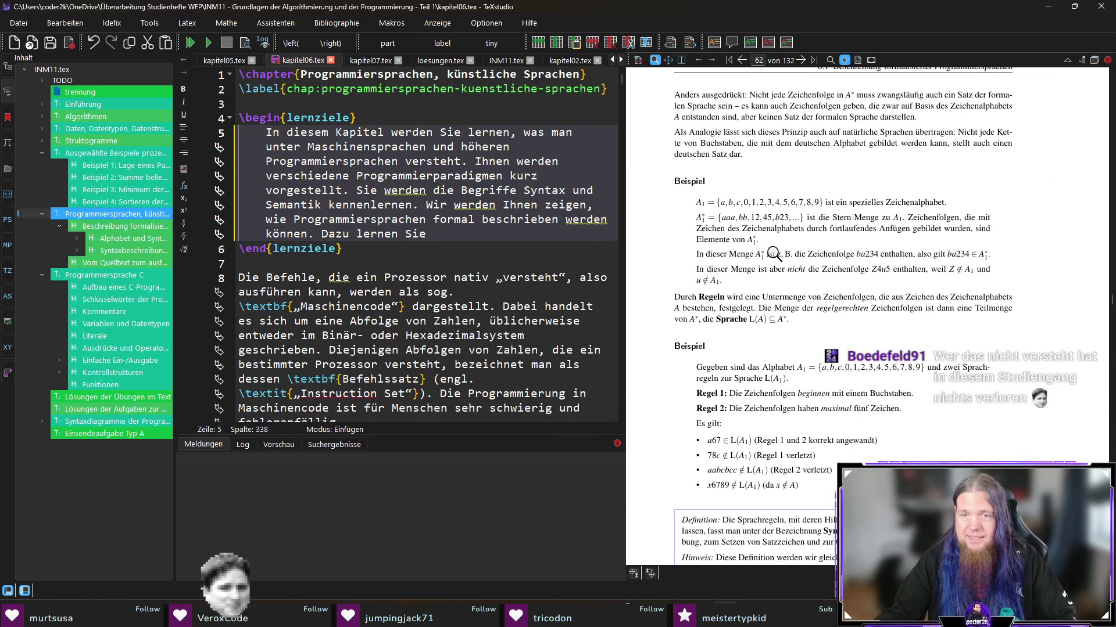
pyautogui.scroll(-3, 817, 337)
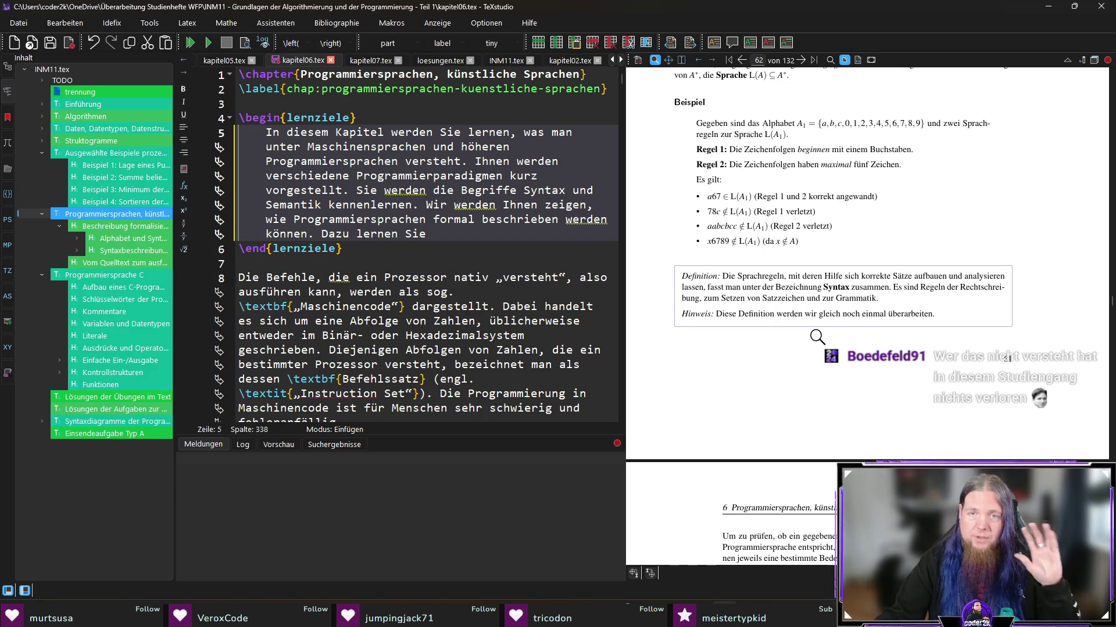
pyautogui.scroll(-4, 819, 343)
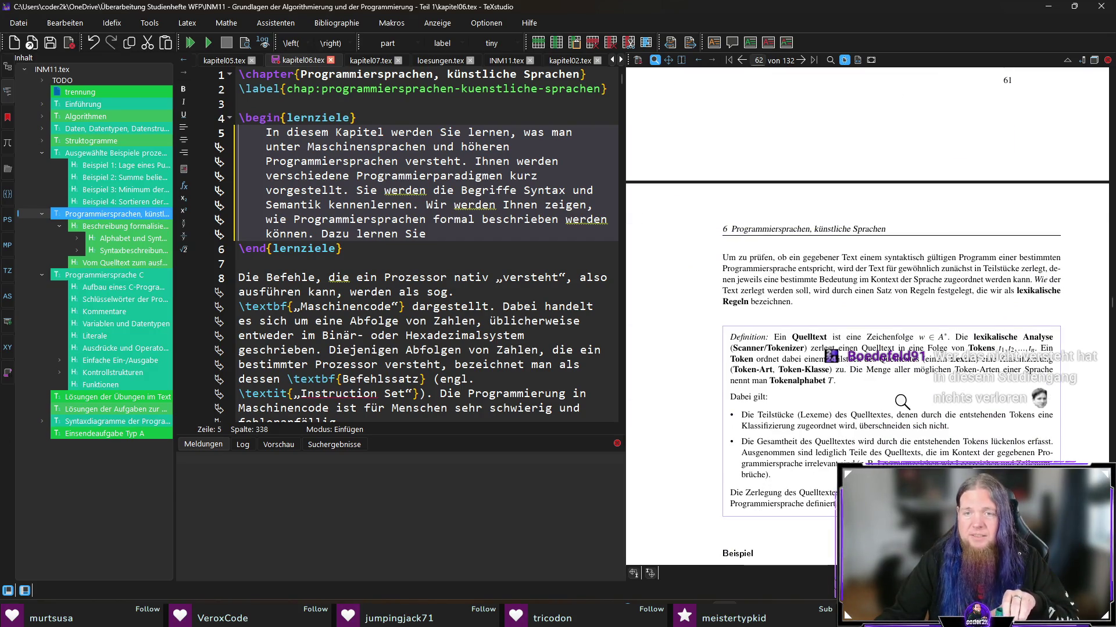
pyautogui.scroll(-2, 902, 402)
pyautogui.scroll(-7, 901, 401)
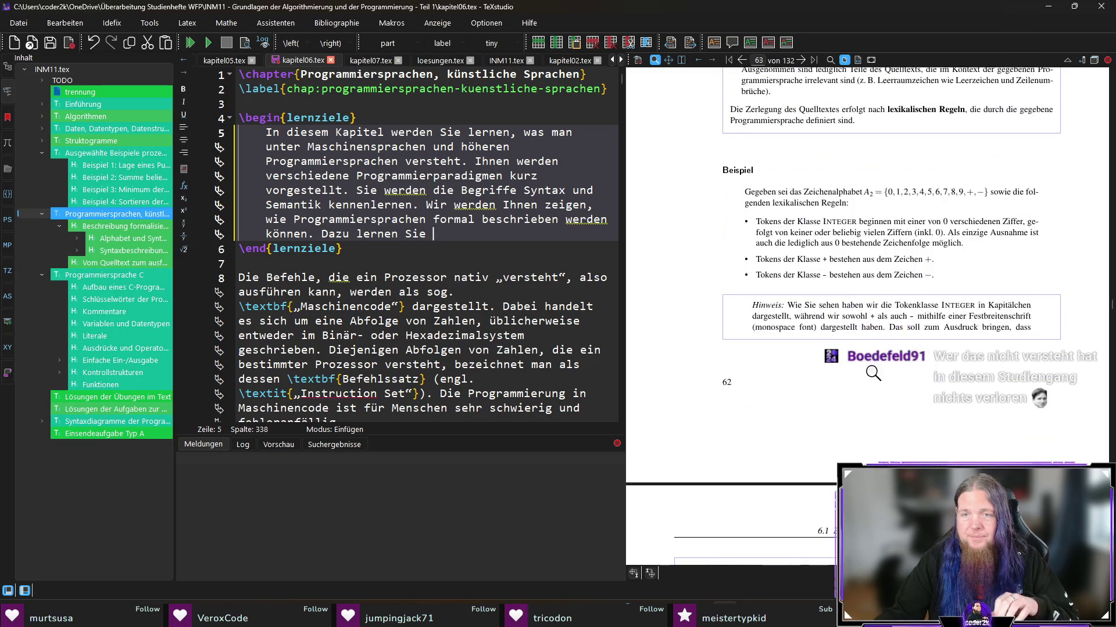
pyautogui.scroll(-6, 873, 373)
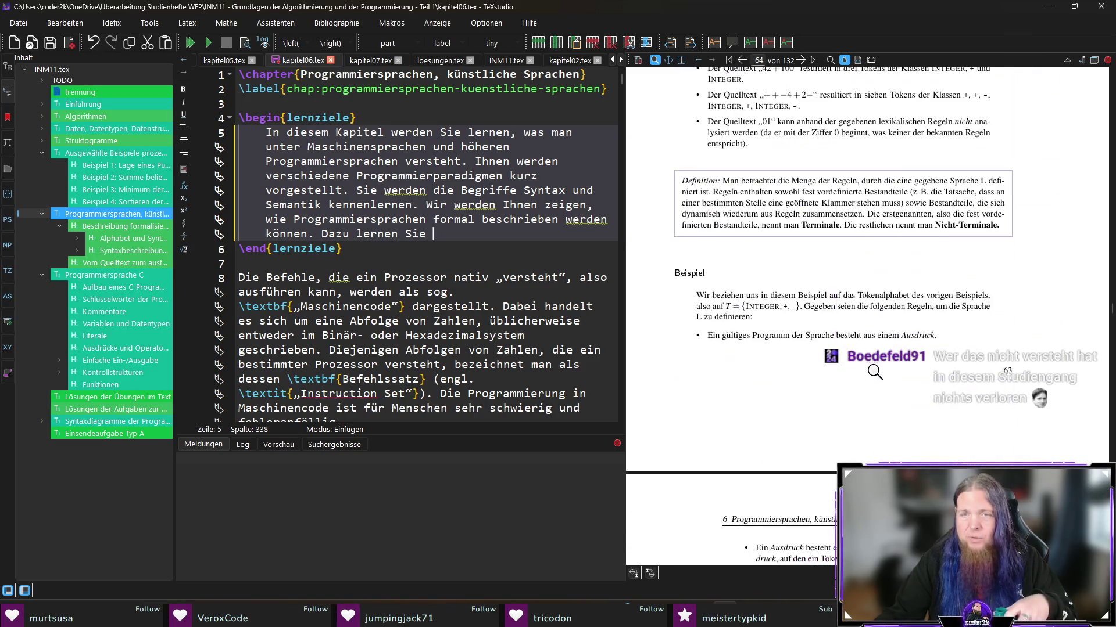
pyautogui.scroll(-3, 874, 373)
pyautogui.scroll(-12, 885, 373)
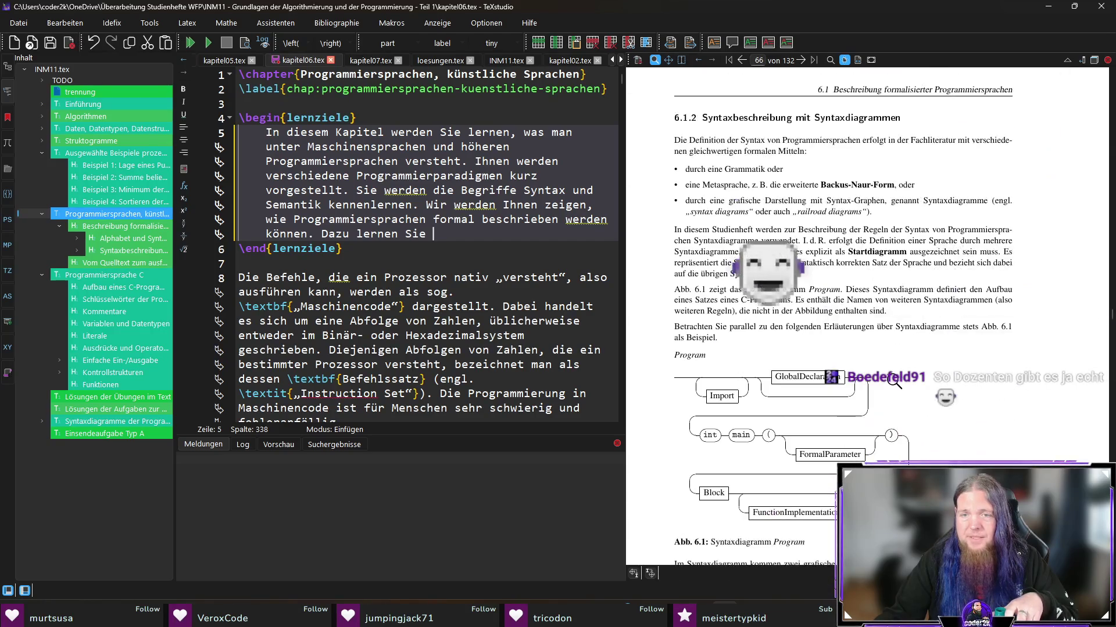
pyautogui.scroll(-1, 893, 381)
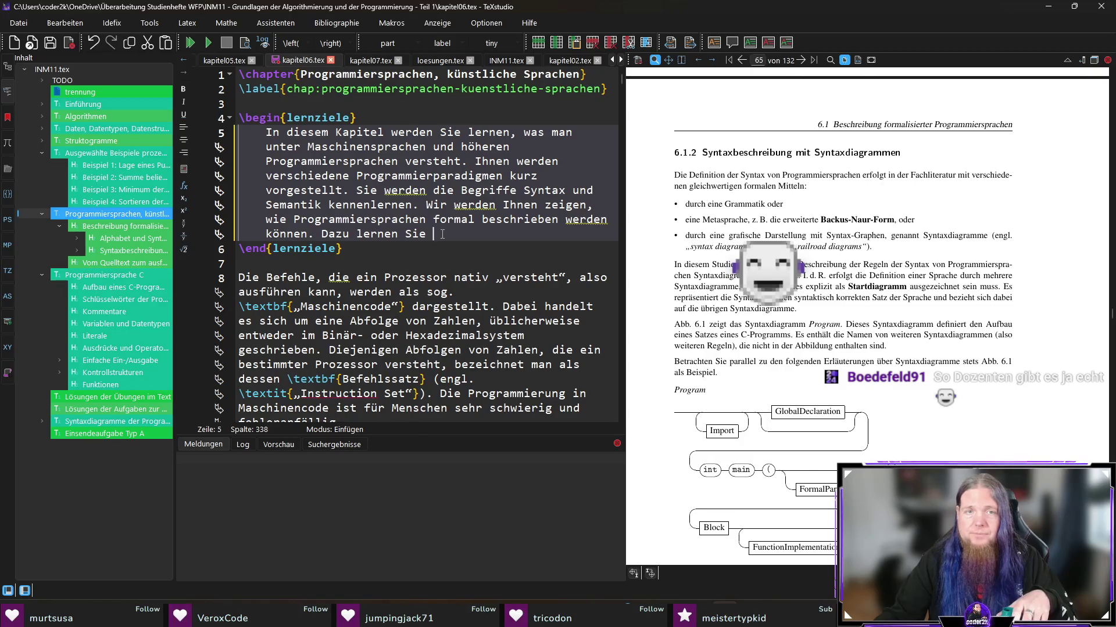
pyautogui.moveTo(435, 235); pyautogui.dragTo(322, 235)
pyautogui.write('Insbesondere ')
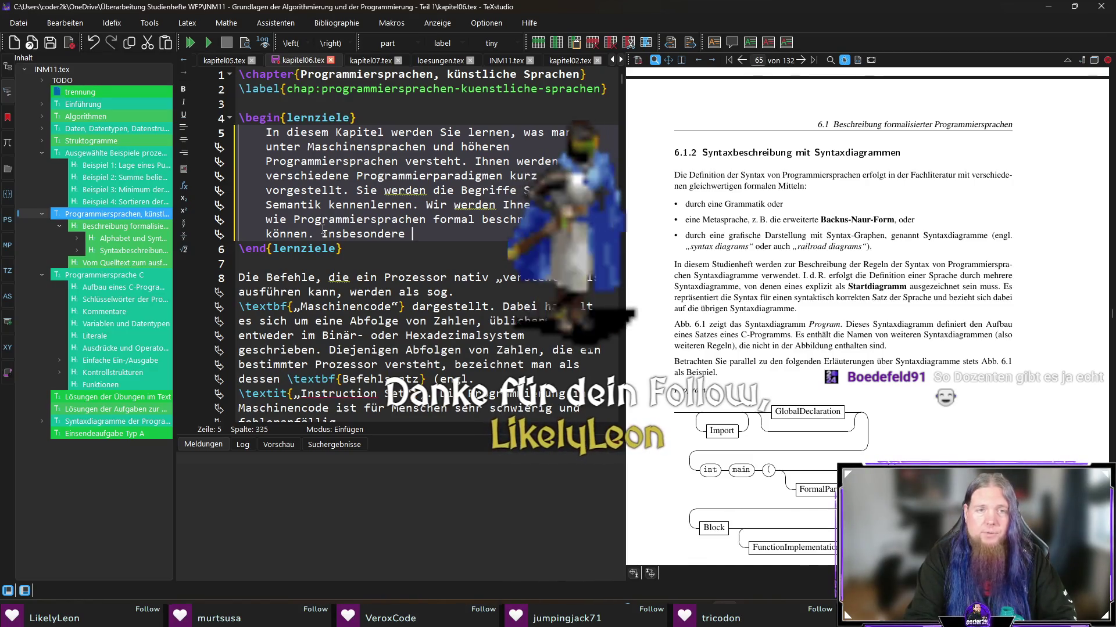
pyautogui.write('werden Sie ')
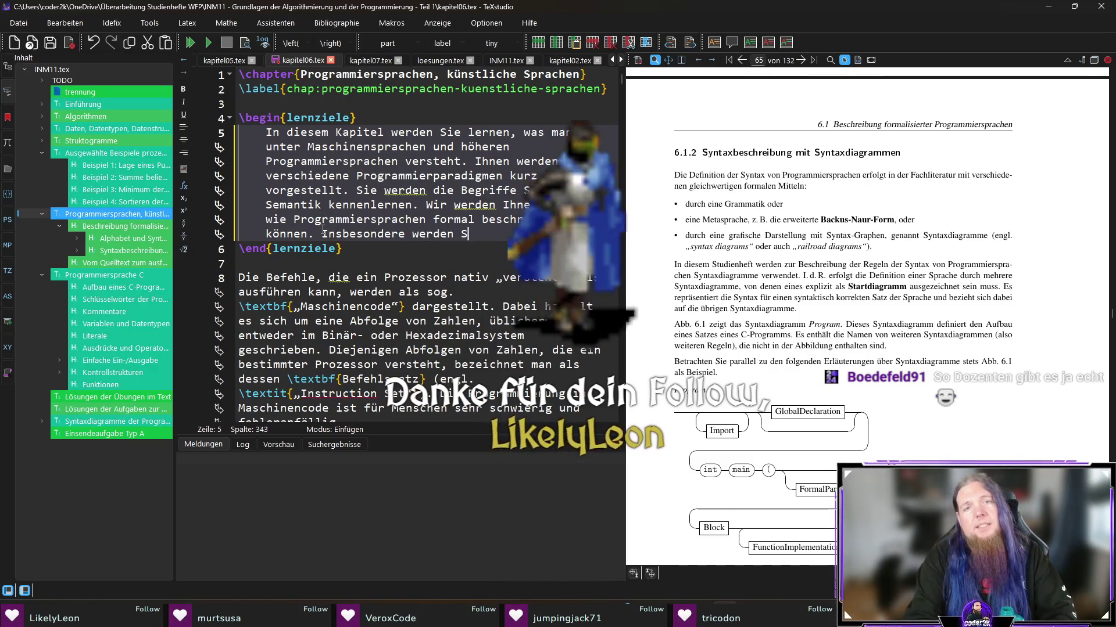
pyautogui.write('mit den Syn')
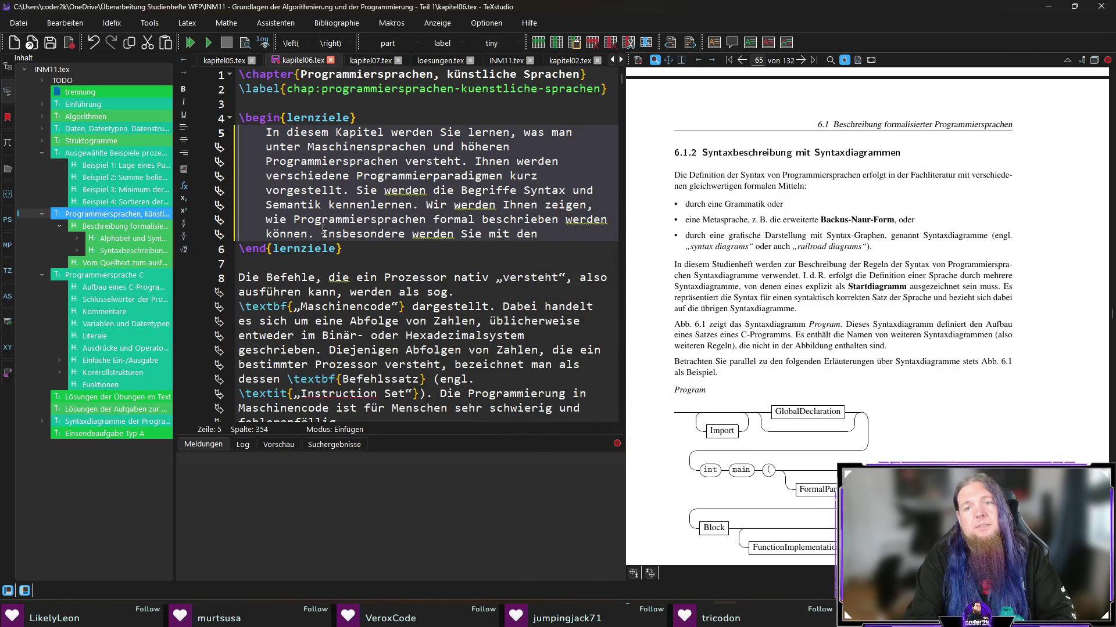
pyautogui.write('taxdiag')
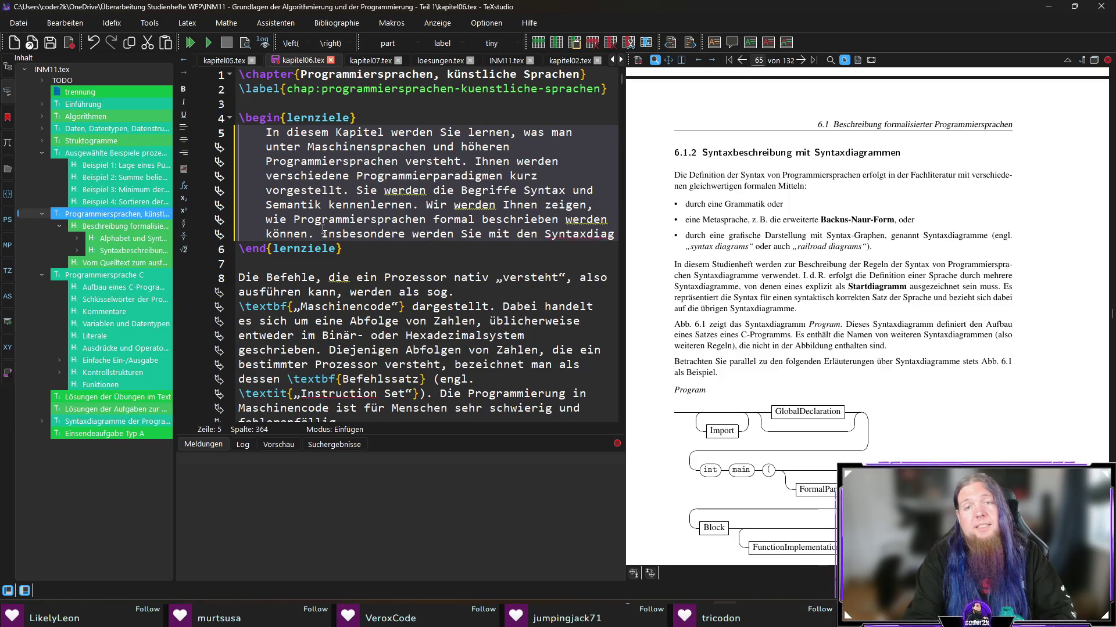
pyautogui.write('rammen ein Werkzeug kennenl')
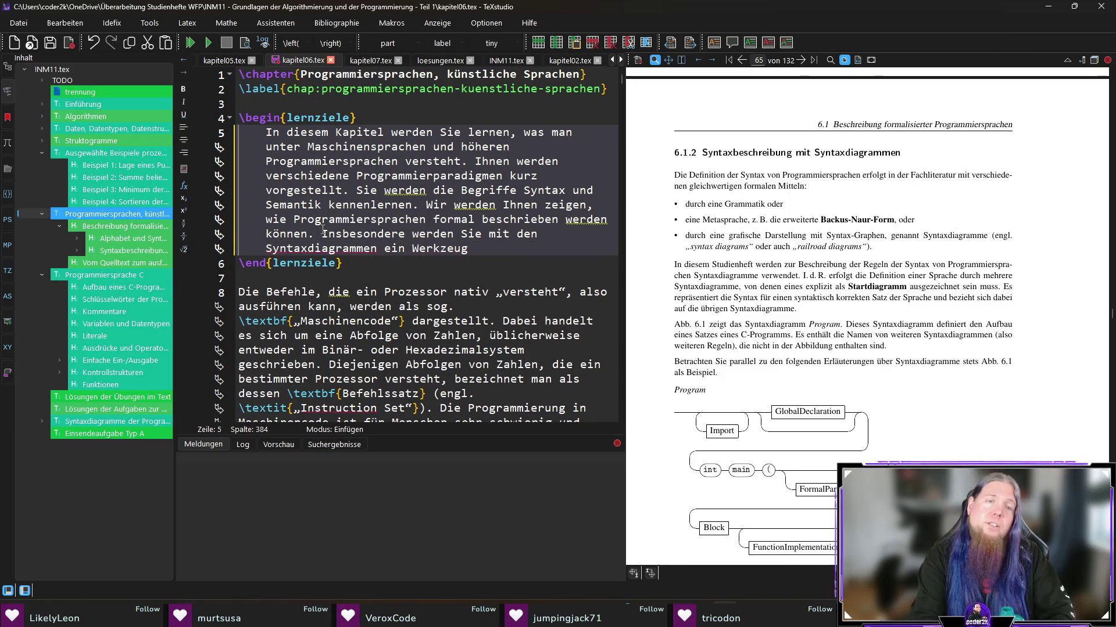
pyautogui.write('ernen, ')
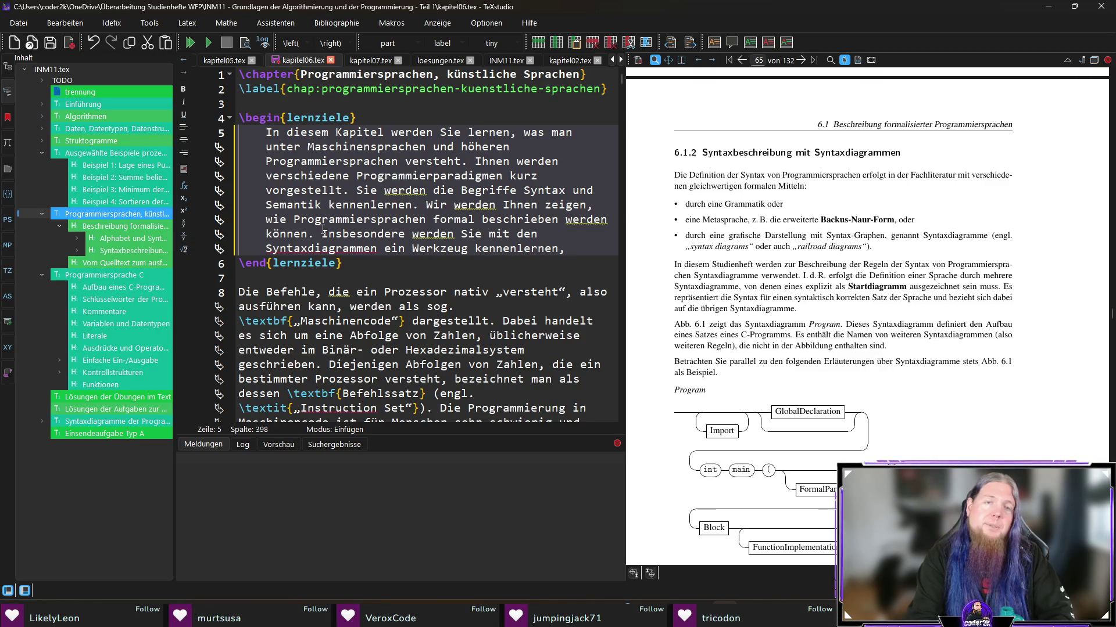
pyautogui.write('das den Aufbau ')
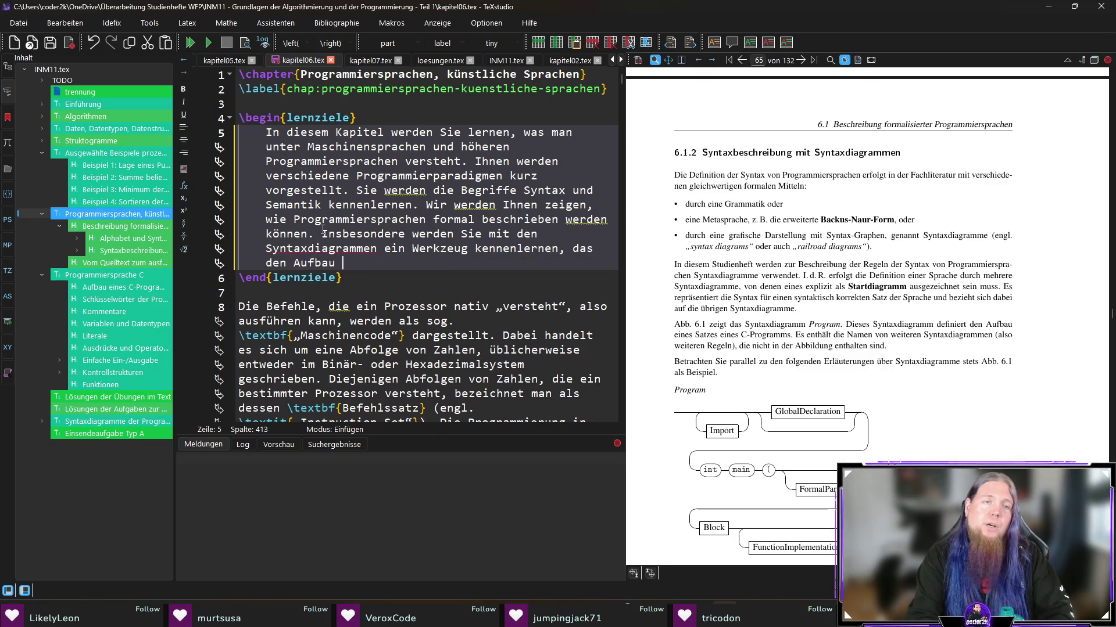
pyautogui.write('gültiger Programme')
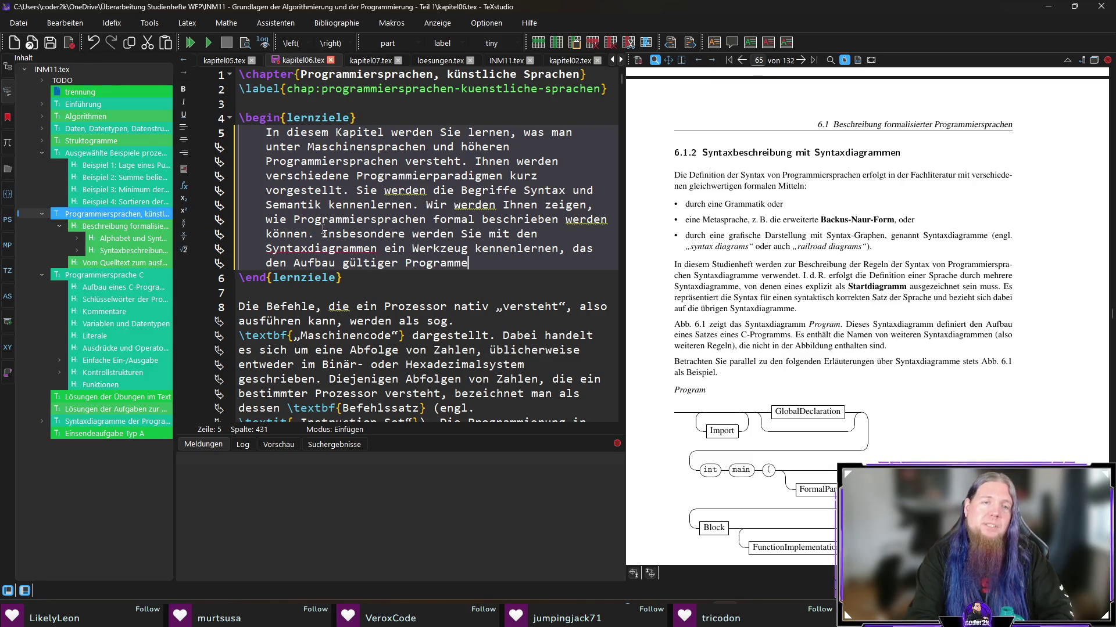
pyautogui.write(' in einer P')
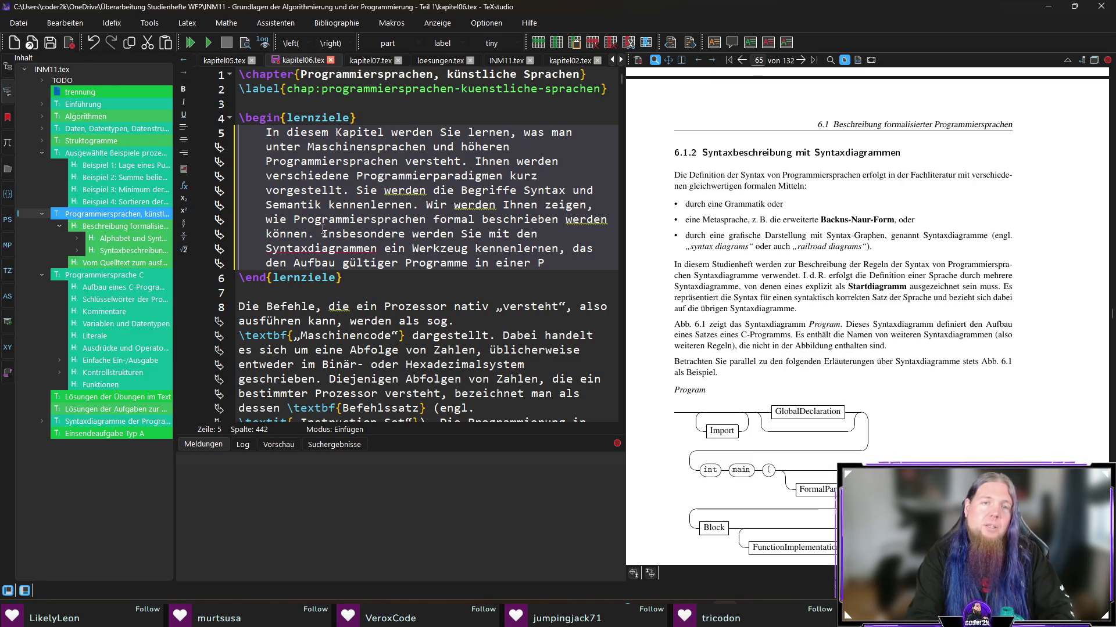
pyautogui.write('rogrammiersprache be')
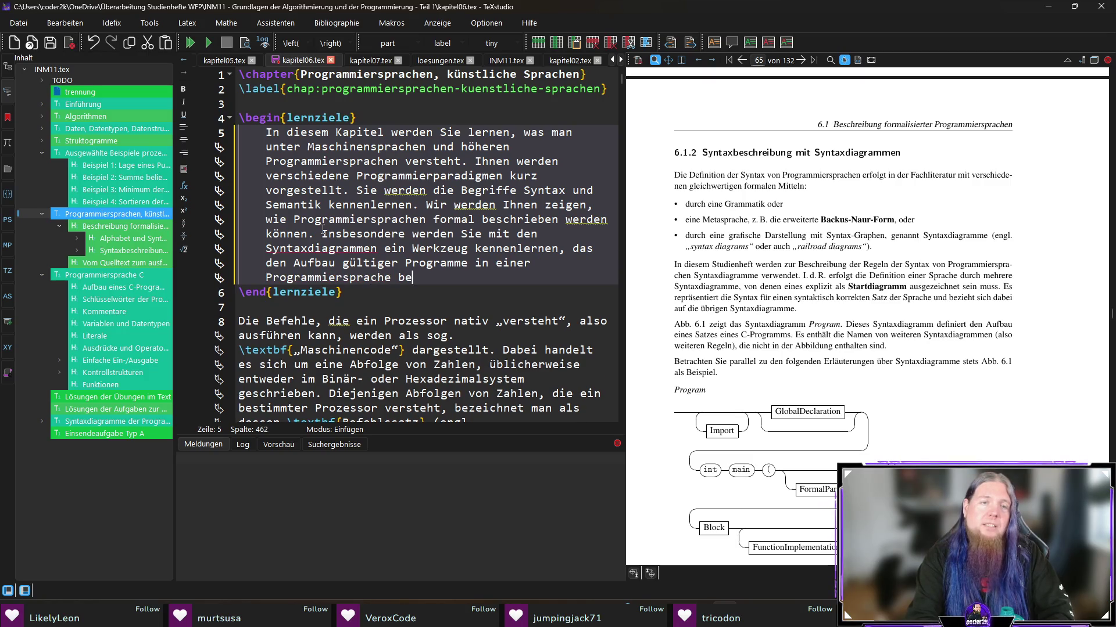
pyautogui.write('schreiben kann.')
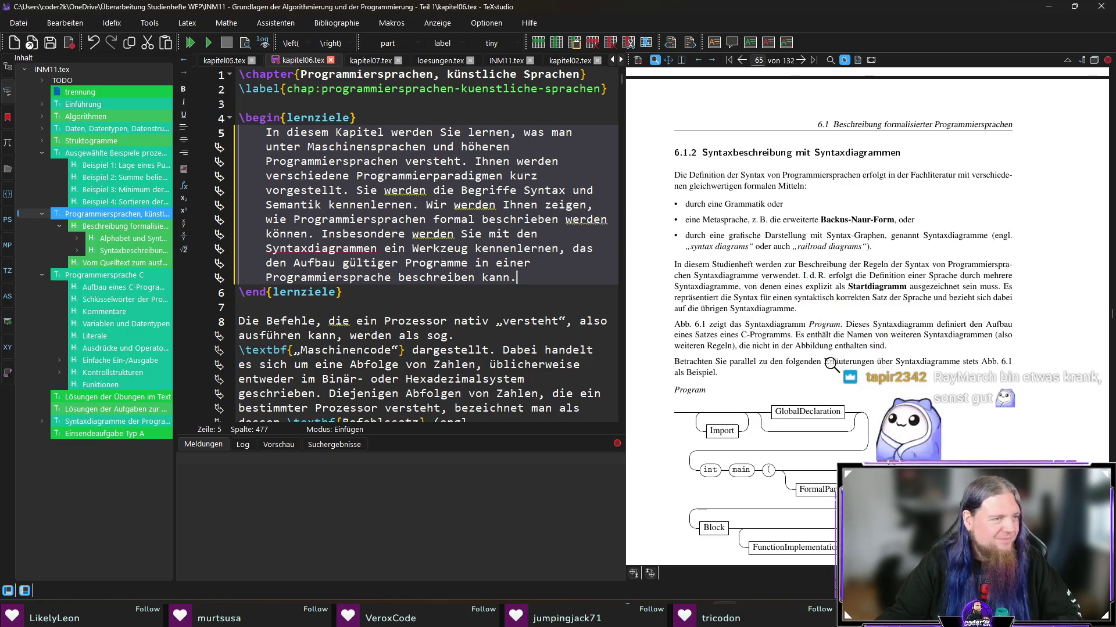
# Step: Scroll the PDF preview down to section 6.2, then start a new paragraph in the source
pyautogui.scroll(-8, 832, 365)
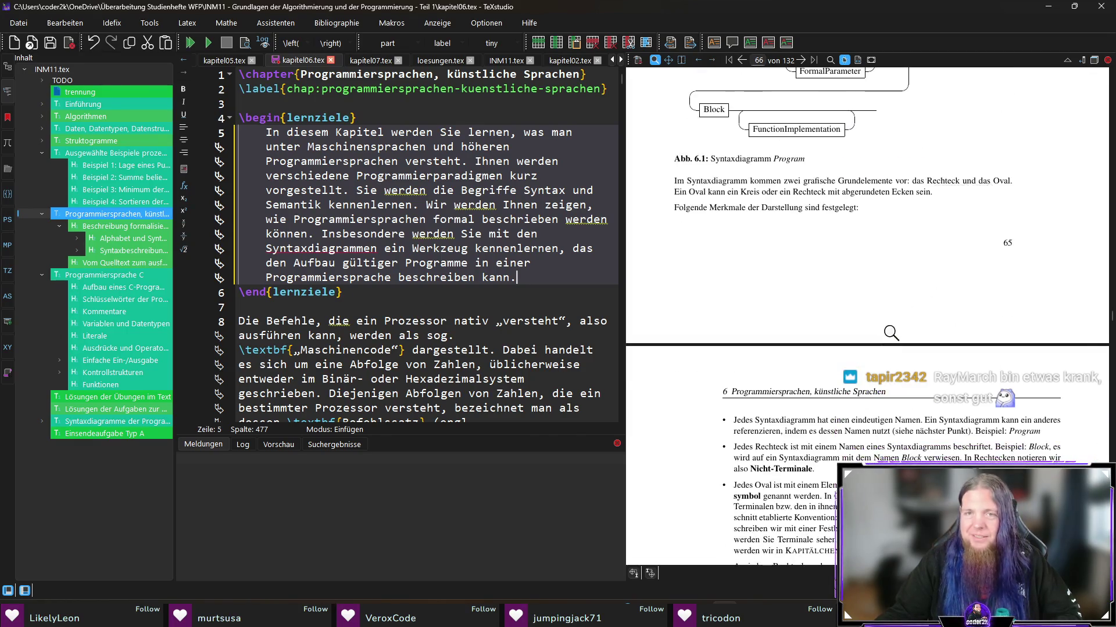
pyautogui.scroll(-10, 803, 289)
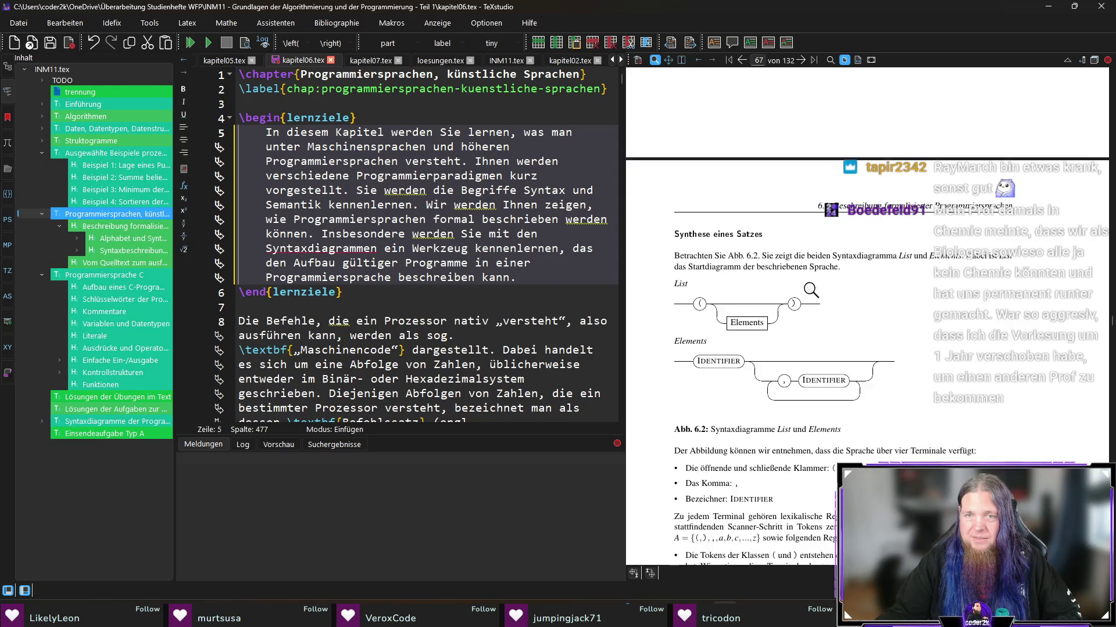
pyautogui.scroll(-10, 820, 287)
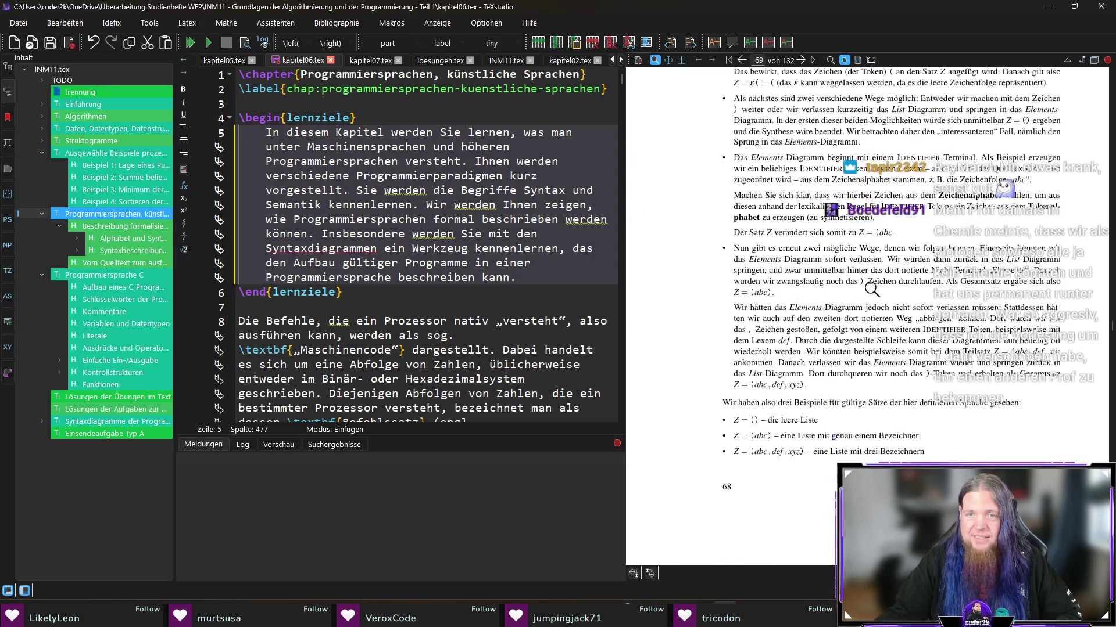
pyautogui.scroll(-10, 883, 299)
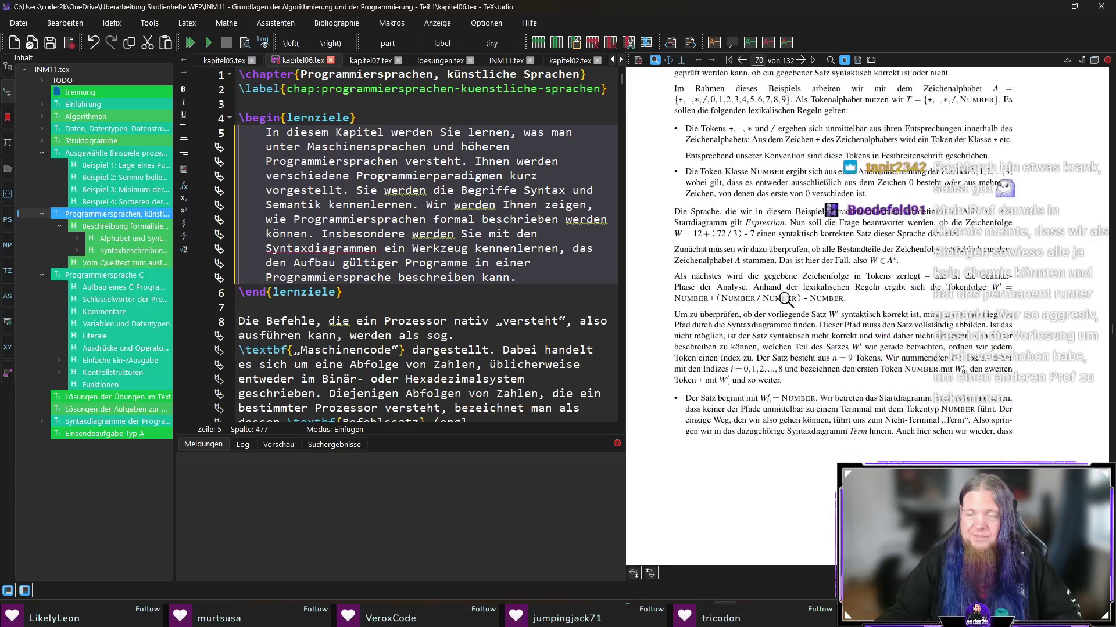
pyautogui.scroll(-10, 786, 300)
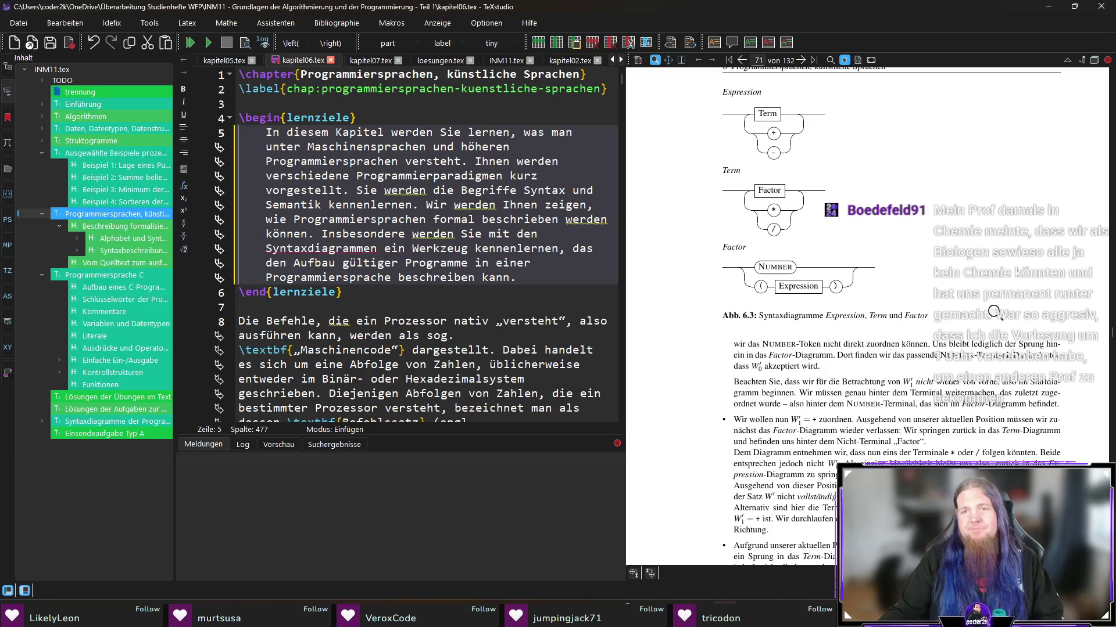
pyautogui.scroll(-10, 993, 310)
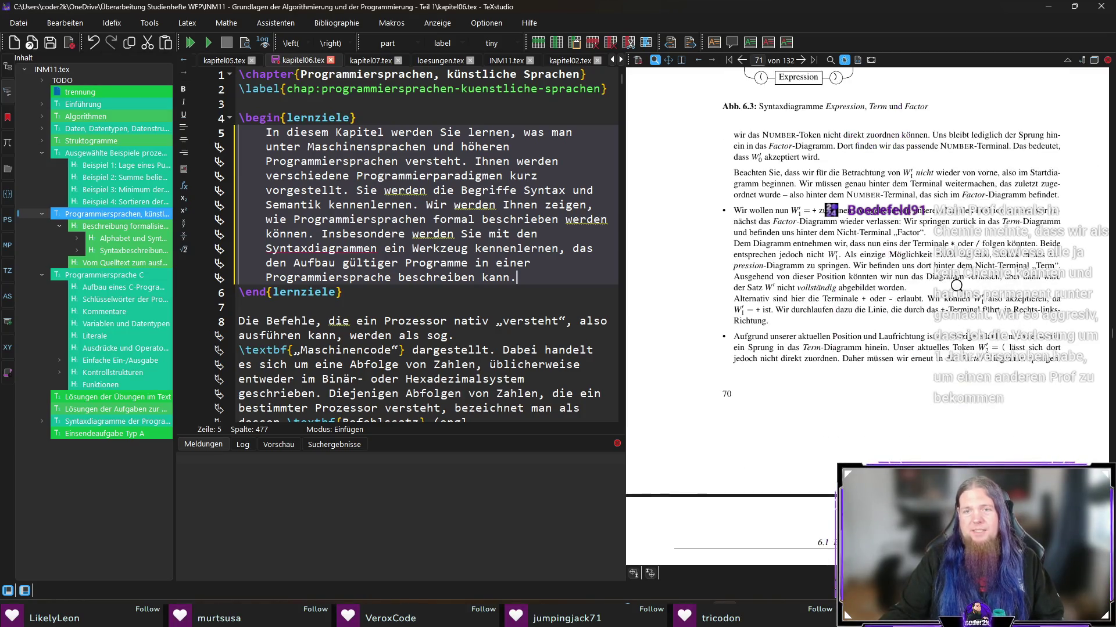
pyautogui.scroll(-10, 949, 269)
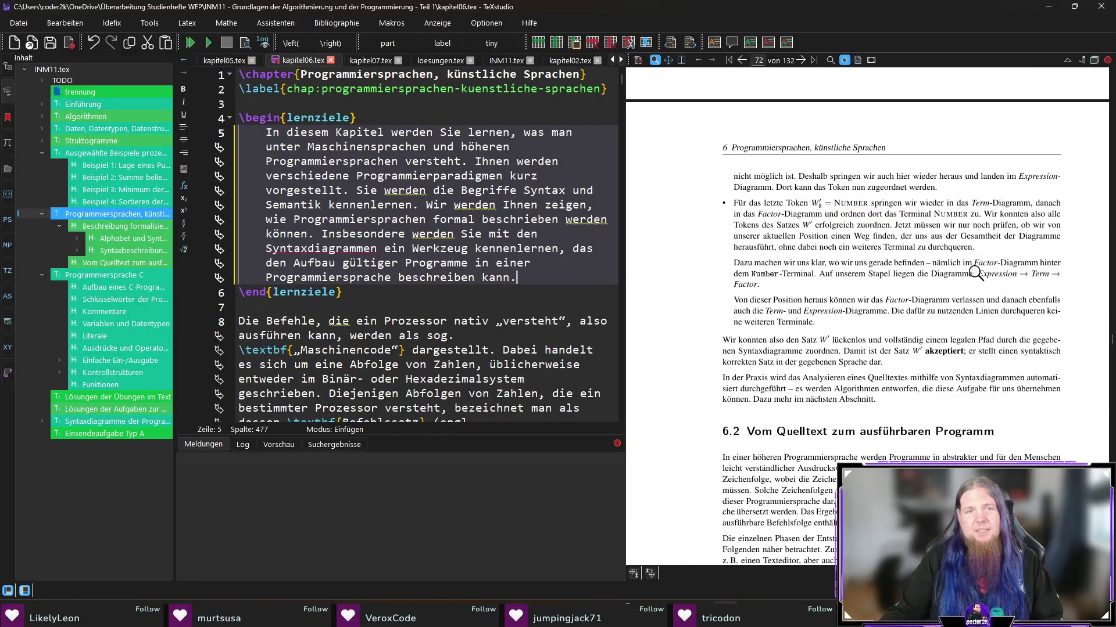
pyautogui.scroll(-4, 976, 271)
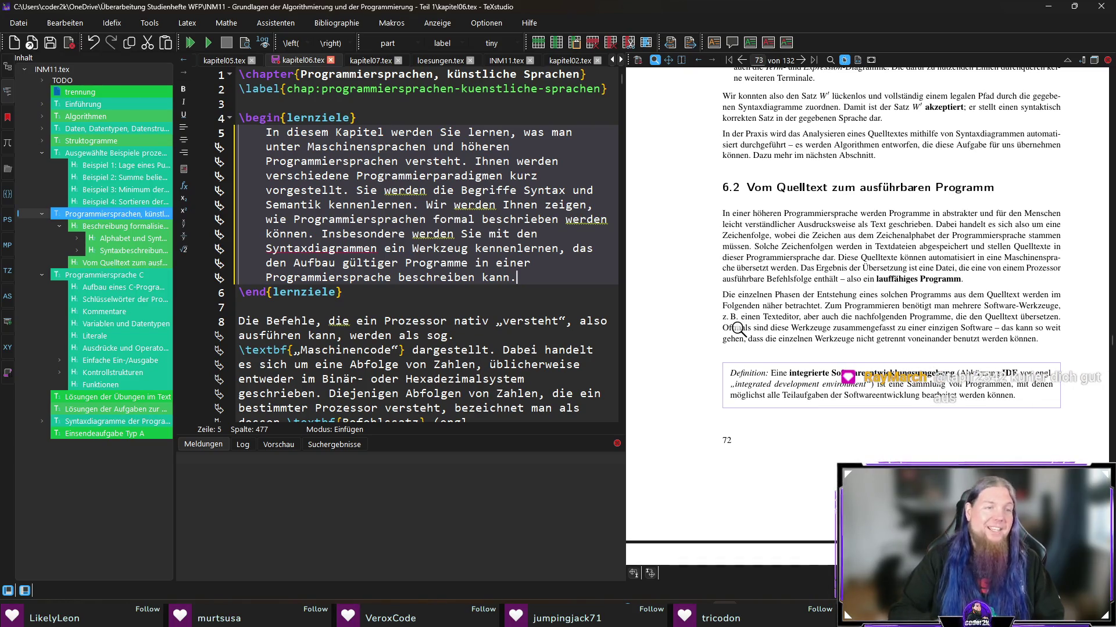
pyautogui.scroll(-1, 736, 333)
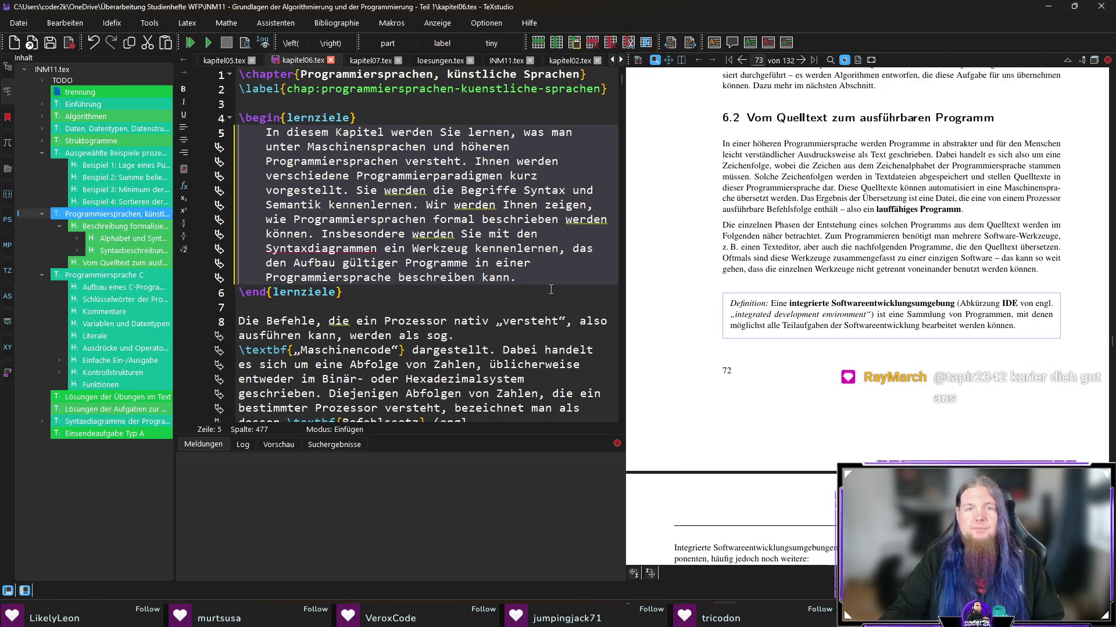
pyautogui.press('Return')
pyautogui.press('Return')
# Step: Write the 'Außerdem werden Sie sehen…' objective about steps toward an executable program, then save kapitel06.tex
pyautogui.write('Außerdem')
pyautogui.write('sehen, wie Siee')
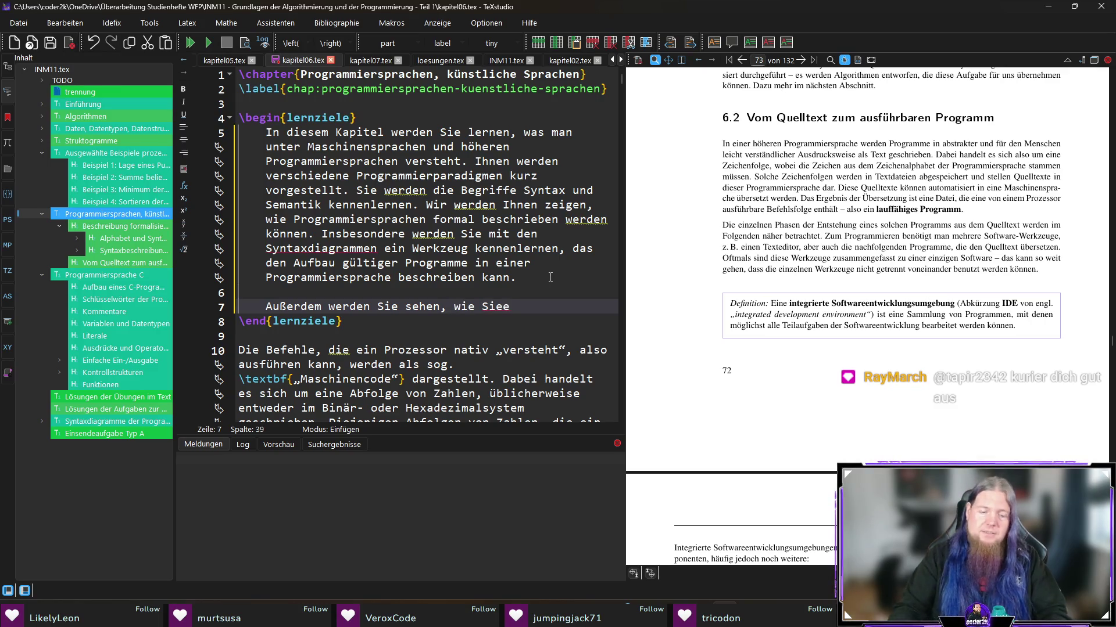
pyautogui.press('BackSpace')
pyautogui.scroll(-5, 921, 240)
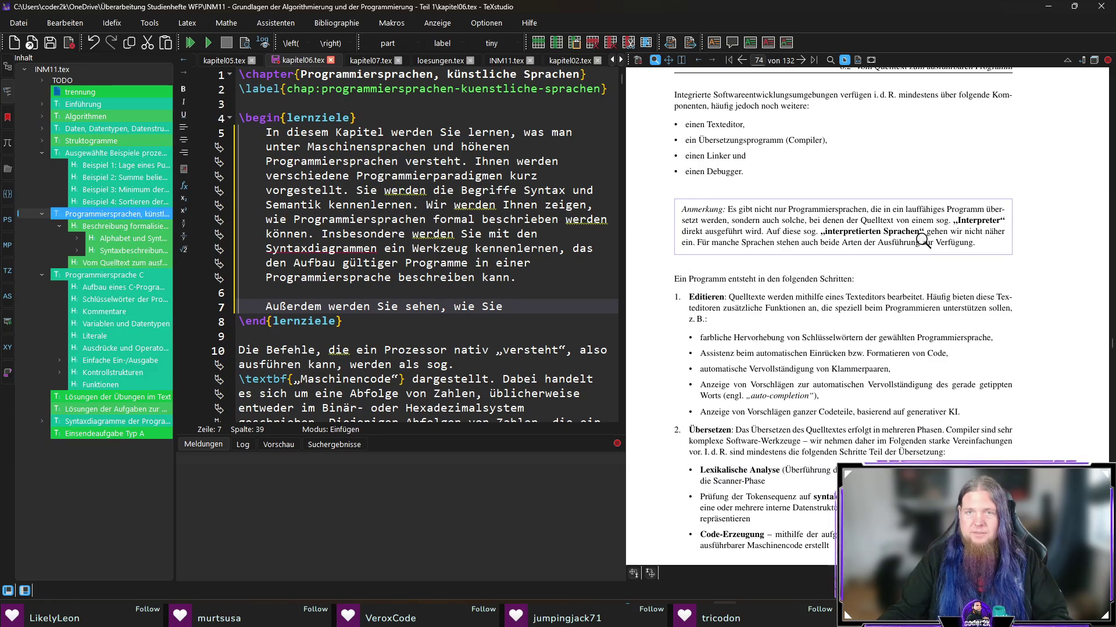
pyautogui.scroll(-7, 813, 264)
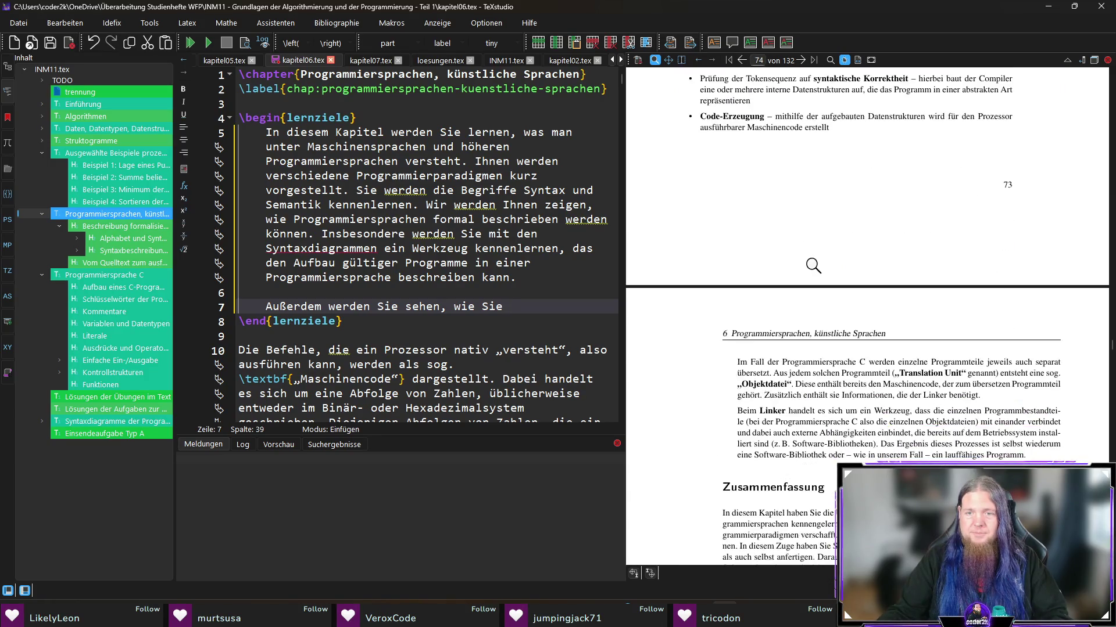
pyautogui.scroll(5, 824, 267)
pyautogui.hotkey('ctrl', 'shift', 'Left')
pyautogui.hotkey('ctrl', 'shift', 'Left')
pyautogui.write('wel')
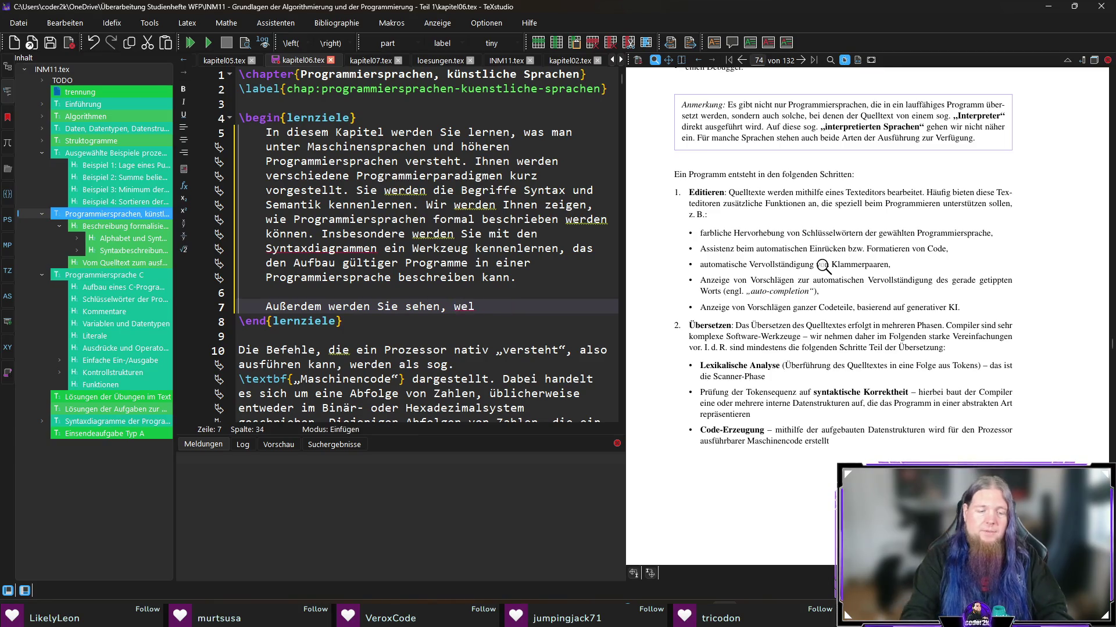
pyautogui.write('in in einer Programmiersp')
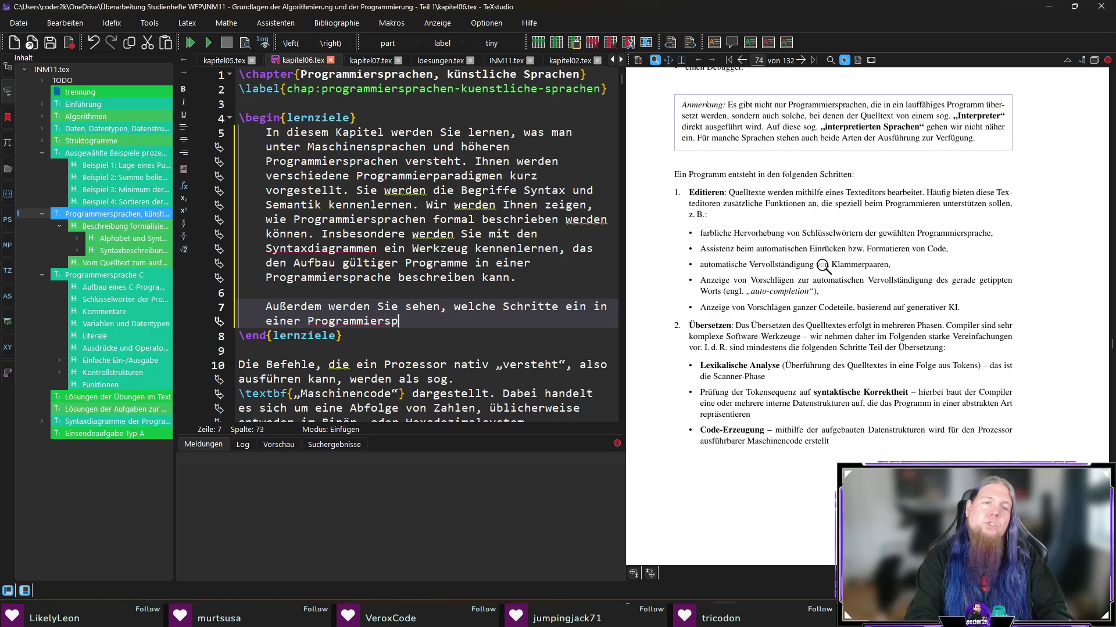
pyautogui.write('gesc')
pyautogui.press('BackSpace')
pyautogui.write('form')
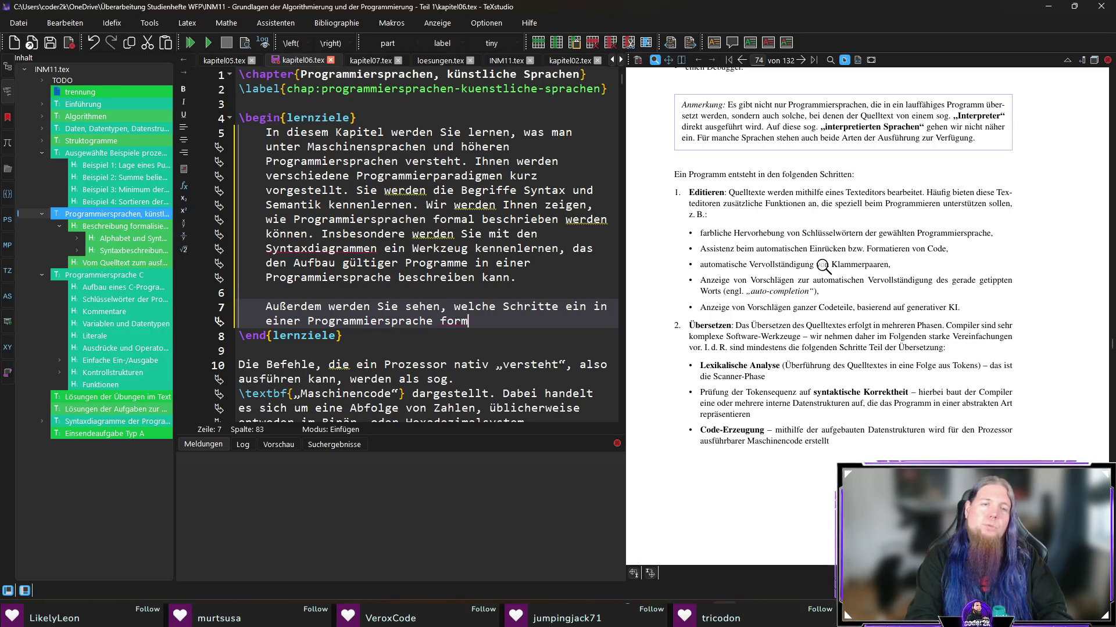
pyautogui.write('uliertes Programm ')
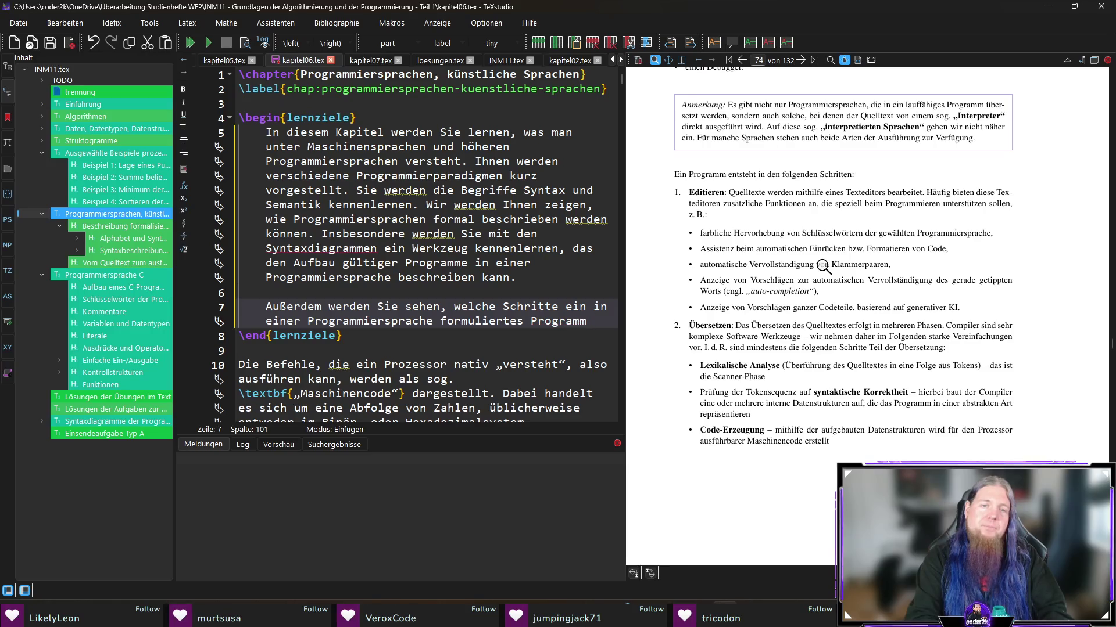
pyautogui.write('durchlaufen muss, u')
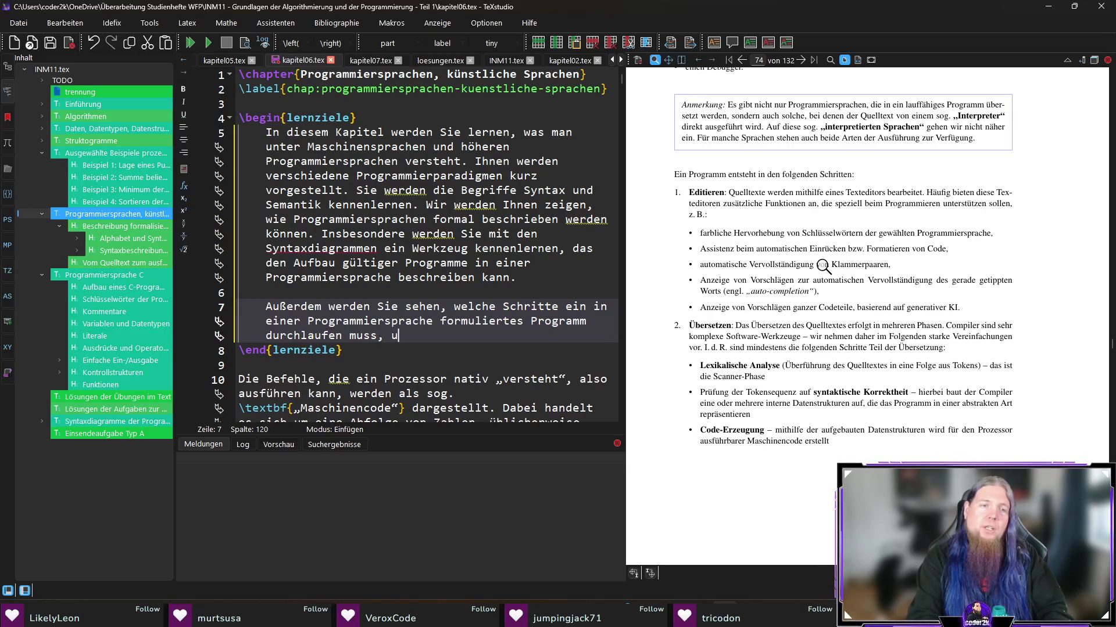
pyautogui.write('m in ein ')
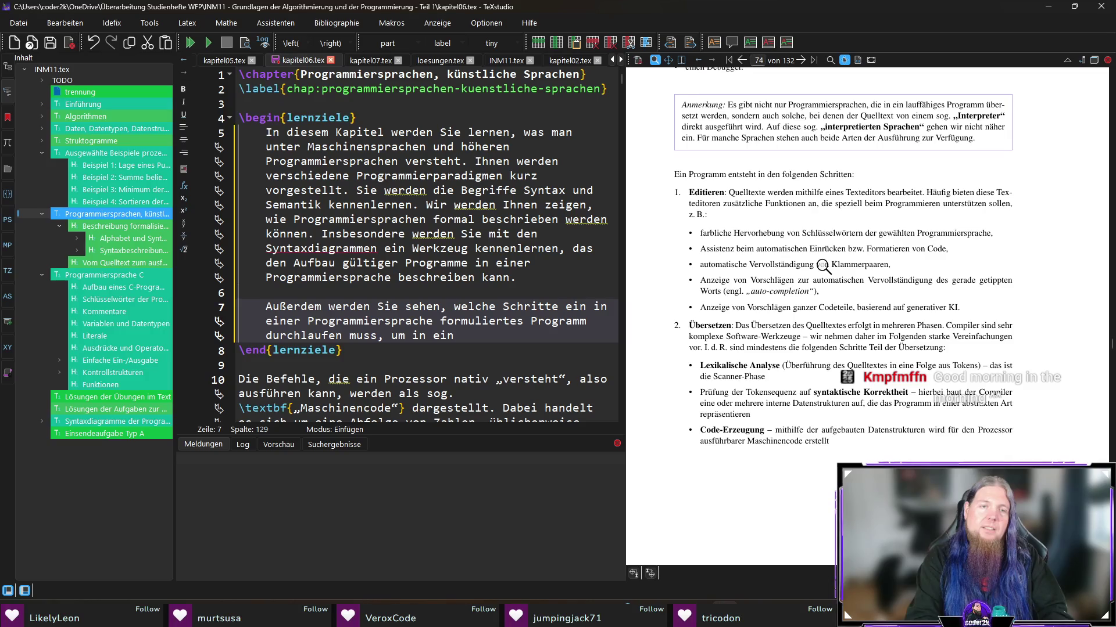
pyautogui.write('ausführbares P')
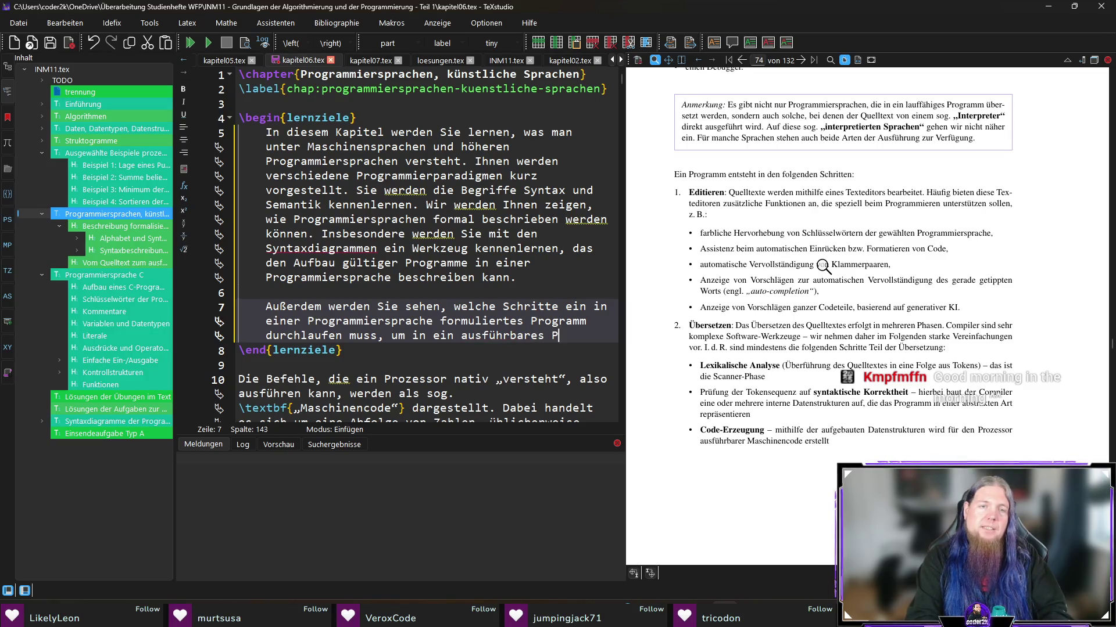
pyautogui.write('rogramm übertragen zu werden.')
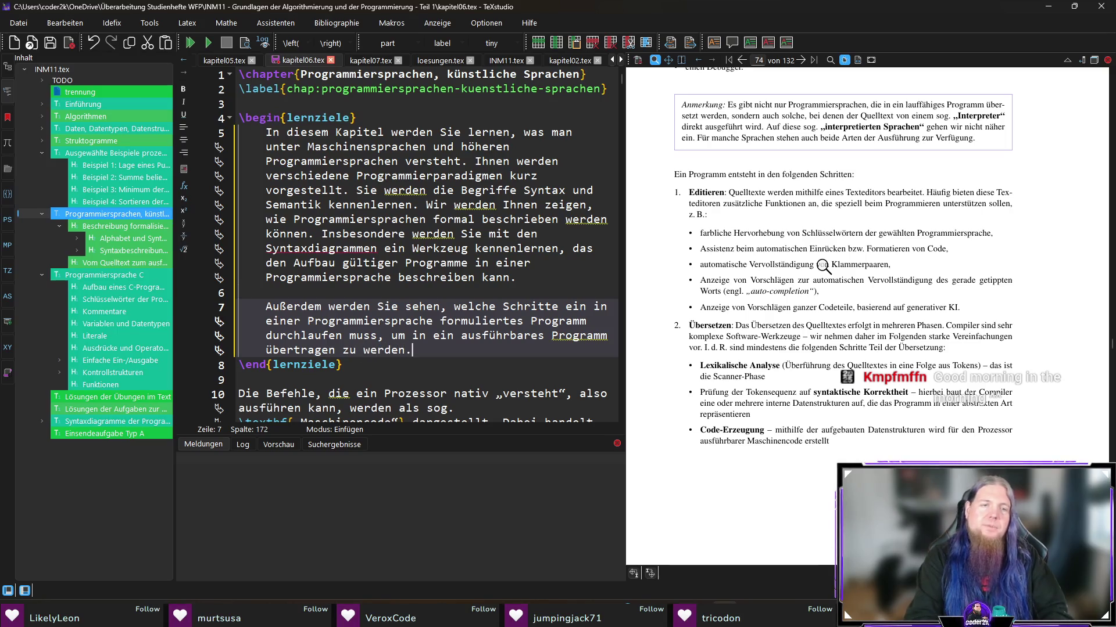
pyautogui.hotkey('ctrl', 's')
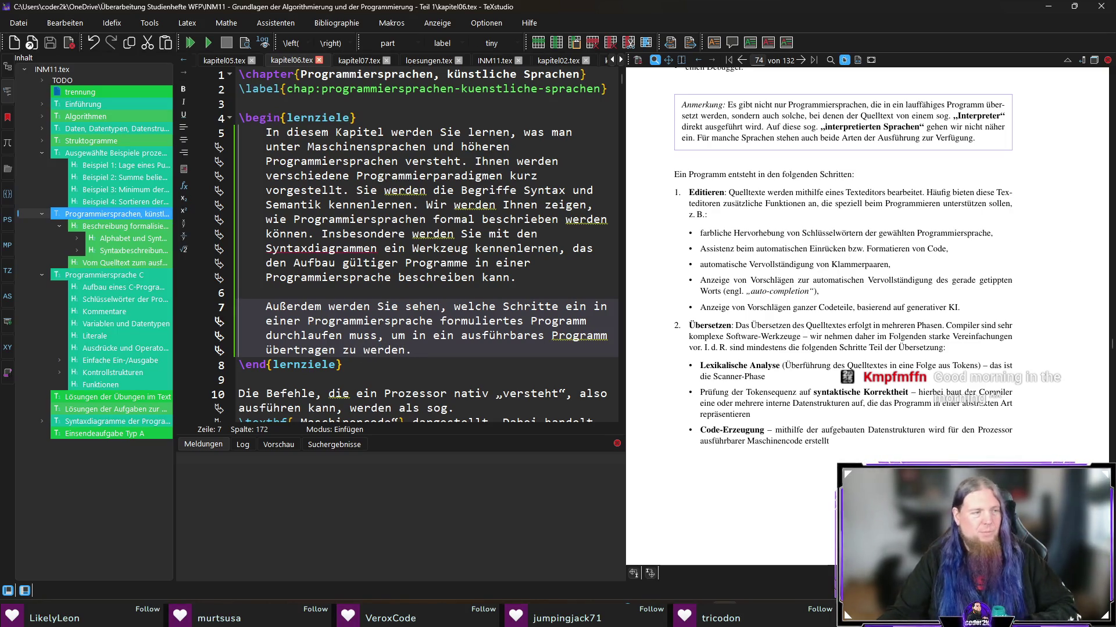
pyautogui.scroll(-10, 874, 275)
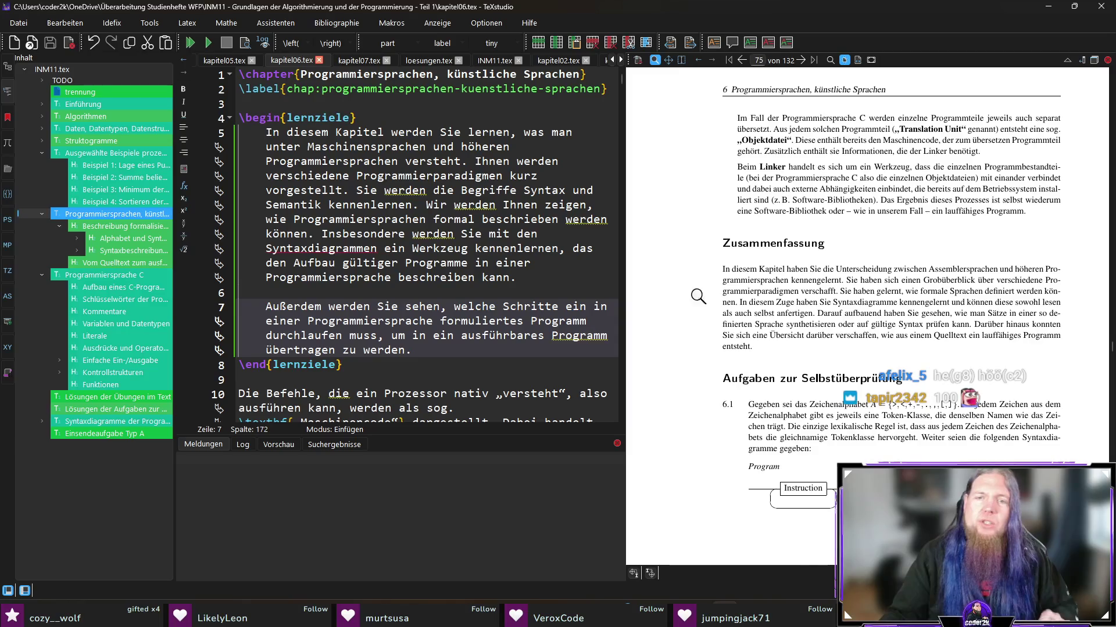
# Step: Scroll the PDF preview through the exercise pages and back up to Aufgaben zur Selbstüberprüfung
pyautogui.scroll(-10, 695, 295)
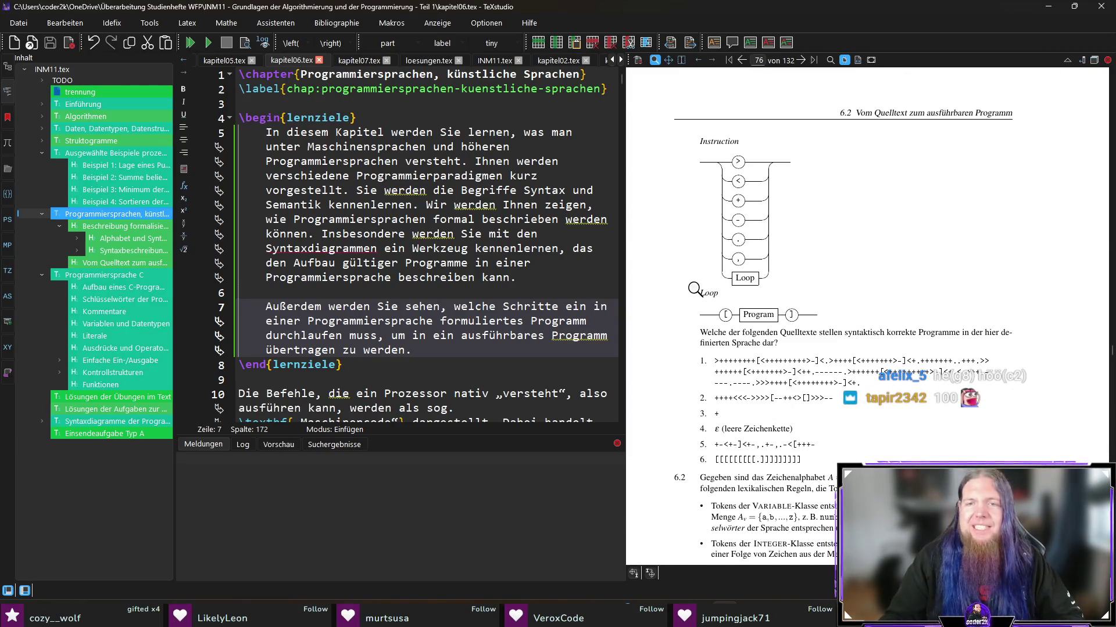
pyautogui.scroll(-5, 695, 277)
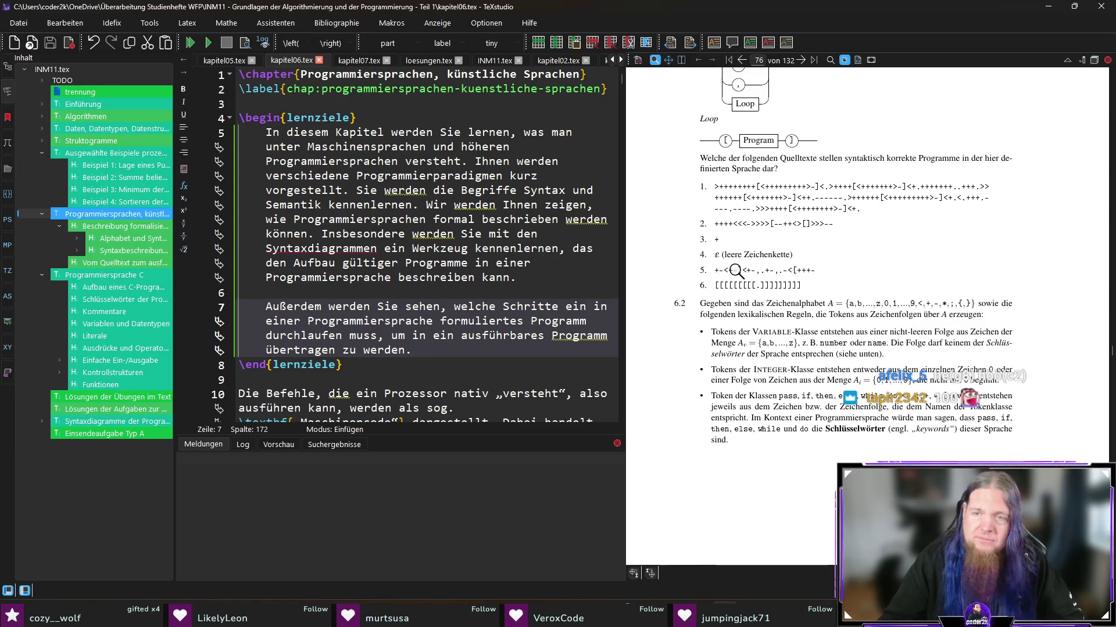
pyautogui.scroll(-10, 686, 279)
pyautogui.scroll(-15, 685, 279)
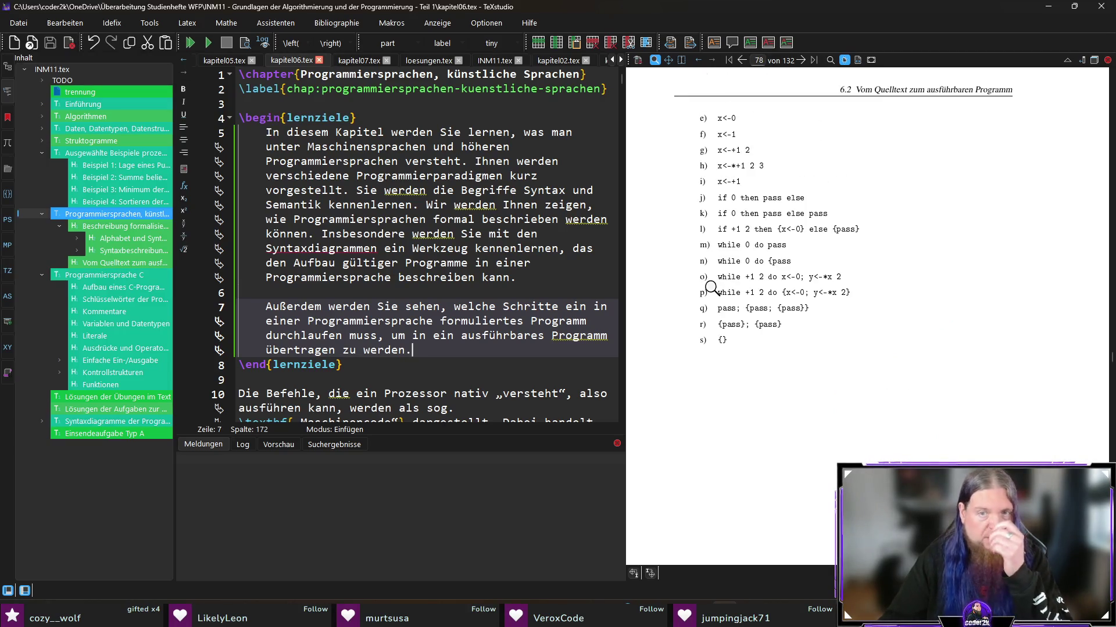
pyautogui.scroll(-8, 711, 287)
pyautogui.scroll(10, 731, 293)
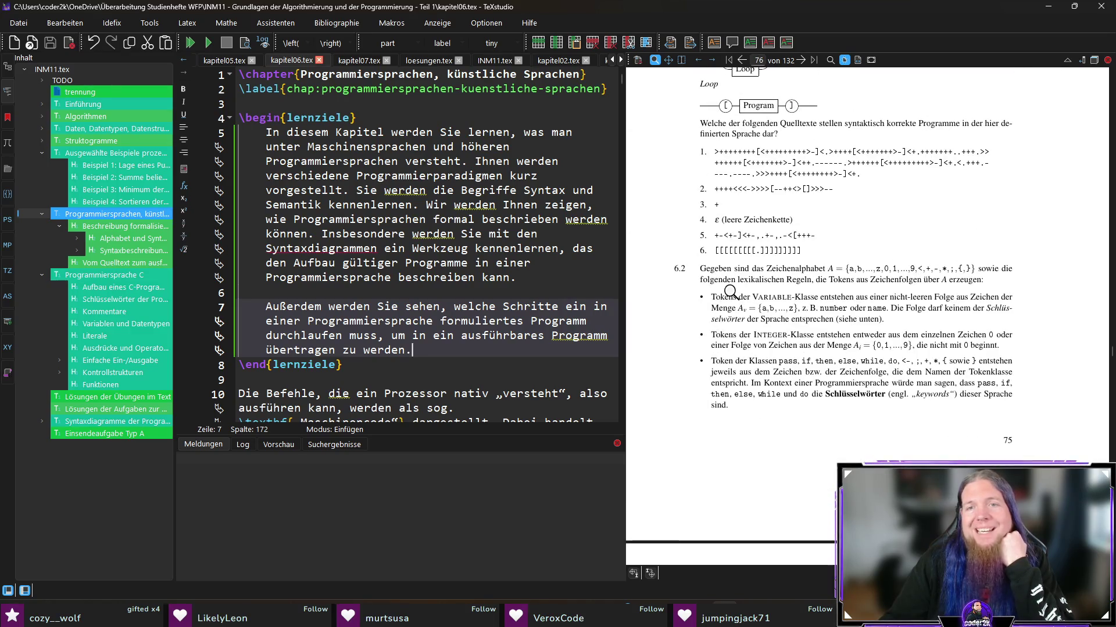
pyautogui.scroll(8, 755, 306)
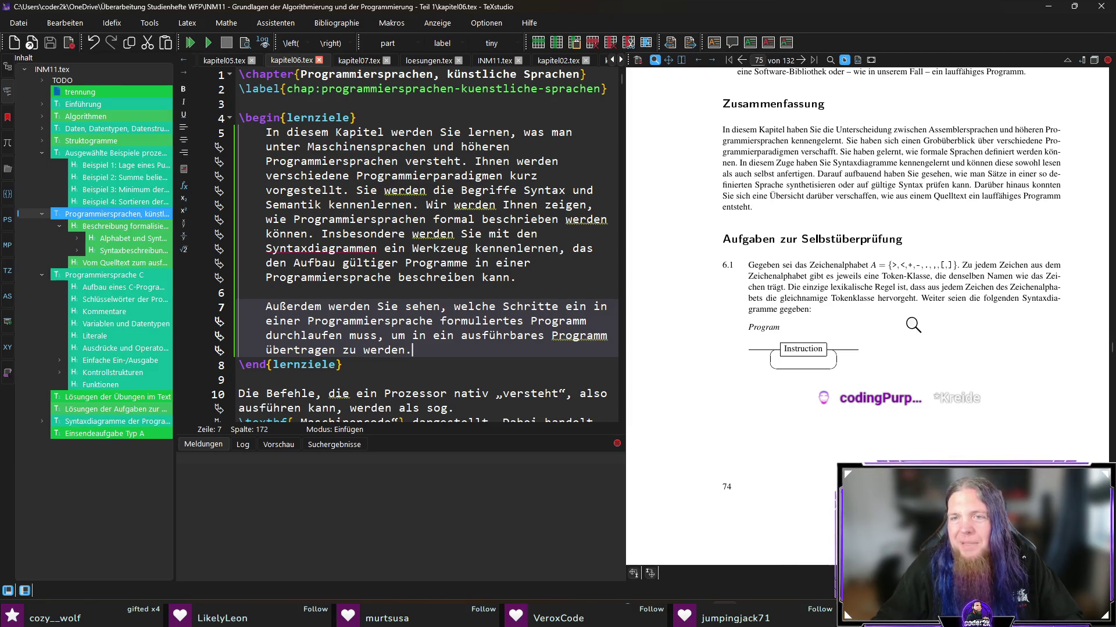
pyautogui.moveTo(897, 272)
pyautogui.mouseDown()
pyautogui.moveTo(938, 266)
pyautogui.moveTo(897, 261)
pyautogui.moveTo(936, 264)
pyautogui.moveTo(906, 264)
pyautogui.moveTo(924, 263)
pyautogui.mouseUp()
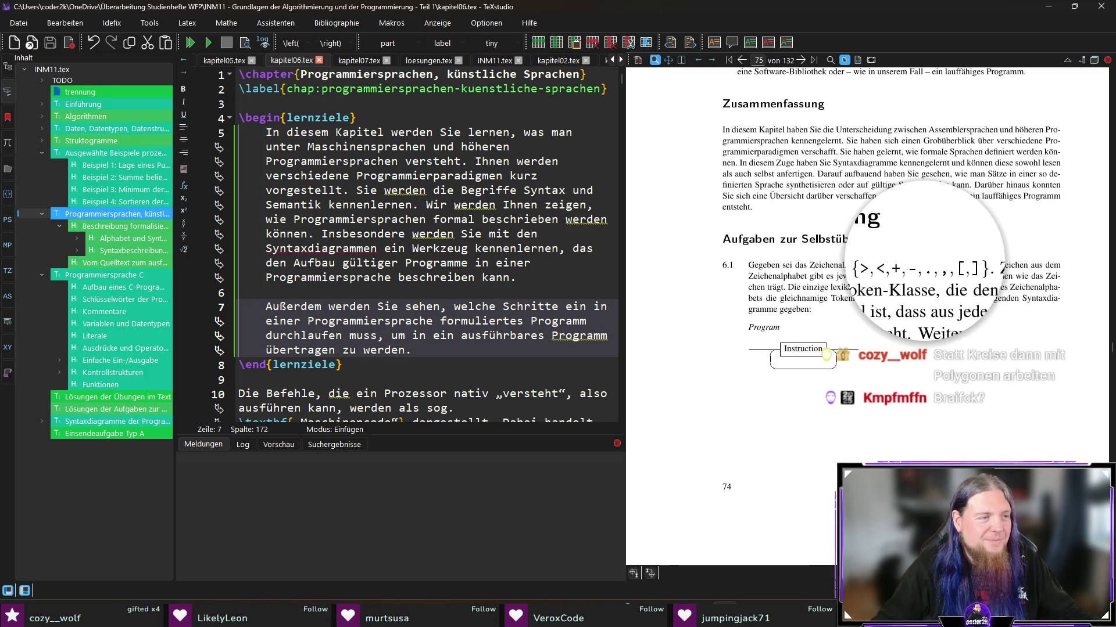
pyautogui.moveTo(923, 262); pyautogui.dragTo(927, 269)
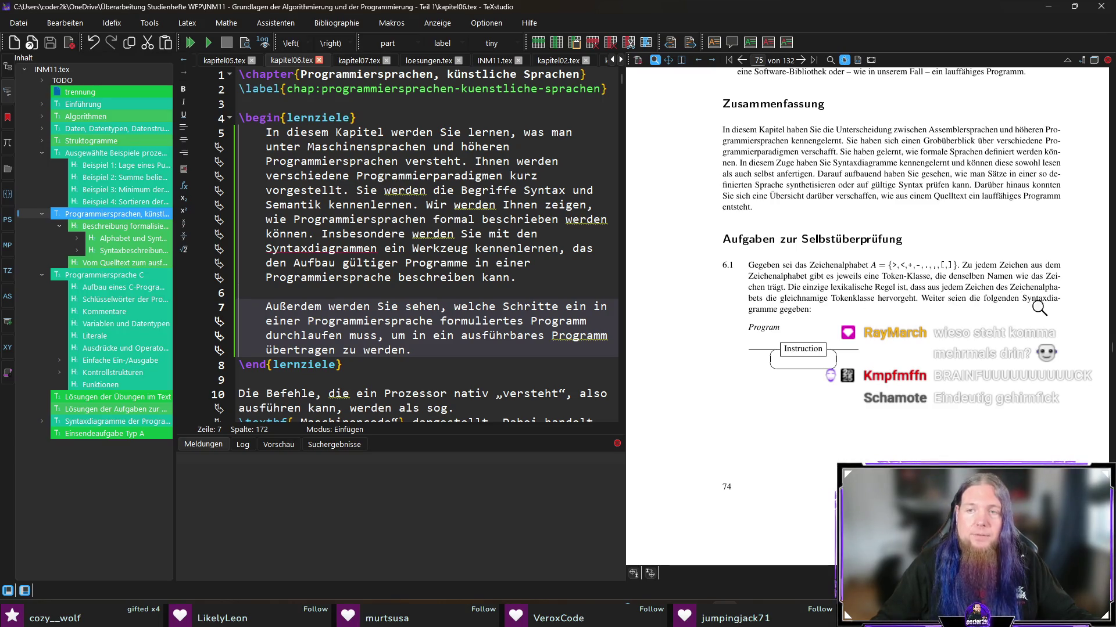
pyautogui.scroll(-3, 746, 323)
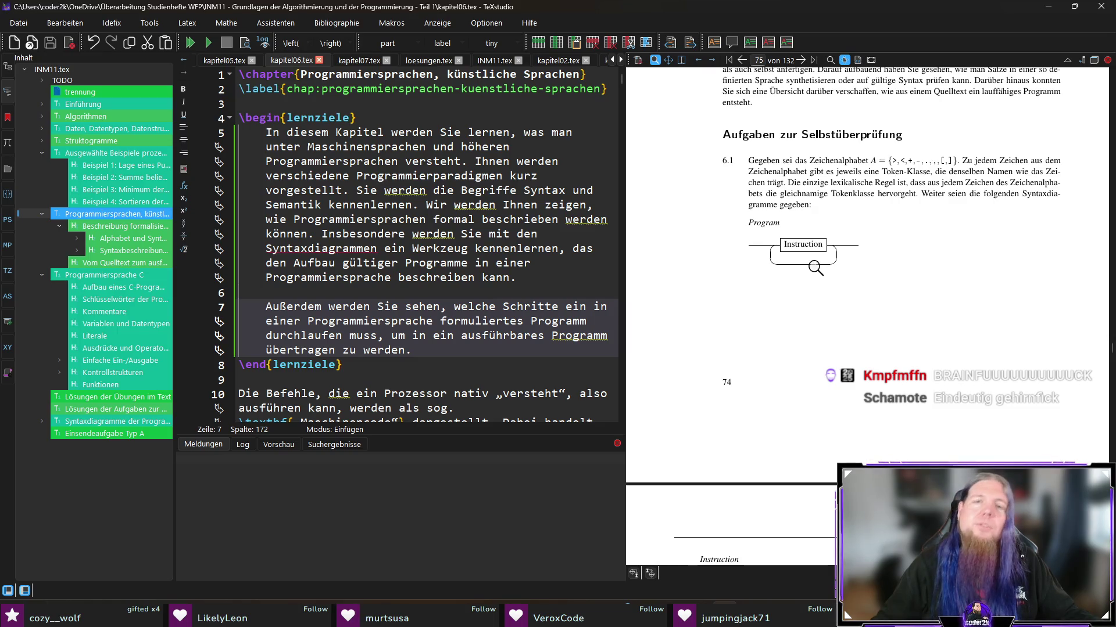
# Step: Zoom and scroll the preview to read exercise 6.1's Zeichenalphabet and six candidate source texts
pyautogui.scroll(-7, 813, 247)
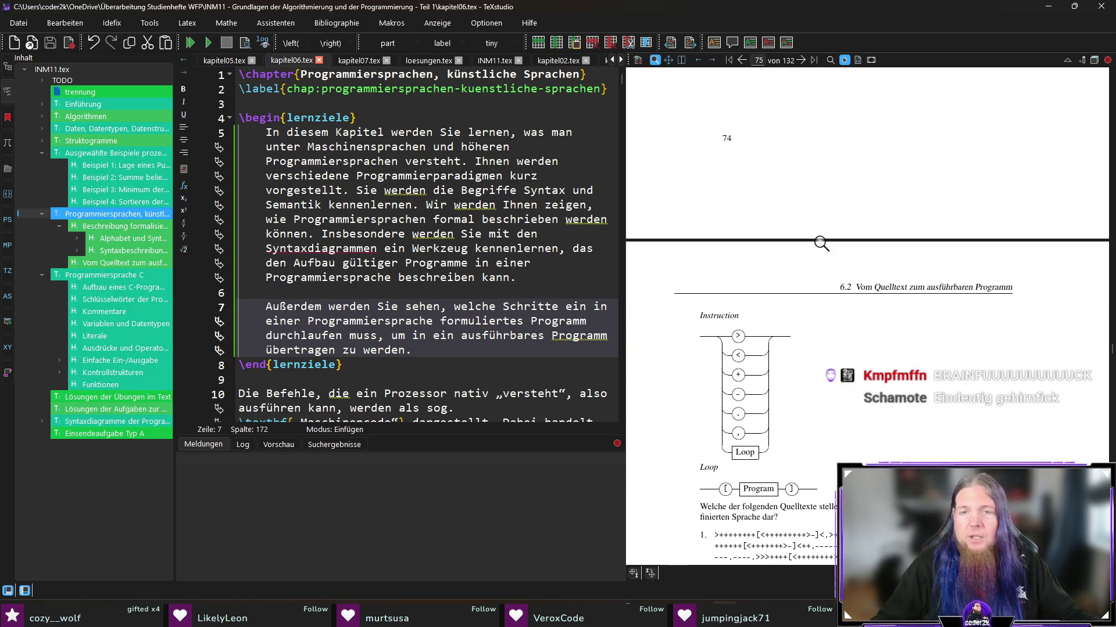
pyautogui.scroll(-3, 767, 291)
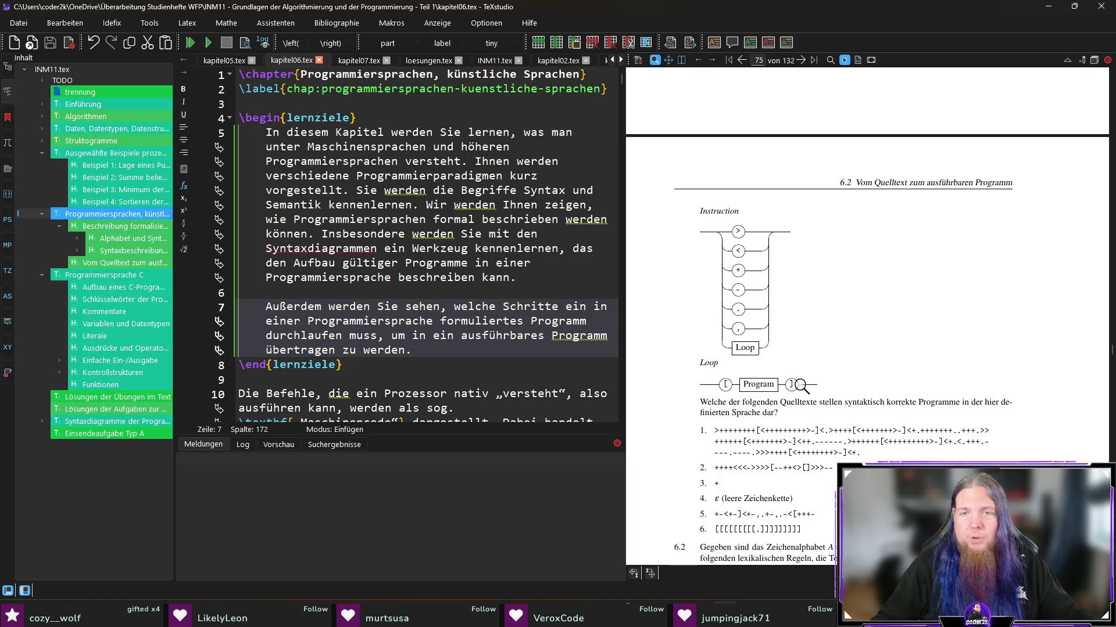
pyautogui.scroll(-2, 909, 357)
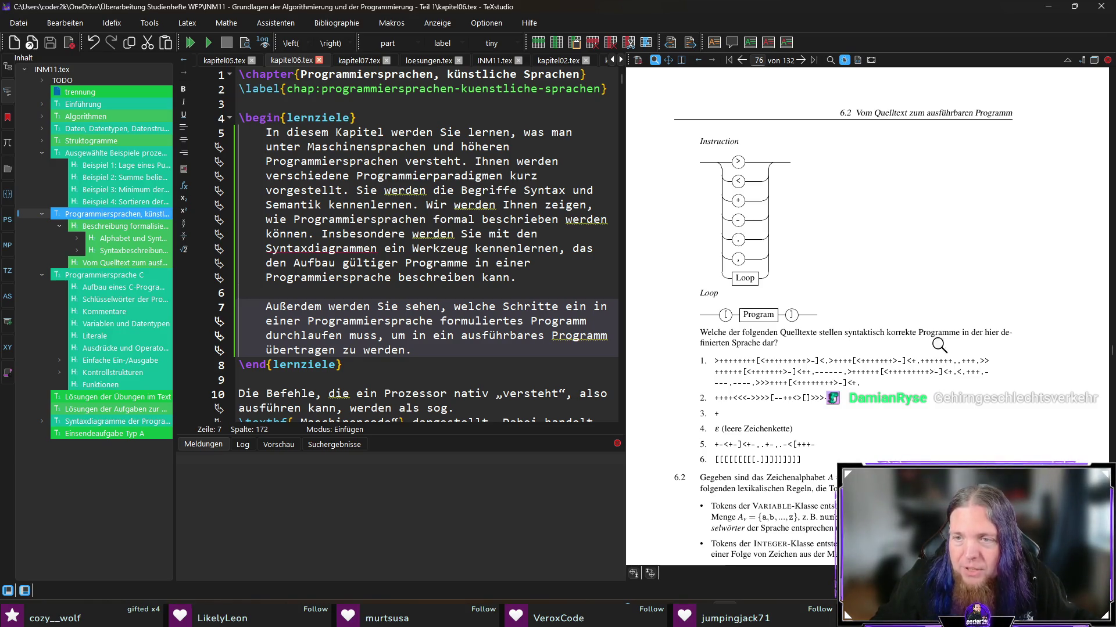
pyautogui.scroll(-1, 1000, 348)
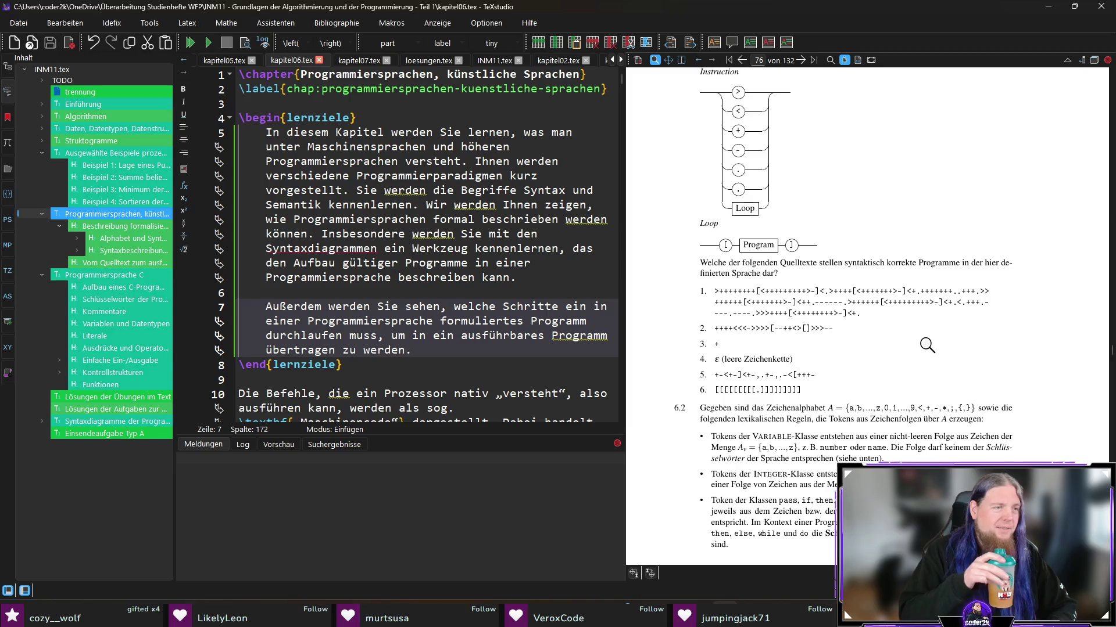
pyautogui.scroll(10, 927, 345)
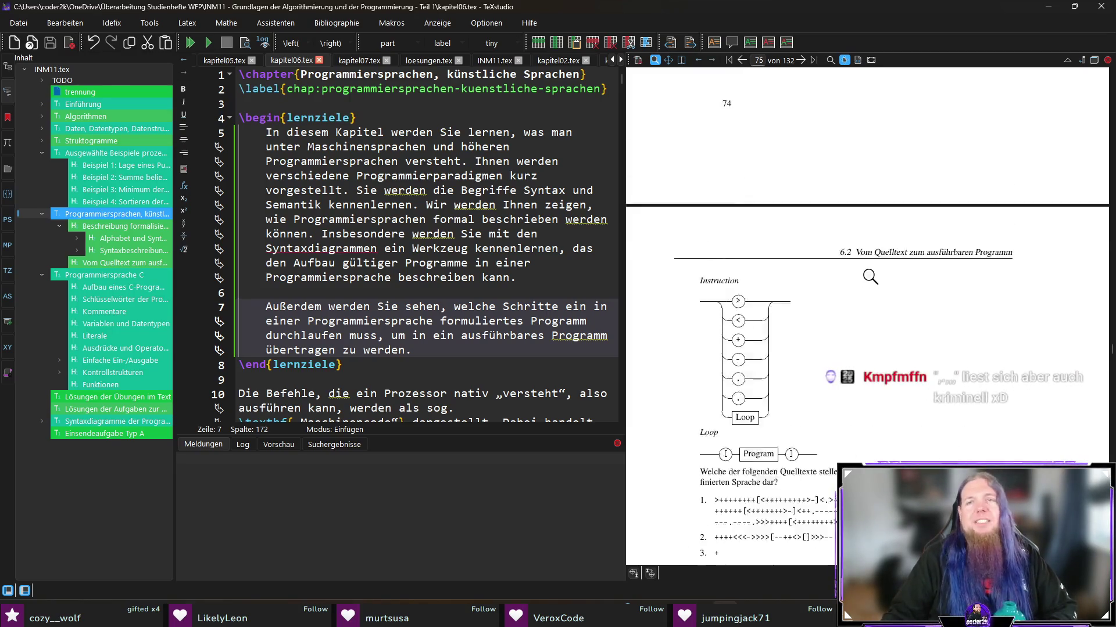
pyautogui.moveTo(932, 238)
pyautogui.mouseDown()
pyautogui.moveTo(908, 233)
pyautogui.moveTo(925, 227)
pyautogui.moveTo(893, 228)
pyautogui.moveTo(947, 222)
pyautogui.mouseUp()
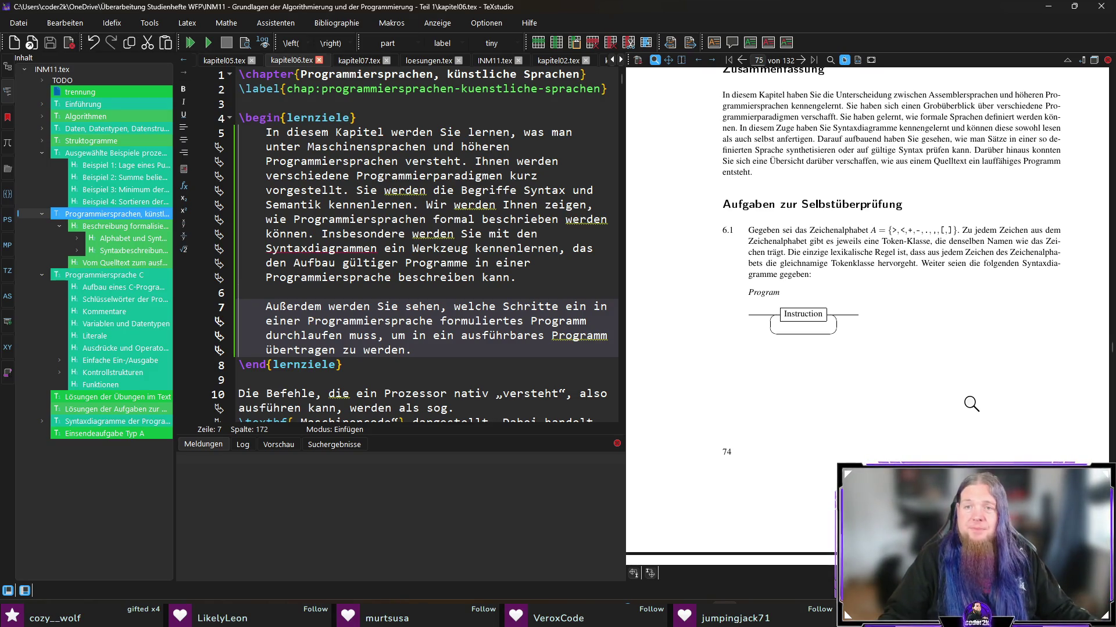
pyautogui.moveTo(912, 244)
pyautogui.mouseDown()
pyautogui.moveTo(901, 236)
pyautogui.moveTo(935, 231)
pyautogui.moveTo(926, 233)
pyautogui.mouseUp()
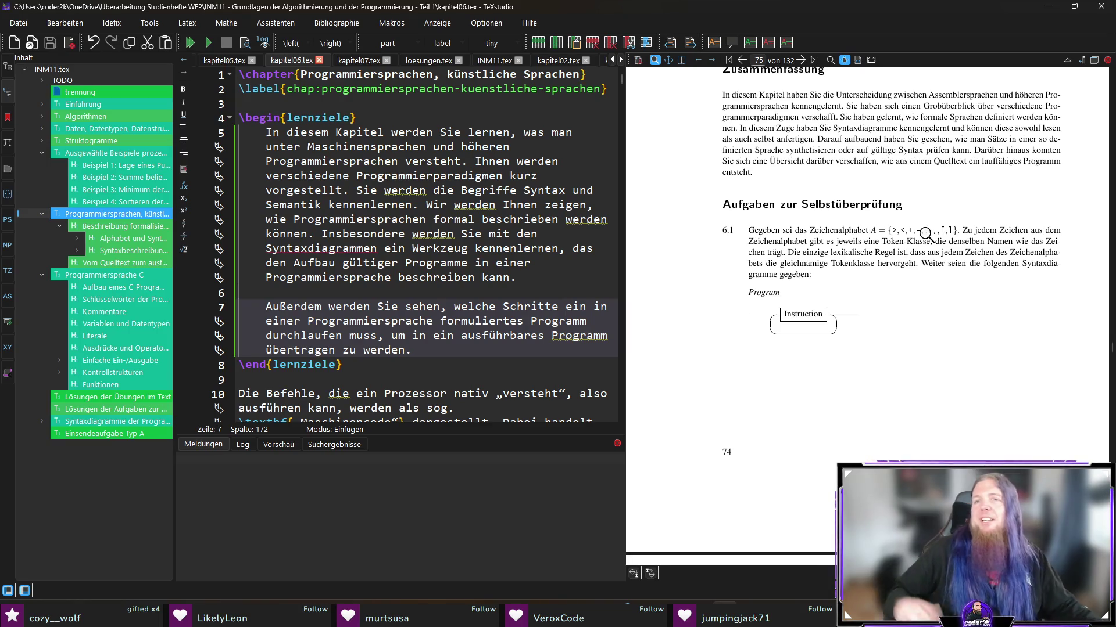
pyautogui.scroll(-3, 933, 291)
pyautogui.scroll(-5, 932, 290)
pyautogui.scroll(-1, 941, 294)
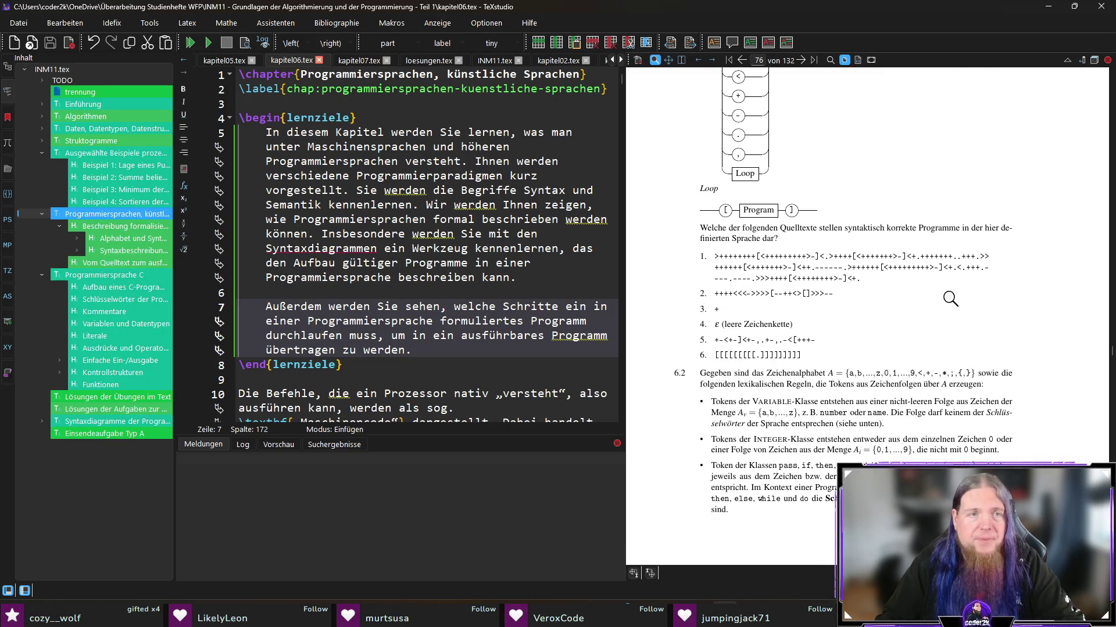
# Step: Jump from the preview to exercise 6.1's source and place the caret after the candidate program list
pyautogui.keyDown('ctrl'); pyautogui.click(712, 231); pyautogui.keyUp('ctrl')
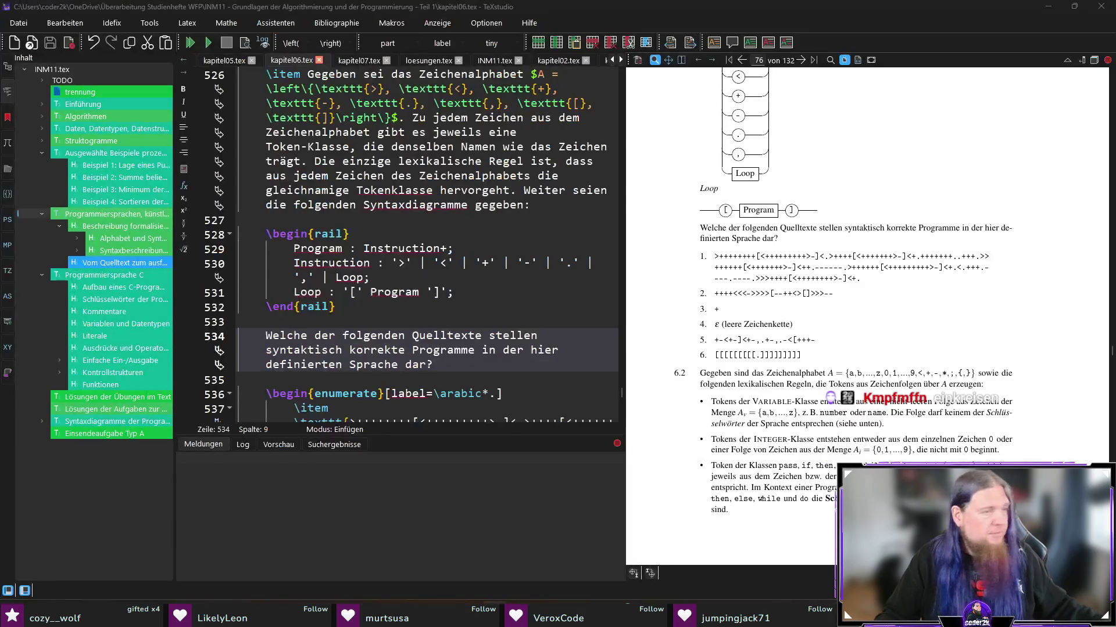
pyautogui.scroll(7, 468, 248)
pyautogui.scroll(-4, 468, 249)
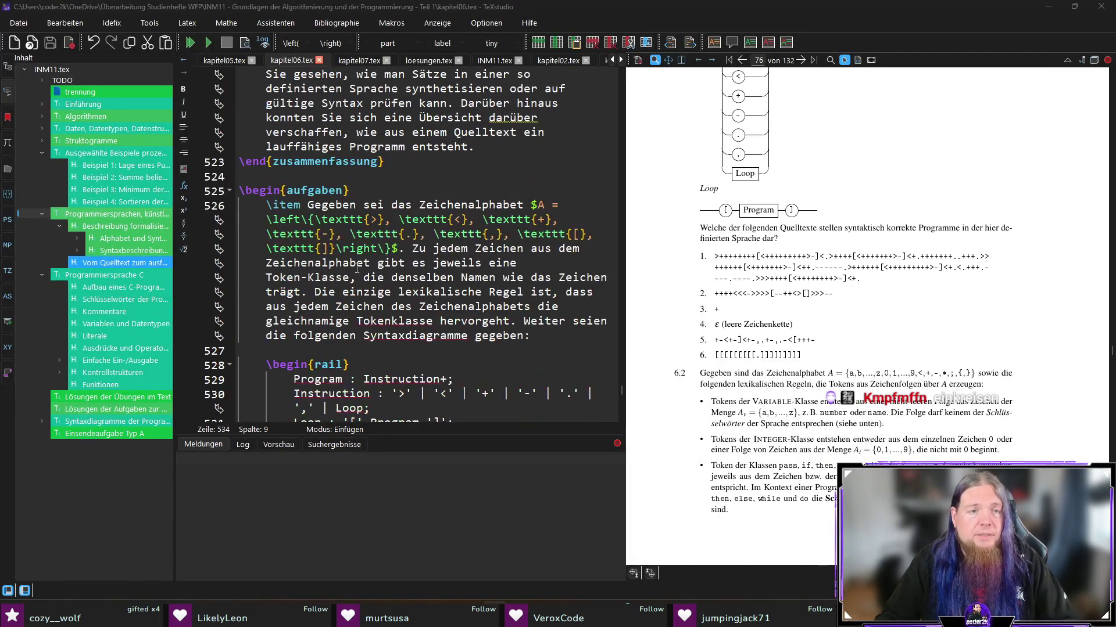
pyautogui.moveTo(241, 190)
pyautogui.mouseDown()
pyautogui.moveTo(520, 340)
pyautogui.moveTo(553, 469)
pyautogui.mouseUp()
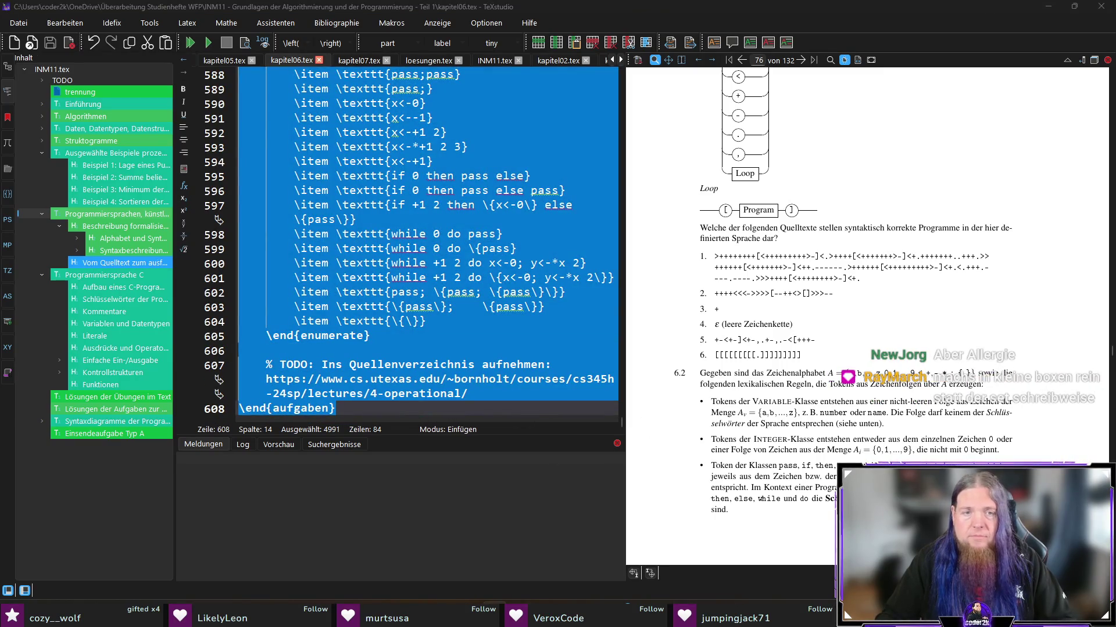
pyautogui.click(489, 331)
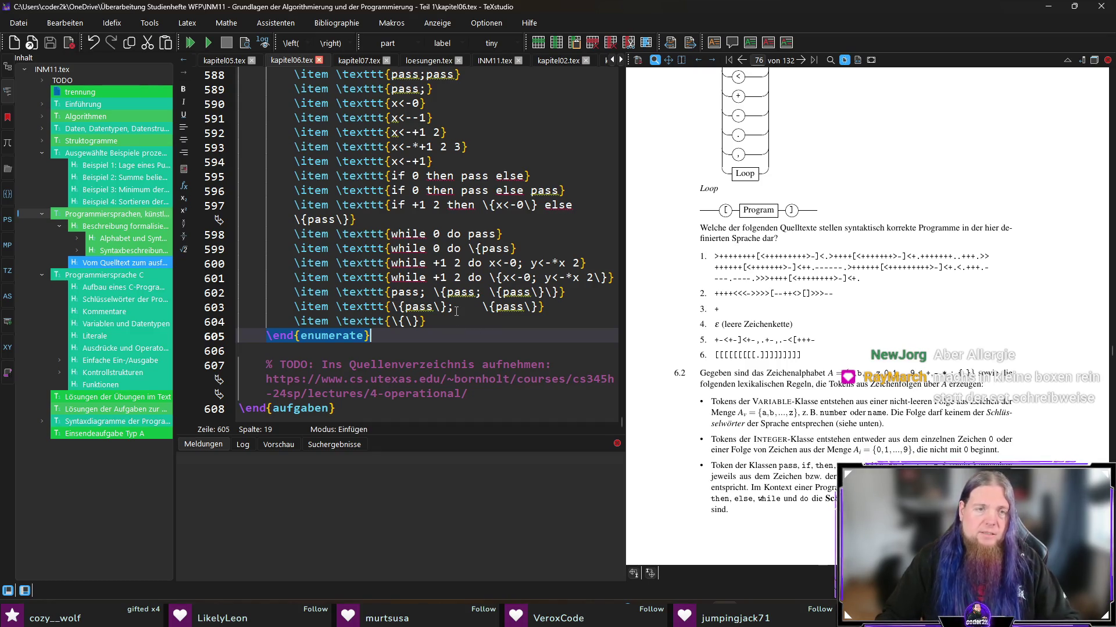
pyautogui.click(459, 351)
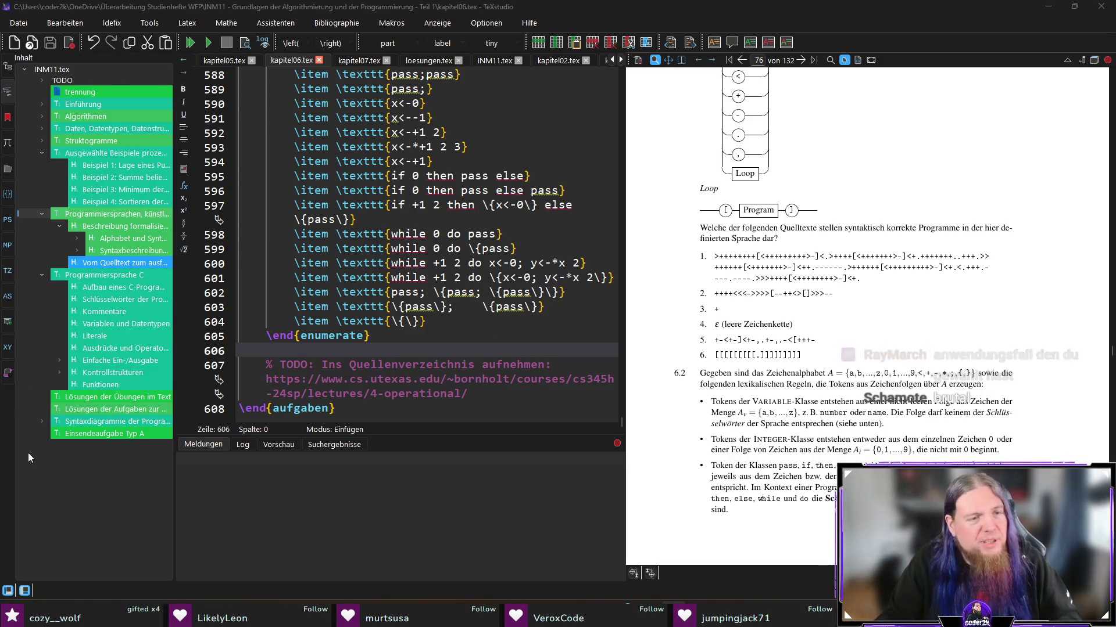
# Step: Open loesungen.tex from the structure panel and search it for a list label
pyautogui.click(112, 410)
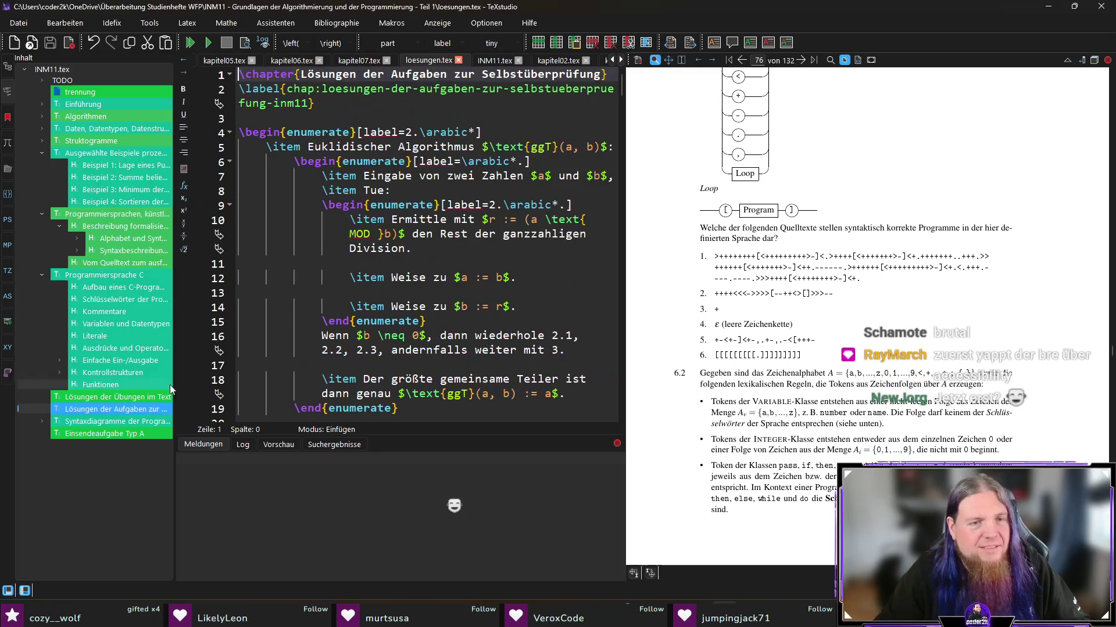
pyautogui.click(457, 293)
pyautogui.hotkey('ctrl', 'f')
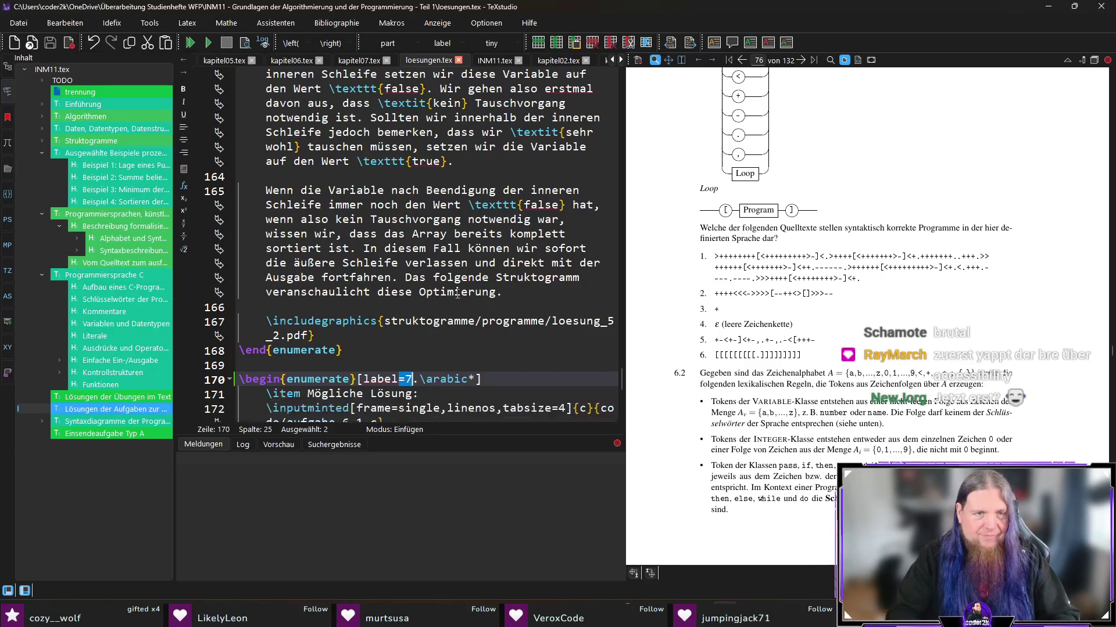
# Step: Insert a \begin{enumerate}[label=6.\arabic*] … \end{enumerate} list above the chapter 7 list
pyautogui.click(502, 367)
pyautogui.press('Return')
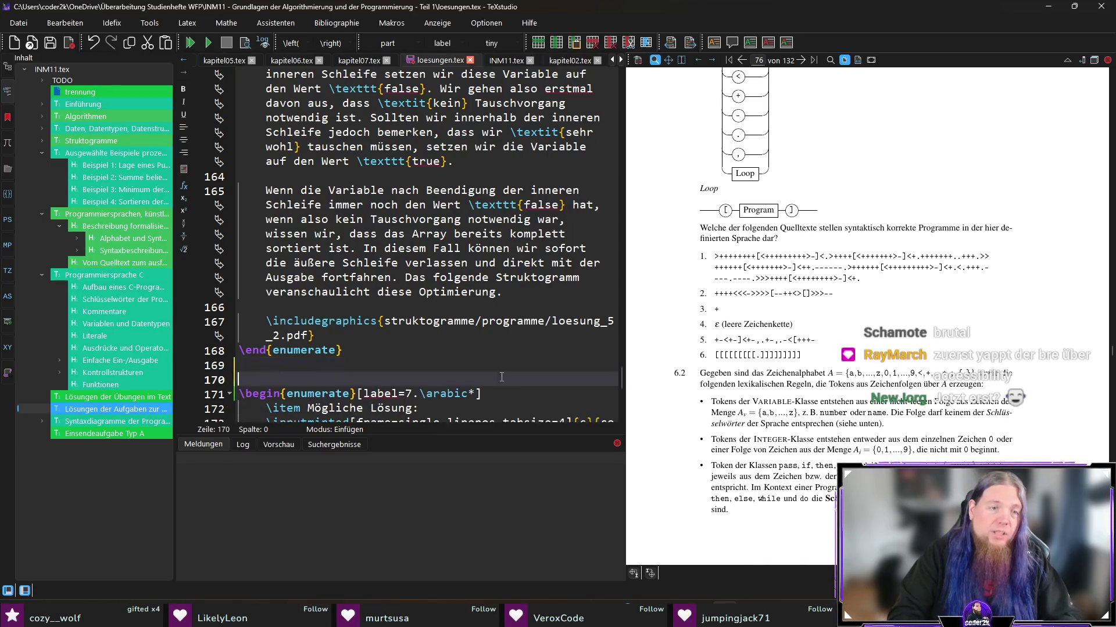
pyautogui.hotkey('ctrl', 'v')
pyautogui.write('6')
pyautogui.press('End')
pyautogui.press('Return')
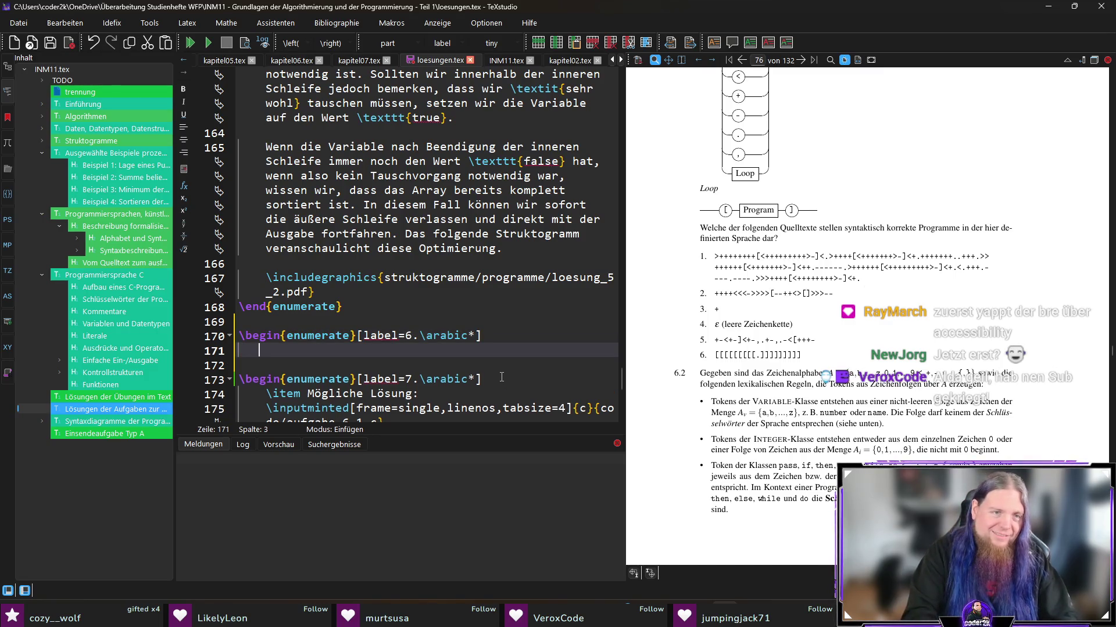
pyautogui.write('\\en')
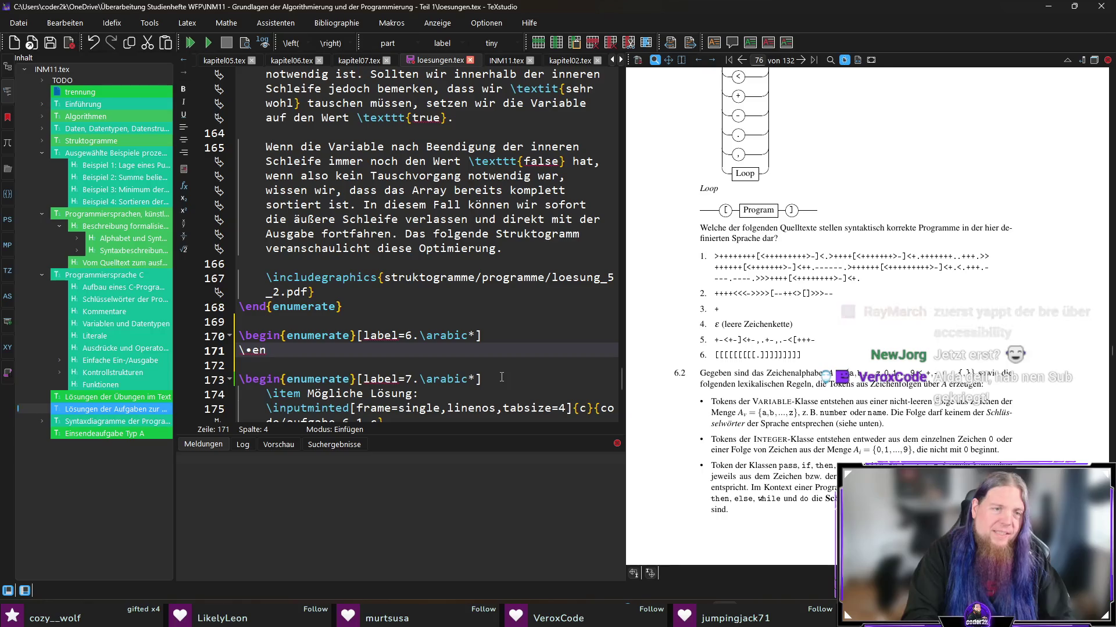
pyautogui.moveTo(252, 350); pyautogui.dragTo(244, 350)
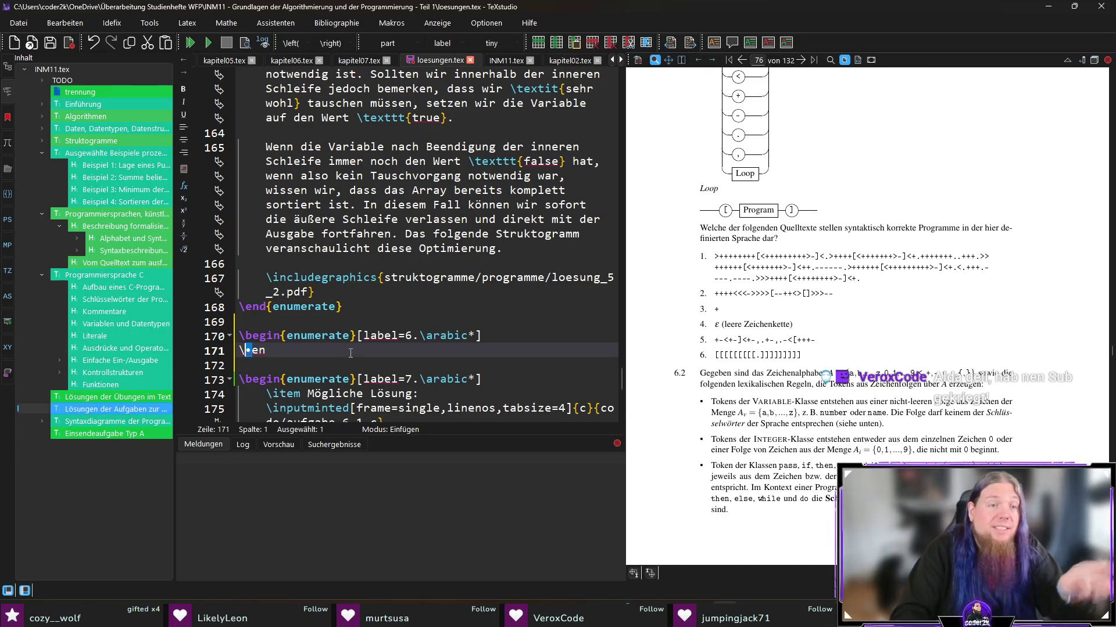
pyautogui.hotkey('ctrl', 'z')
pyautogui.write('\\end{enum')
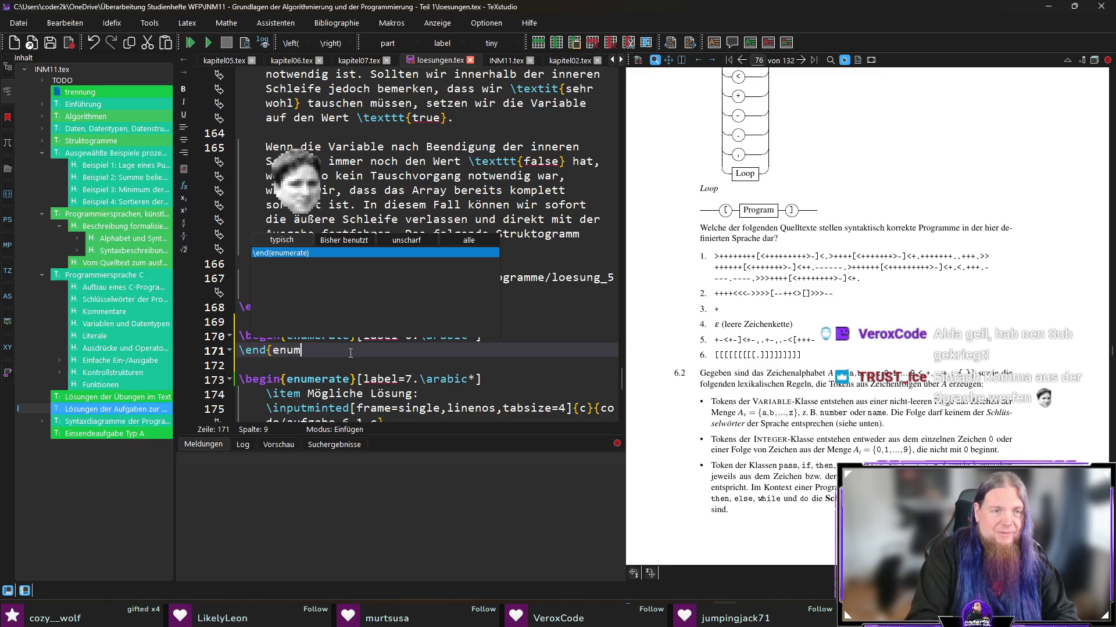
pyautogui.press('Return')
pyautogui.press('Up')
pyautogui.press('End')
pyautogui.press('Return')
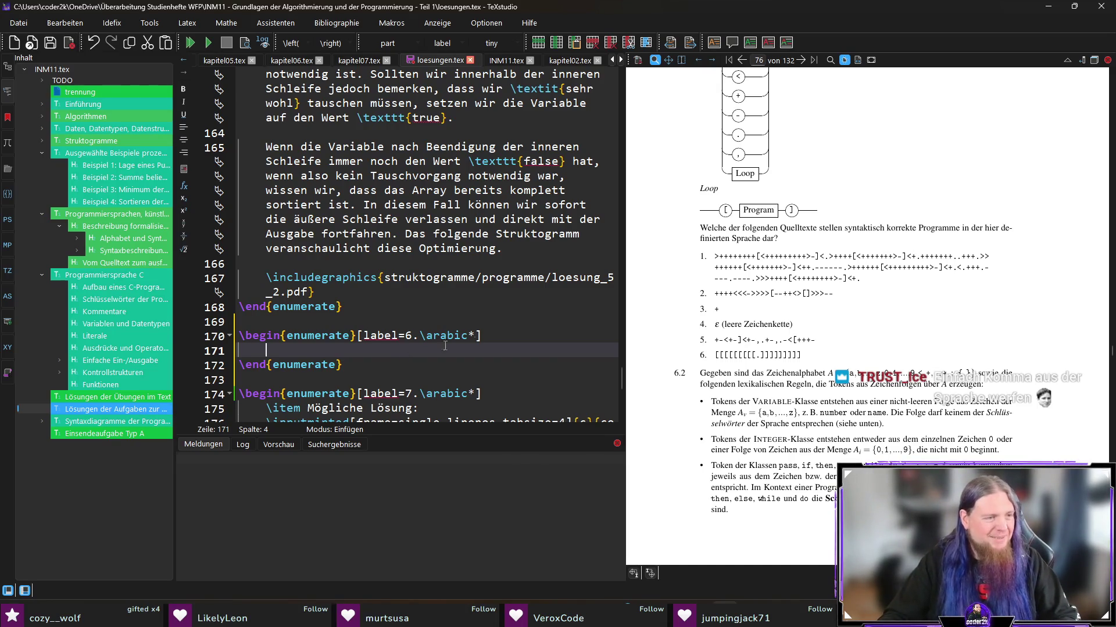
pyautogui.scroll(-2, 492, 332)
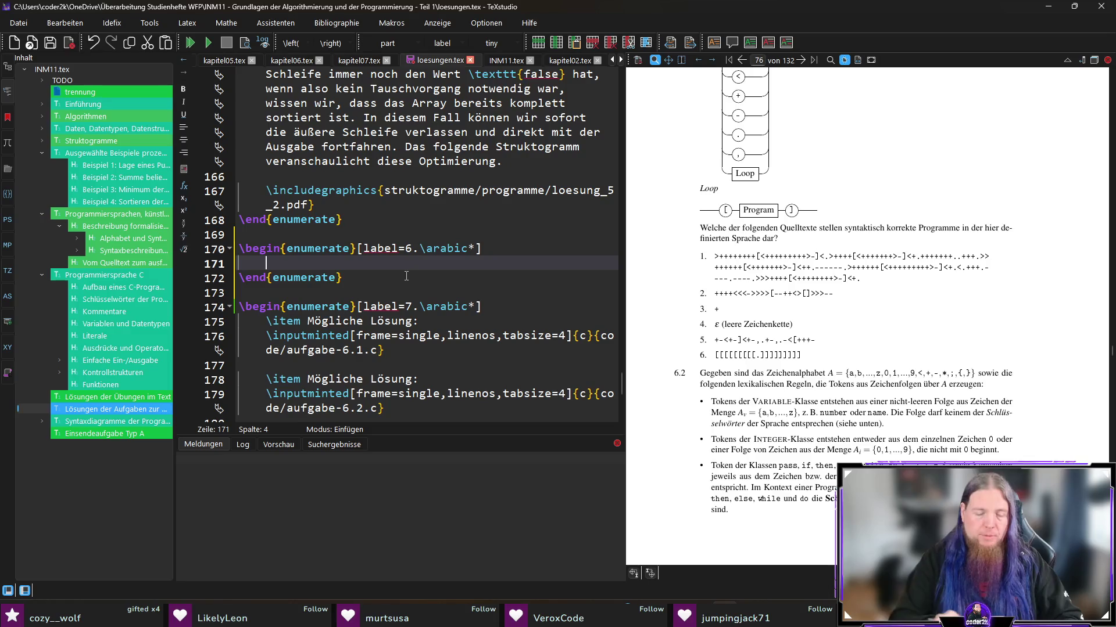
# Step: Add an \item beginning 'Nach Betrachtung der gegebenen Syntaxdiagramme lässt sich erkennen, dass gültige Programme…'
pyautogui.write('\\item')
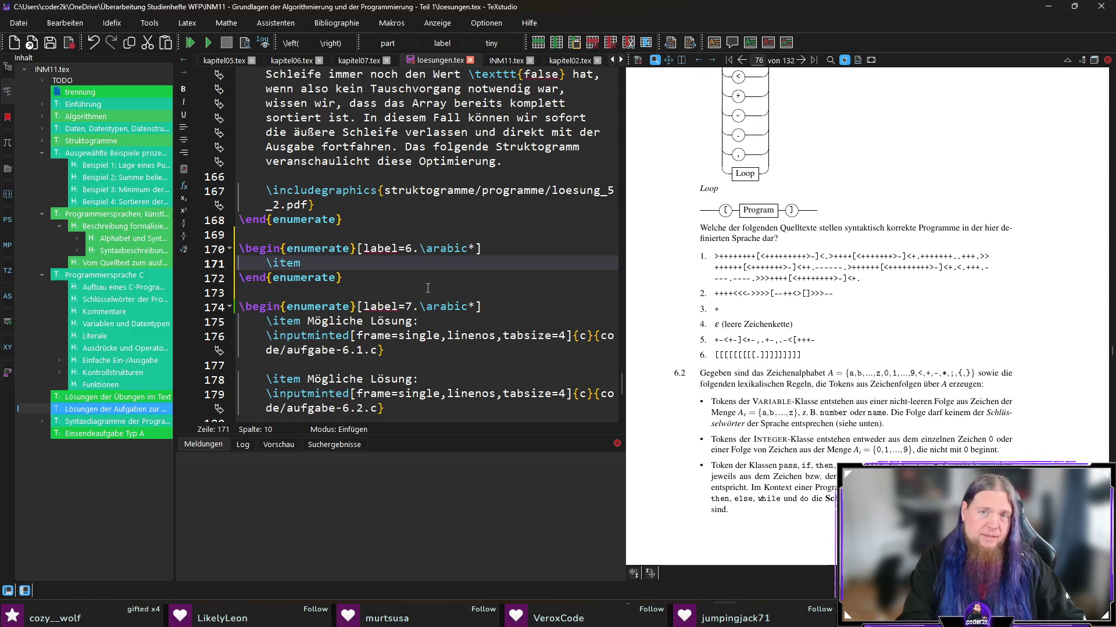
pyautogui.write('Nach Betrachung der ')
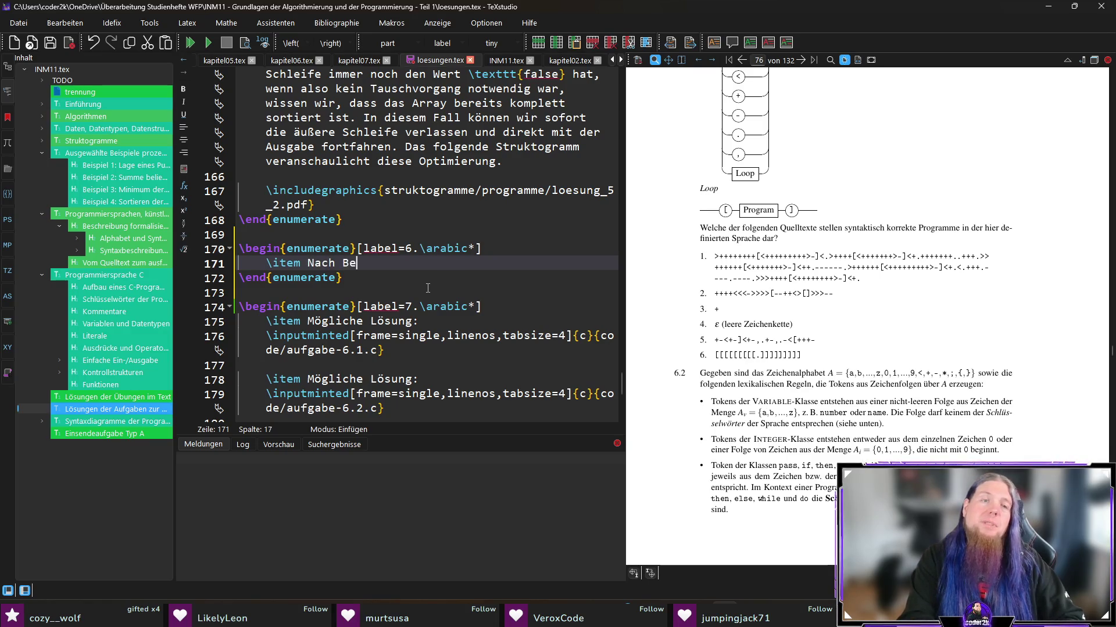
pyautogui.write('geb')
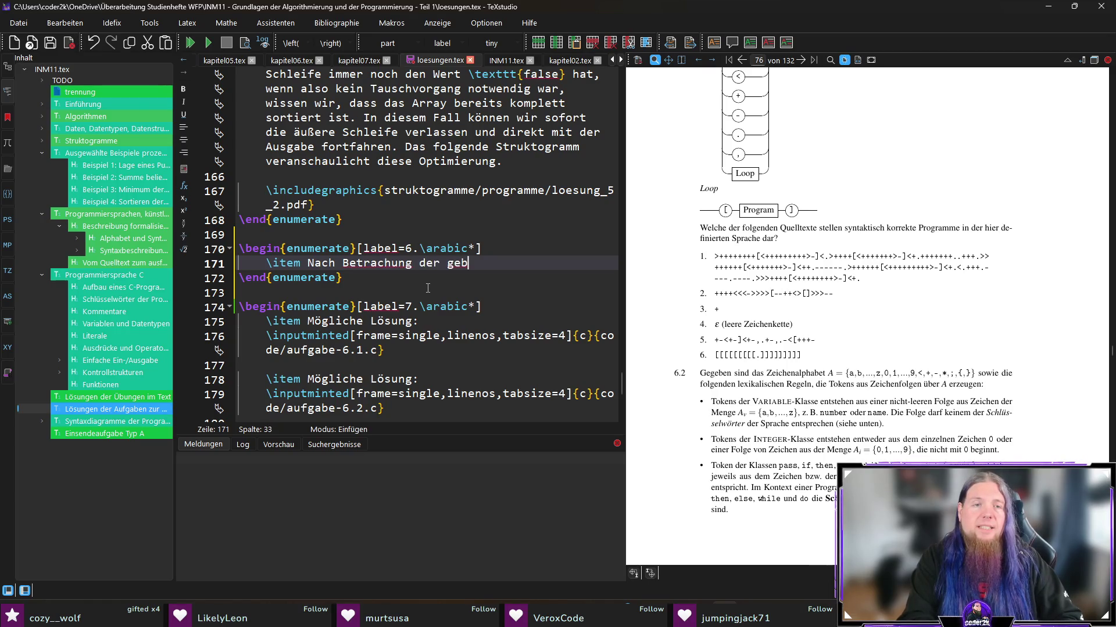
pyautogui.write('t')
pyautogui.press('End')
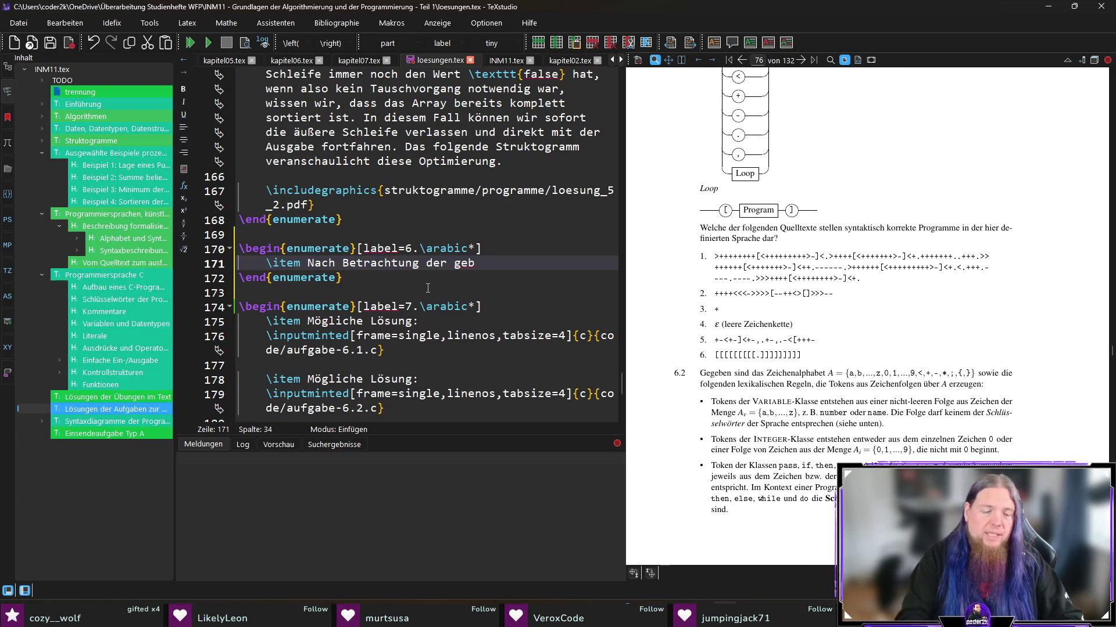
pyautogui.write('e')
pyautogui.press('BackSpace')
pyautogui.press('BackSpace')
pyautogui.write('gege')
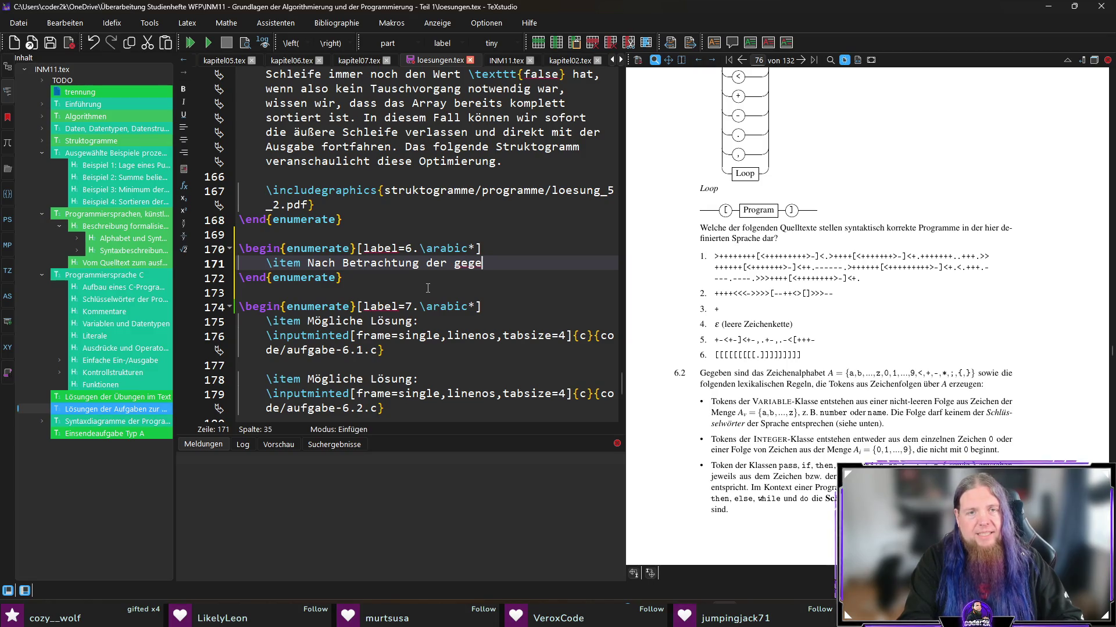
pyautogui.write('benen ')
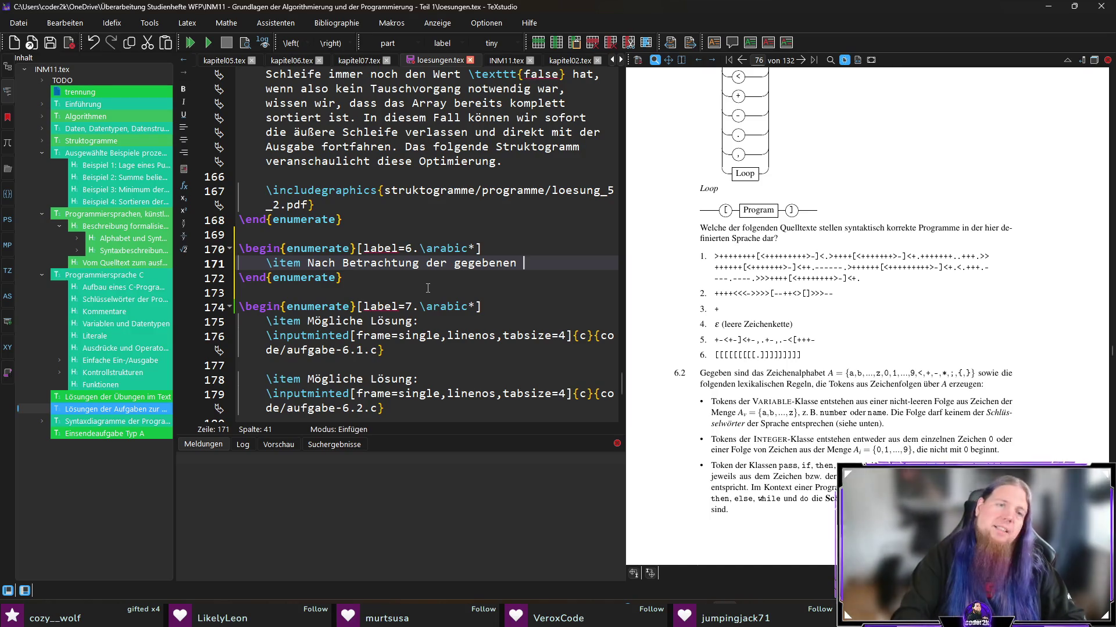
pyautogui.write('Syntaxdiagramme lässt sich erknen')
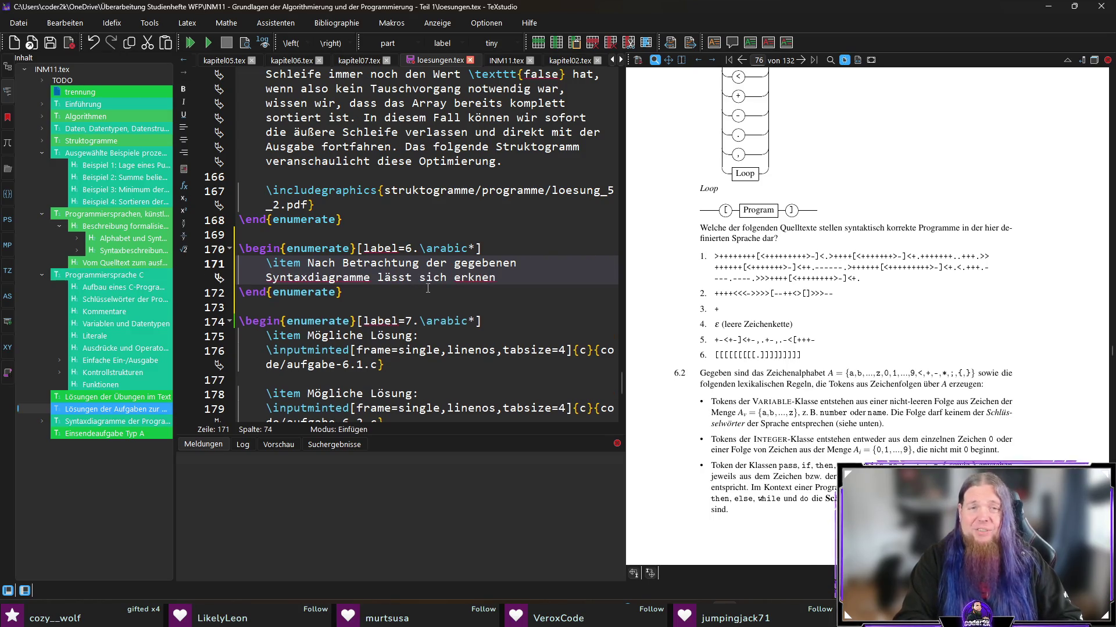
pyautogui.press('BackSpace')
pyautogui.press('BackSpace')
pyautogui.press('BackSpace')
pyautogui.write('ennen')
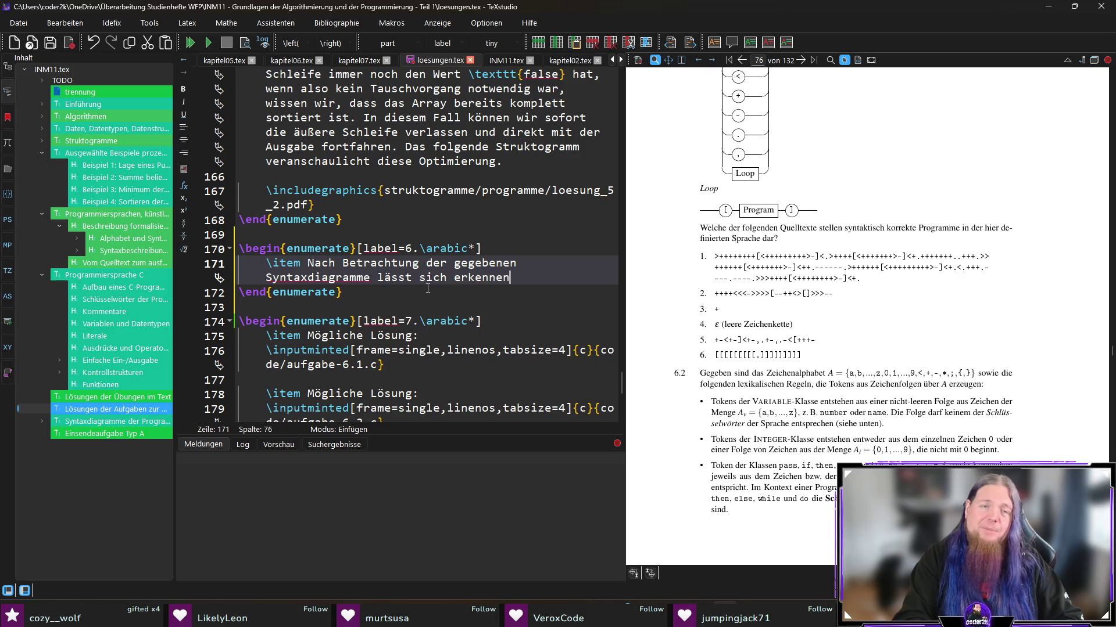
pyautogui.write(', da')
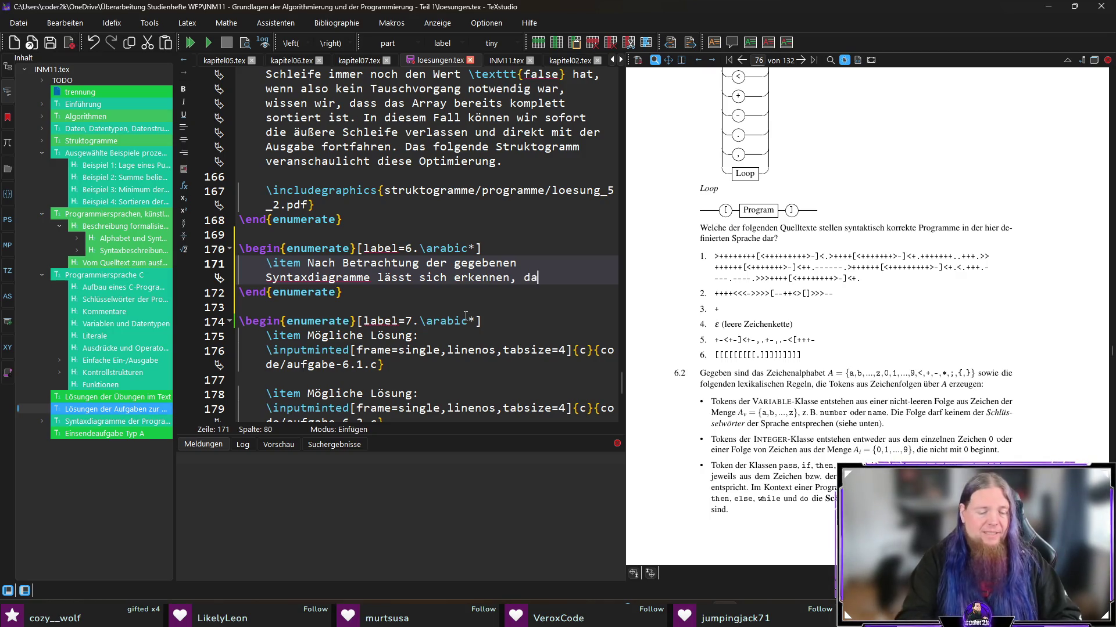
pyautogui.write('ss g')
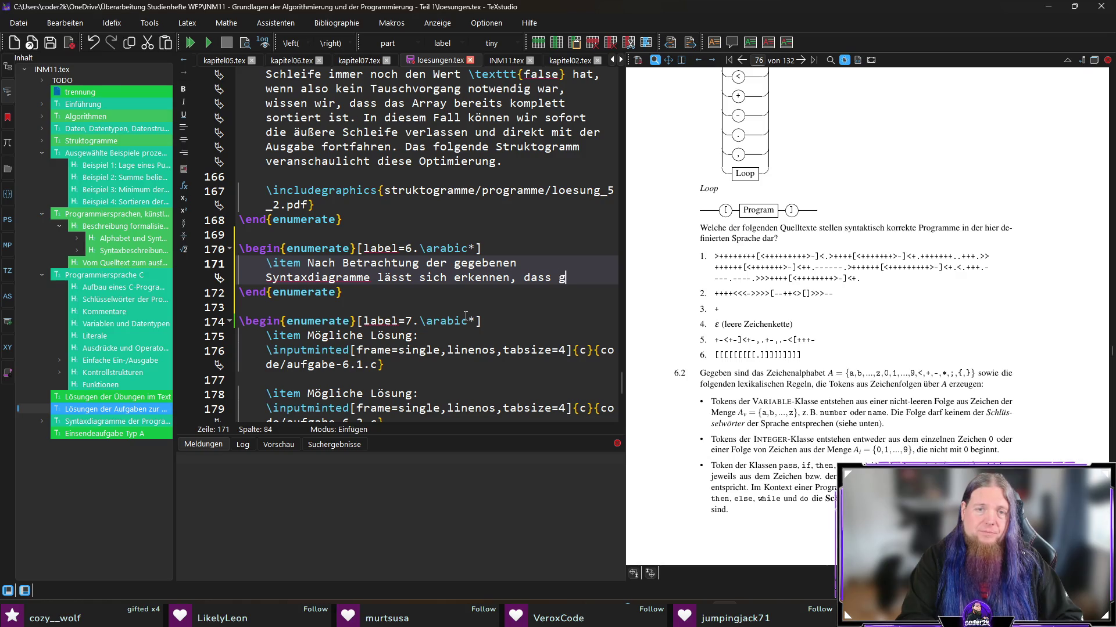
pyautogui.write('ültige Programme ')
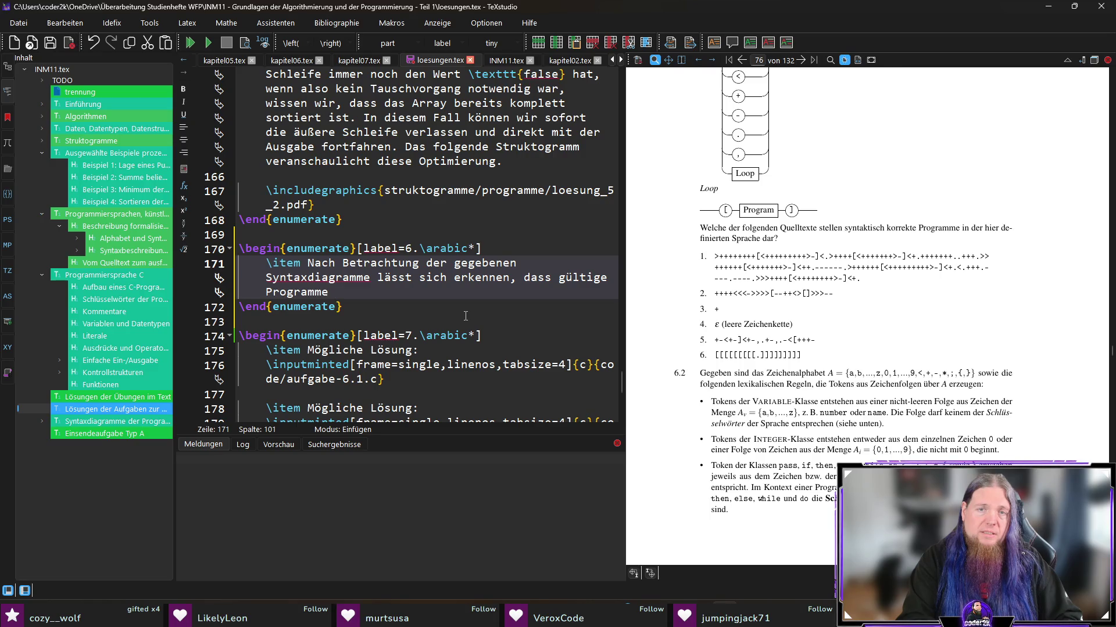
pyautogui.write('der gegebenen')
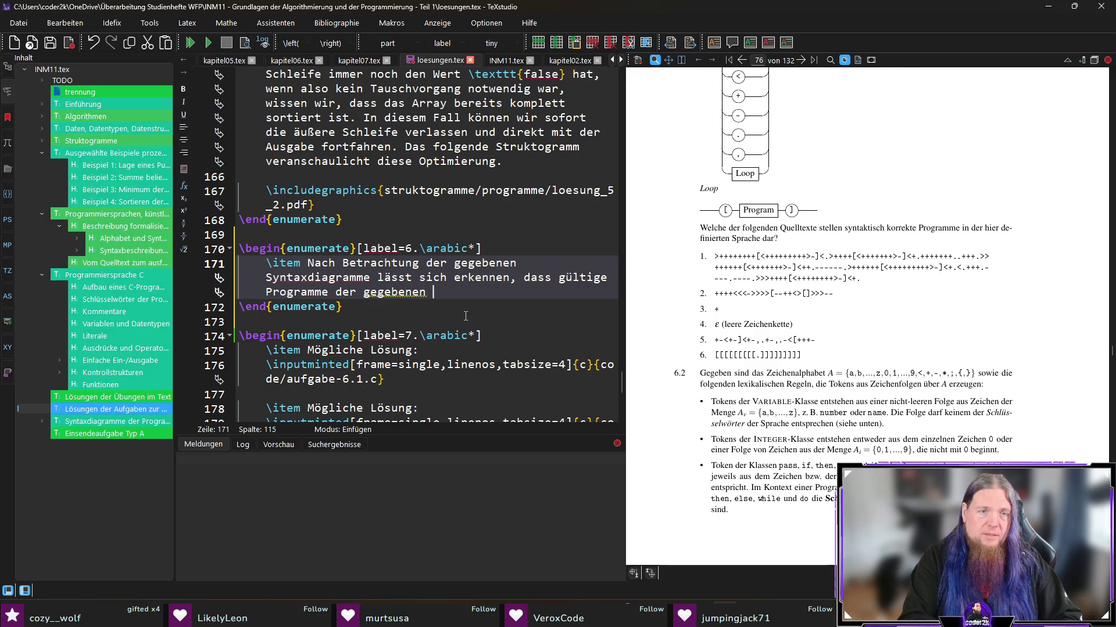
# Step: Finish the item: programs of the defined language must have balanced bracket placement (Klammersetzung)
pyautogui.hotkey('ctrl', 'shift', 'Left')
pyautogui.write('dargestellt')
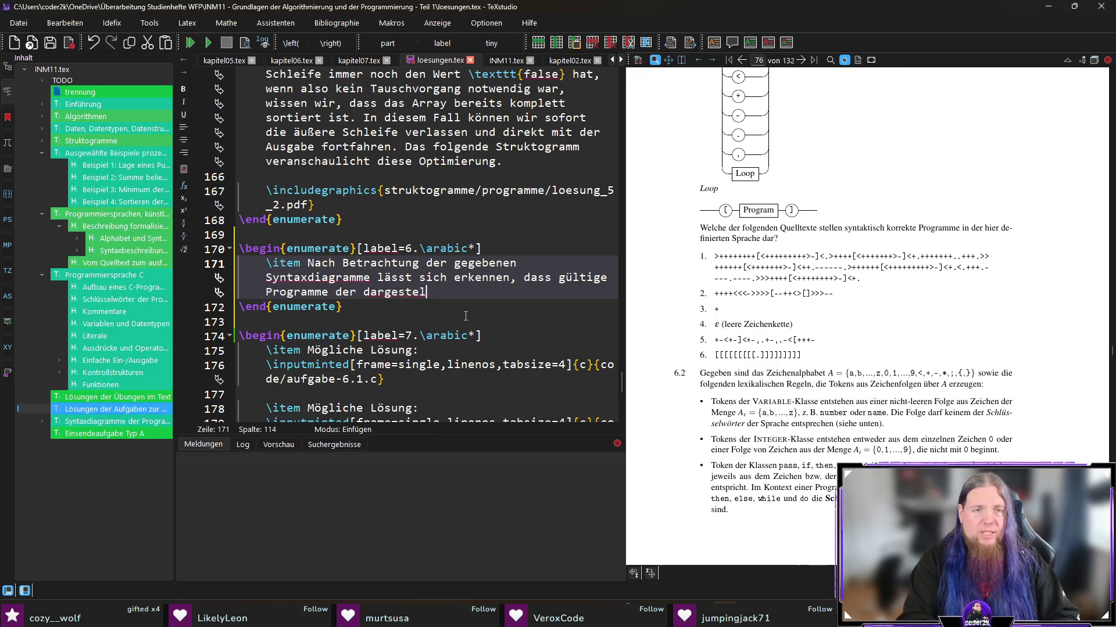
pyautogui.hotkey('ctrl', 'shift', 'Left')
pyautogui.write('definierten')
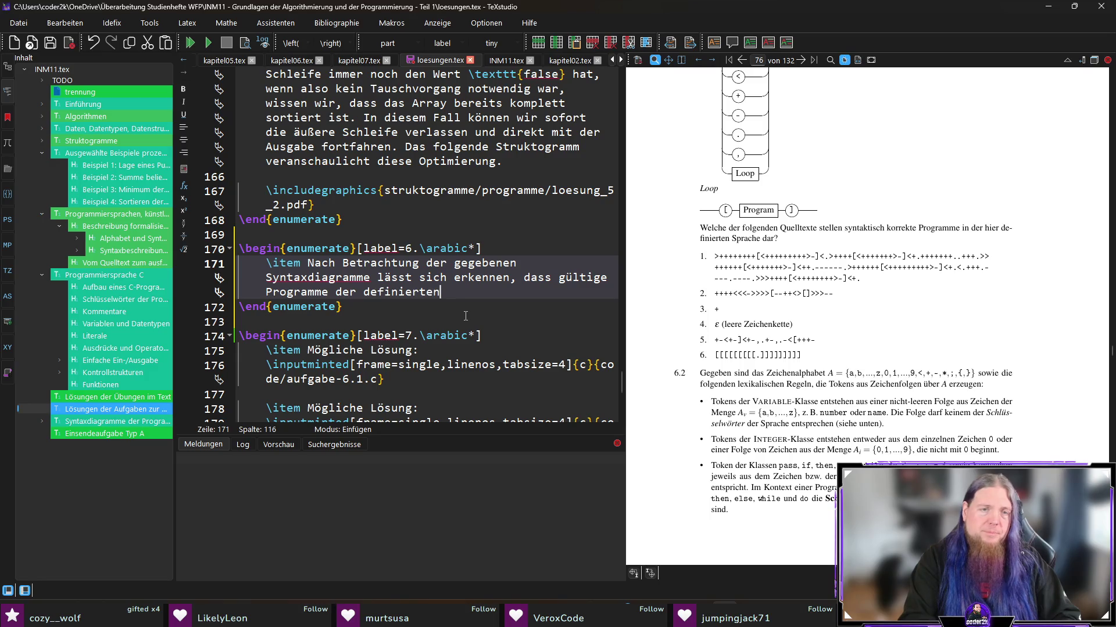
pyautogui.hotkey('ctrl', 'Left')
pyautogui.write('durch sie definierten ')
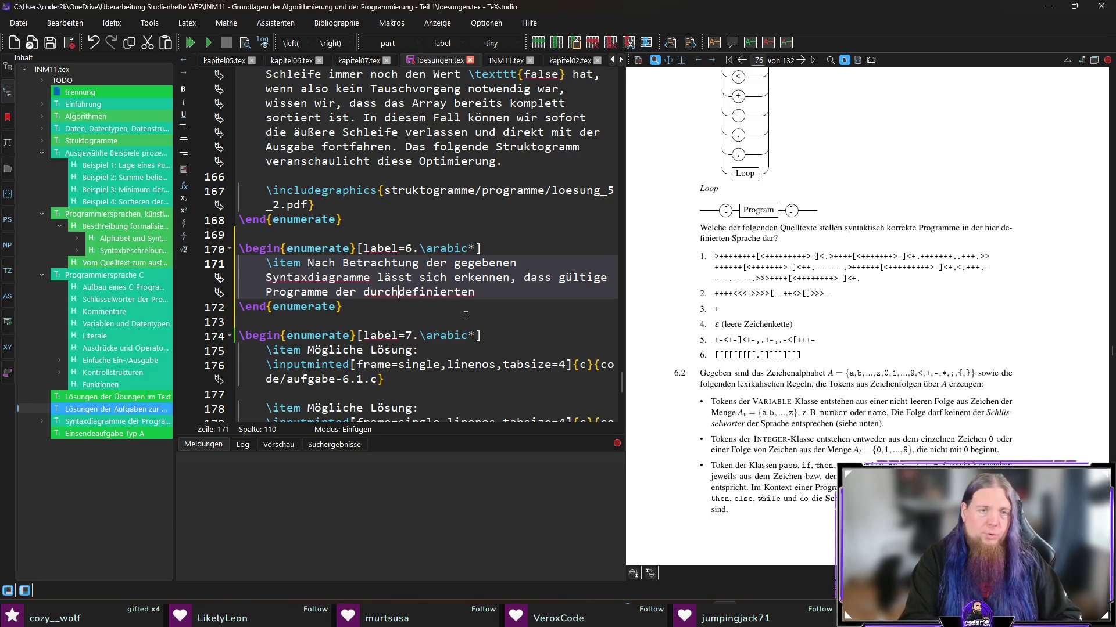
pyautogui.write('Sprache ')
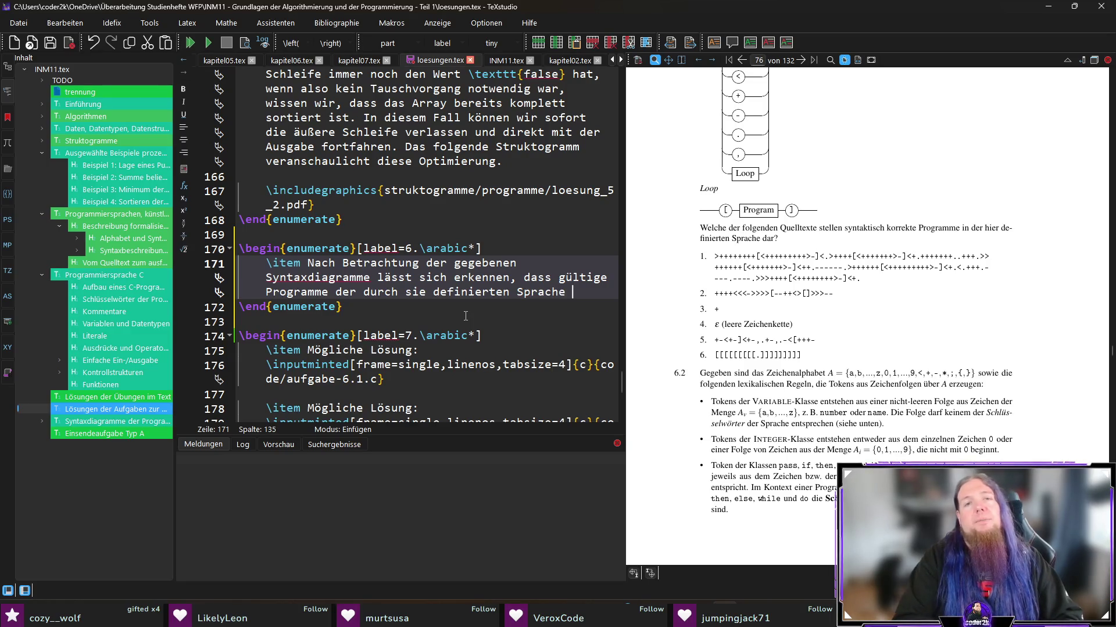
pyautogui.write('sich dadurch ausz')
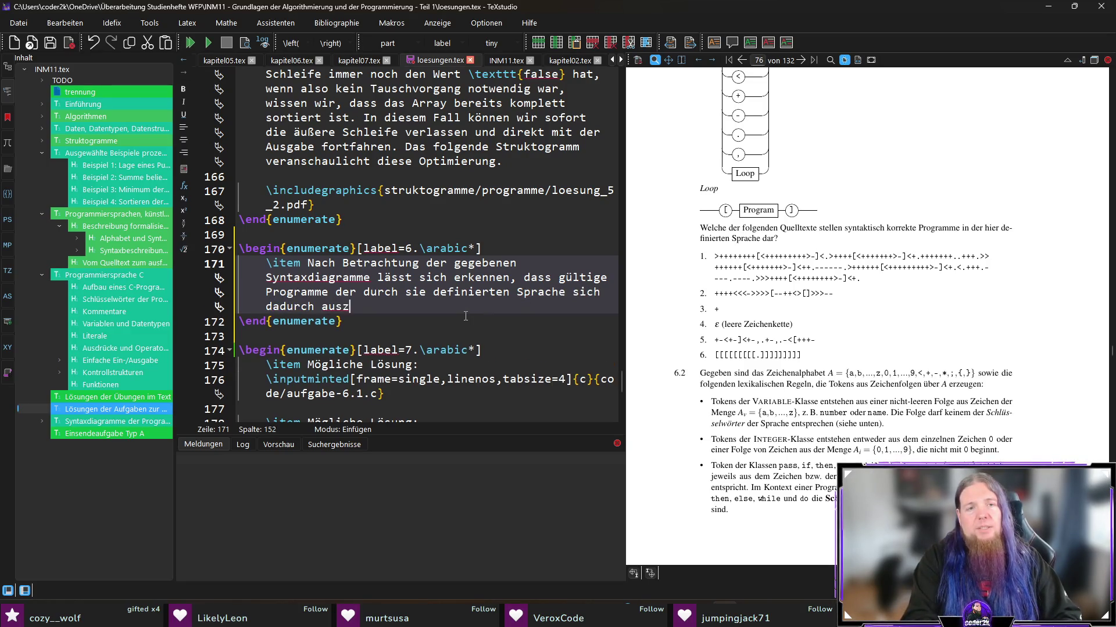
pyautogui.write('eichnen, dass sie eine ausbalancierte')
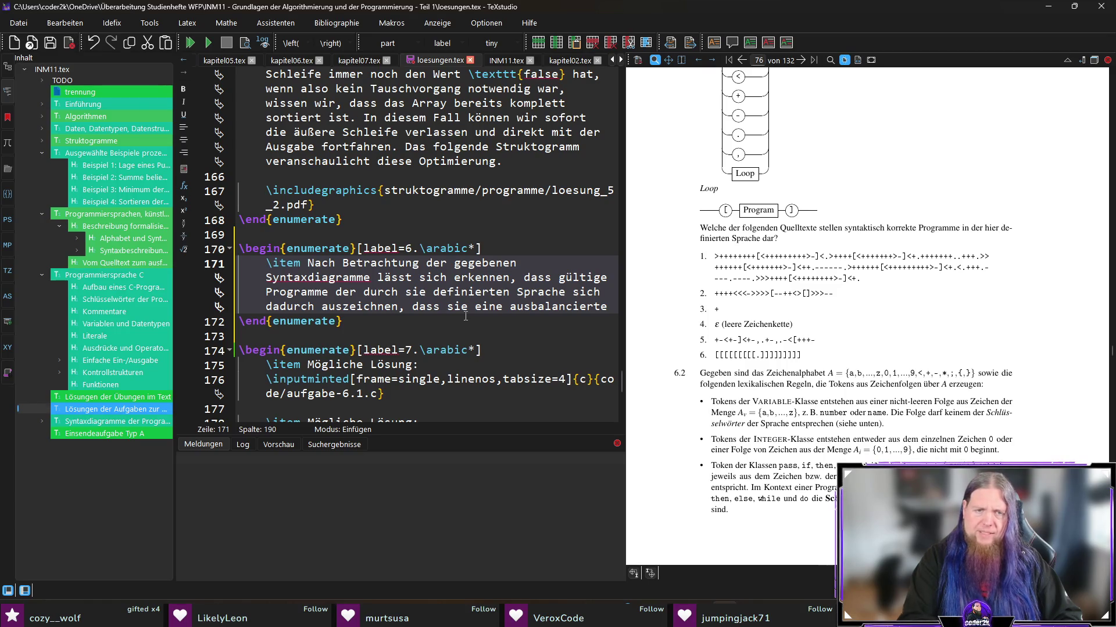
pyautogui.hotkey('ctrl', 'Left')
pyautogui.hotkey('ctrl', 'shift', 'Left')
pyautogui.write('über')
pyautogui.press('End')
pyautogui.write('Klammerung')
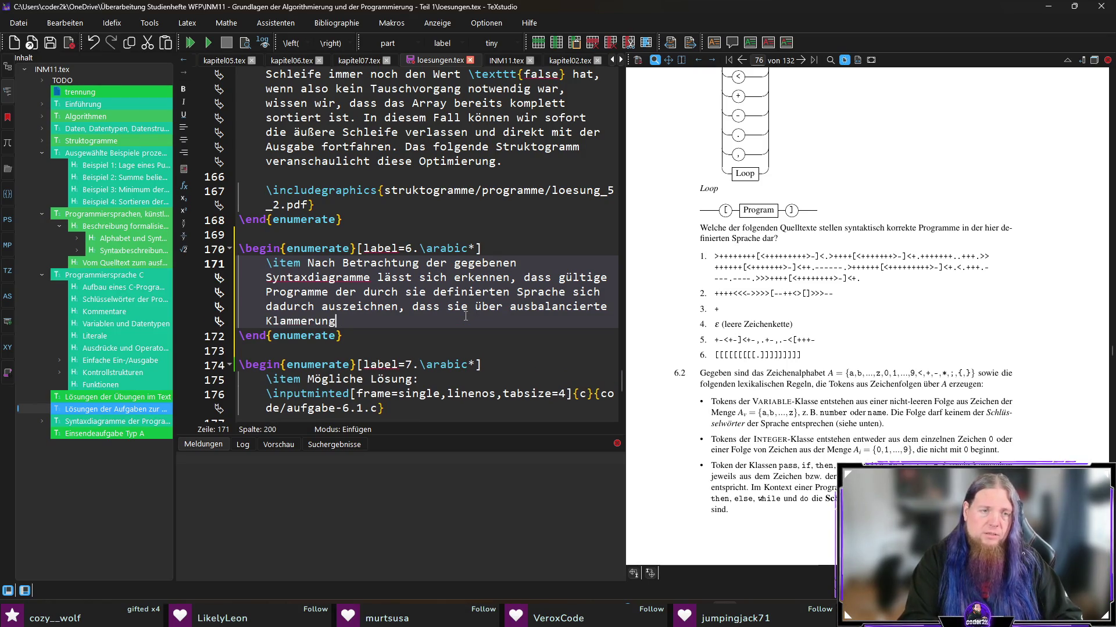
pyautogui.write(' verfügen')
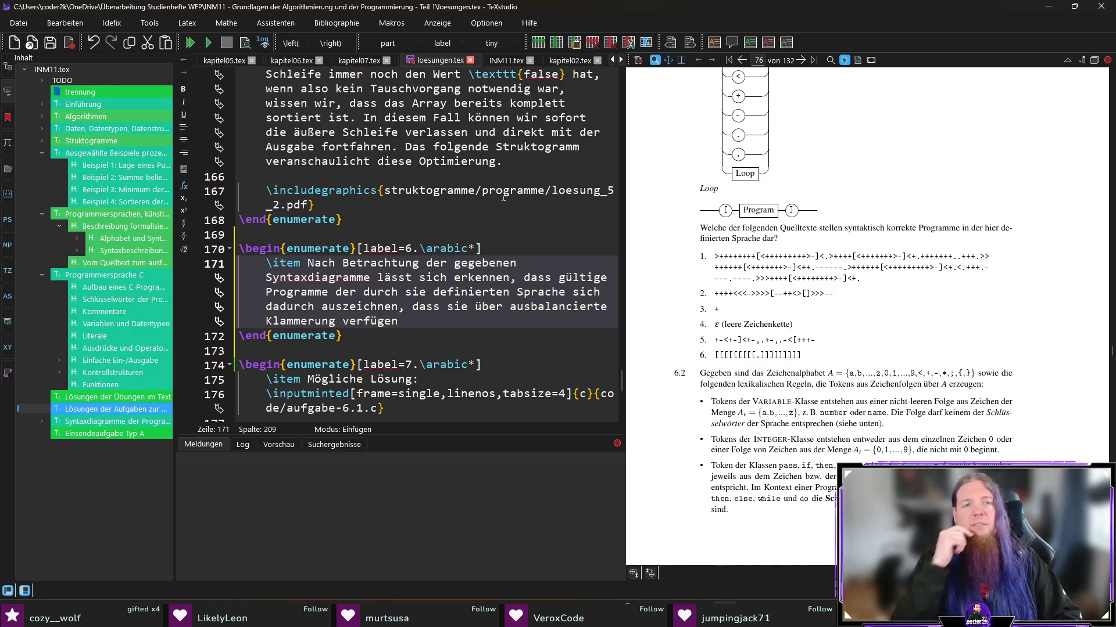
pyautogui.moveTo(504, 198)
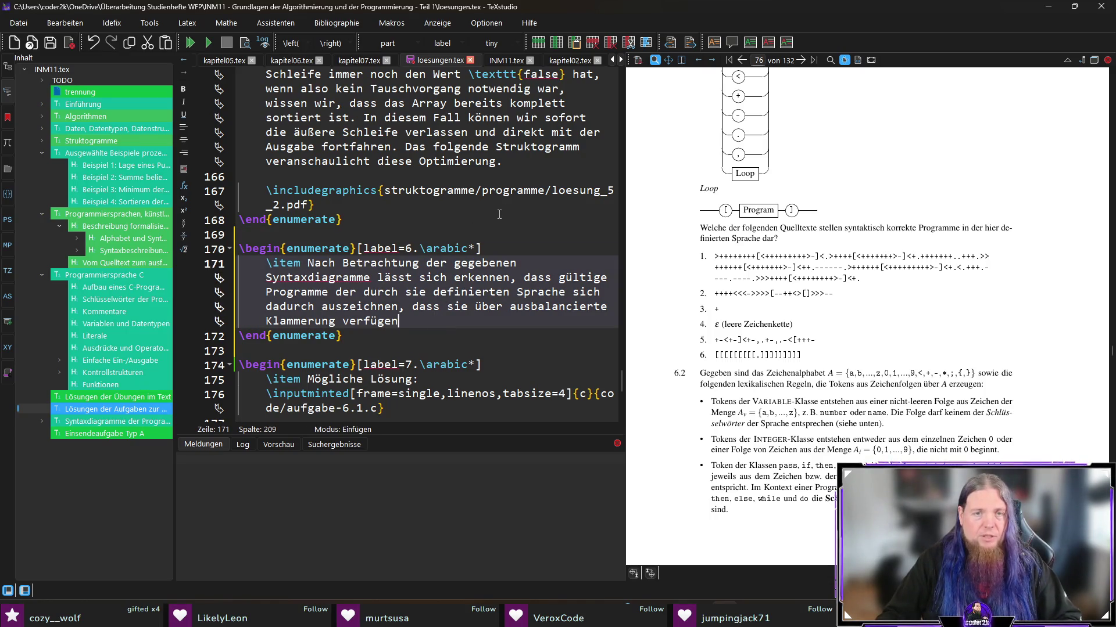
pyautogui.press('Left')
pyautogui.press('Left')
pyautogui.press('Left')
pyautogui.press('BackSpace')
pyautogui.press('BackSpace')
pyautogui.press('BackSpace')
pyautogui.write('setzung verf')
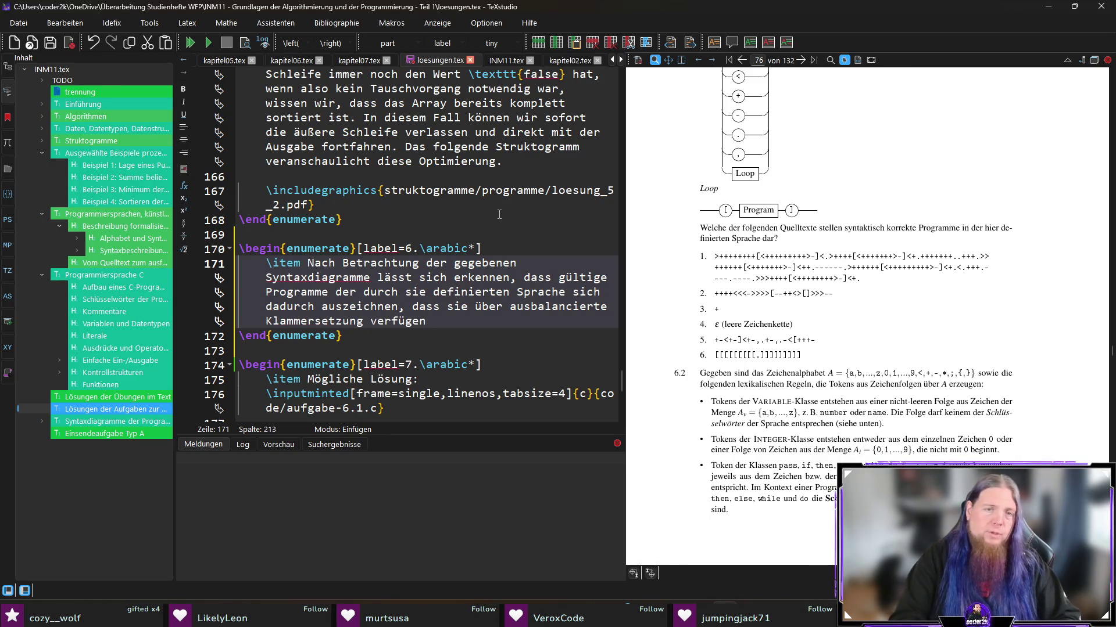
pyautogui.write('ügen müssen.')
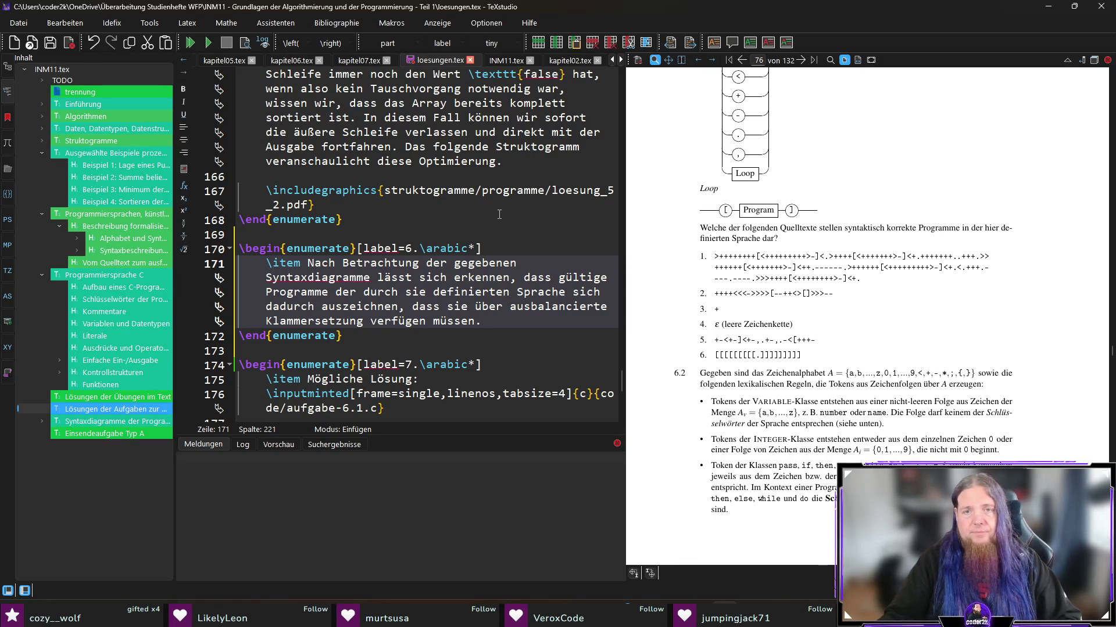
pyautogui.scroll(2, 817, 267)
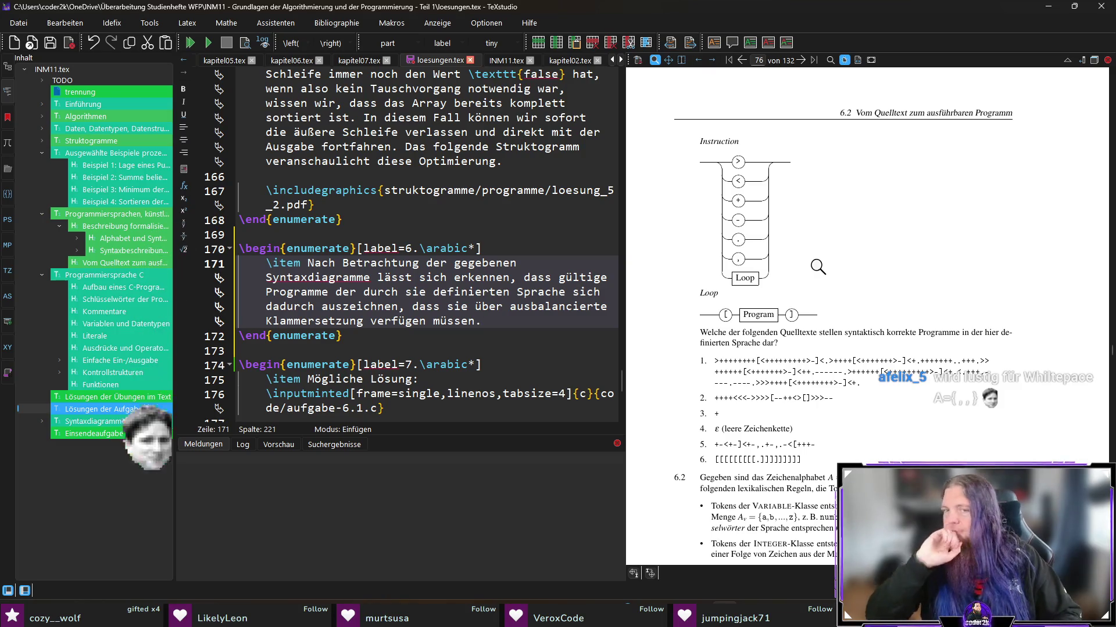
pyautogui.scroll(5, 813, 267)
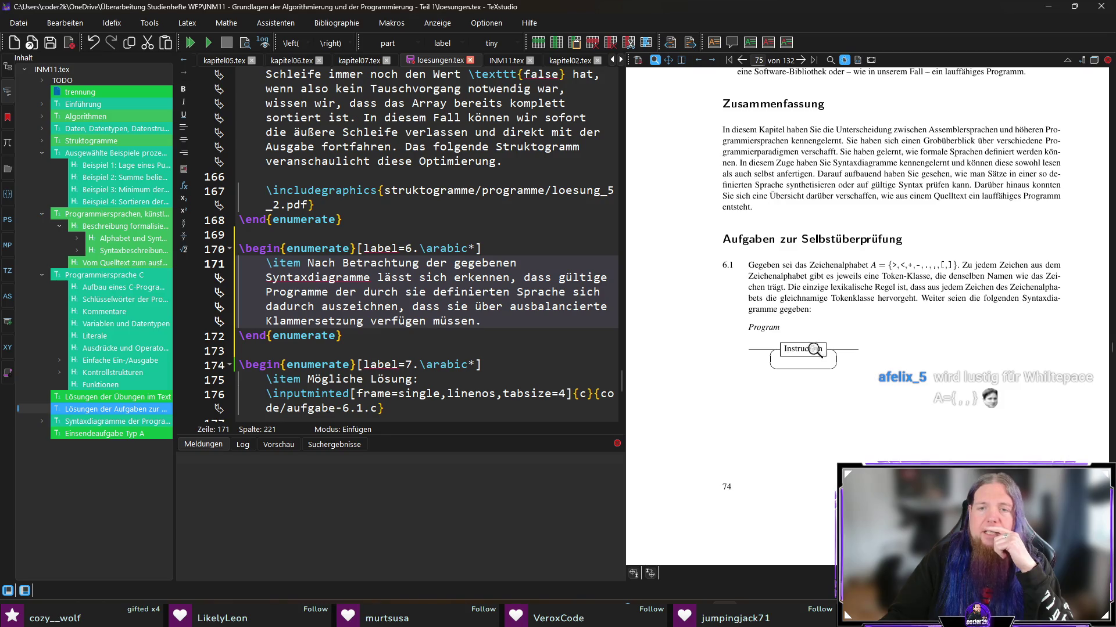
pyautogui.scroll(-5, 812, 347)
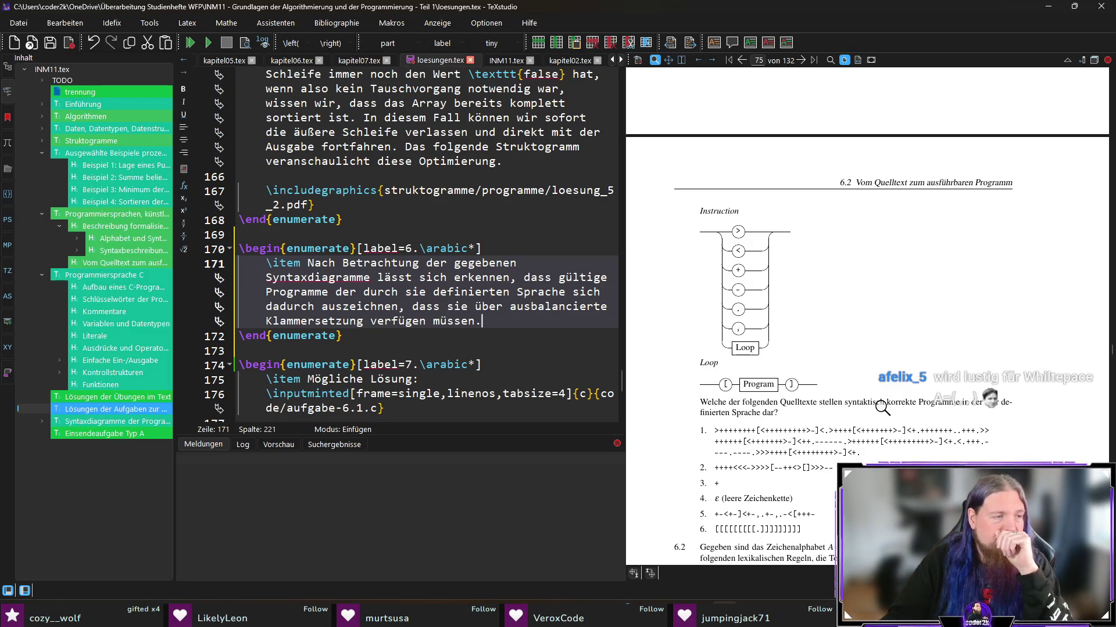
pyautogui.scroll(-1, 874, 401)
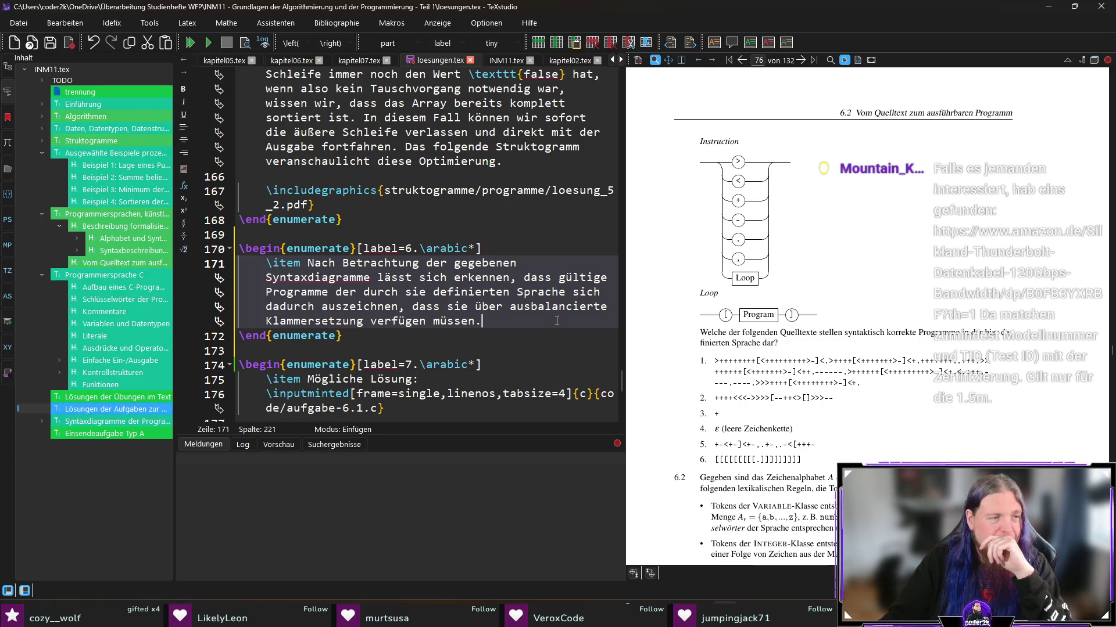
pyautogui.scroll(-1, 841, 333)
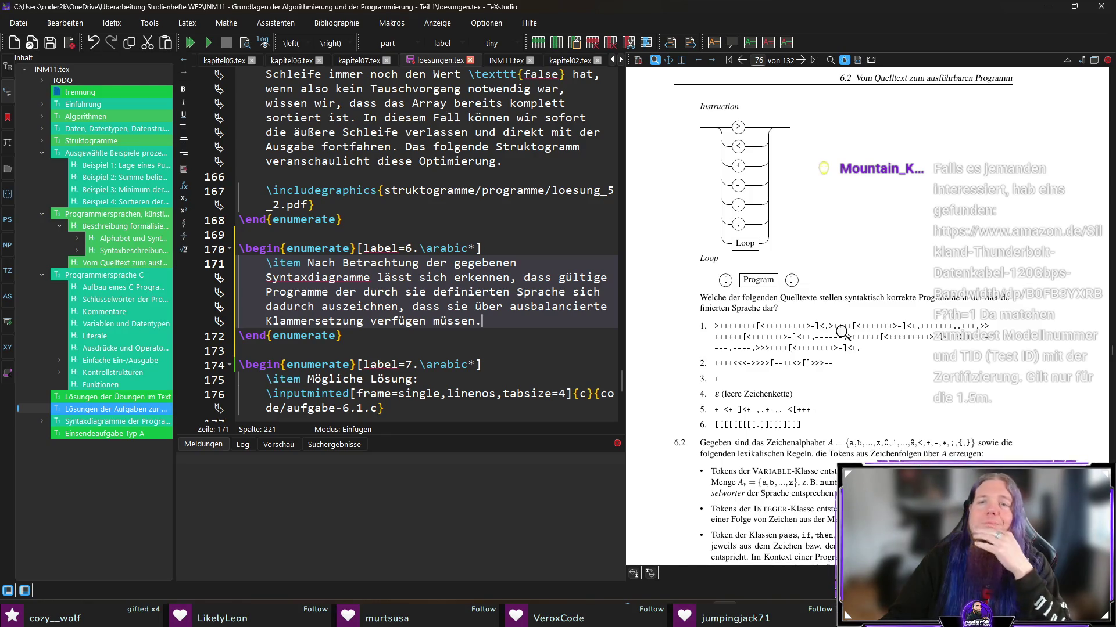
pyautogui.write('Abgesehen davon ist lediglich wichtig, das ausschließlich Zeichen des gegebenen Zeichenalphabets vorkommen, und dass')
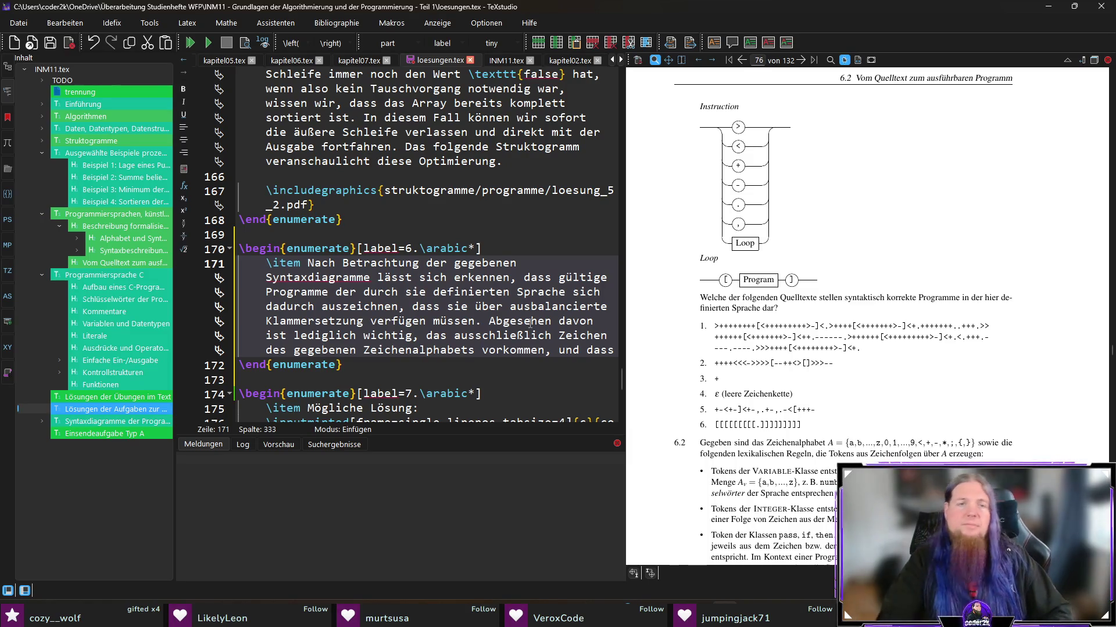
# Step: Replace 'Abgesehen davon ist lediglich' with 'Außerdem ist' and correct 'das' to 'dass'
pyautogui.press('Left')
pyautogui.press('Left')
pyautogui.press('Left')
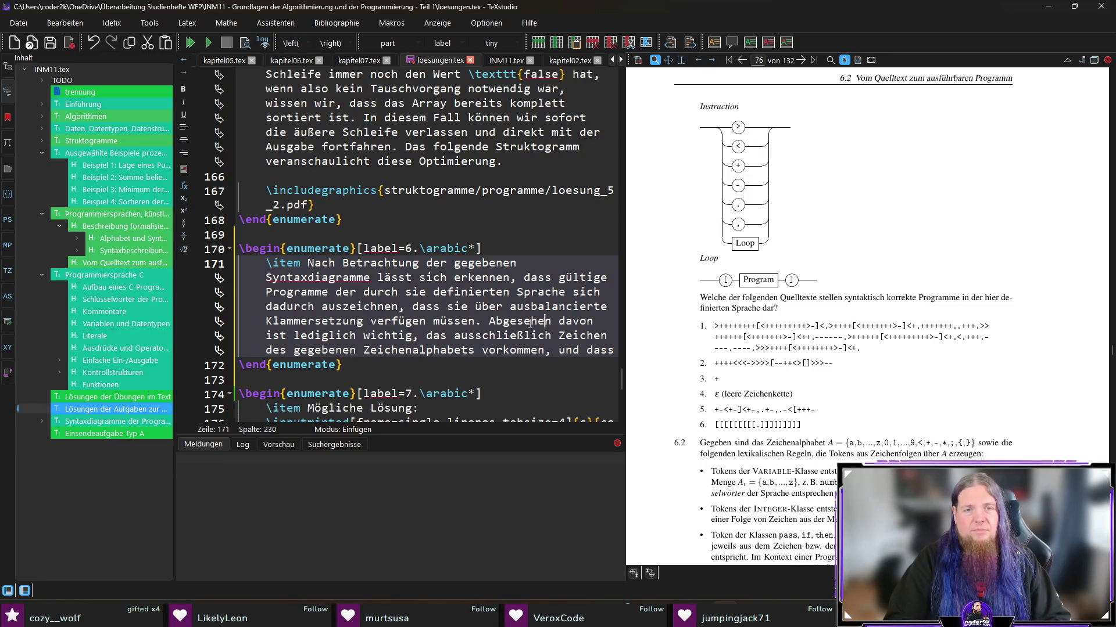
pyautogui.press('Home')
pyautogui.moveTo(487, 318)
pyautogui.mouseDown()
pyautogui.moveTo(584, 321)
pyautogui.moveTo(344, 339)
pyautogui.moveTo(358, 340)
pyautogui.mouseUp()
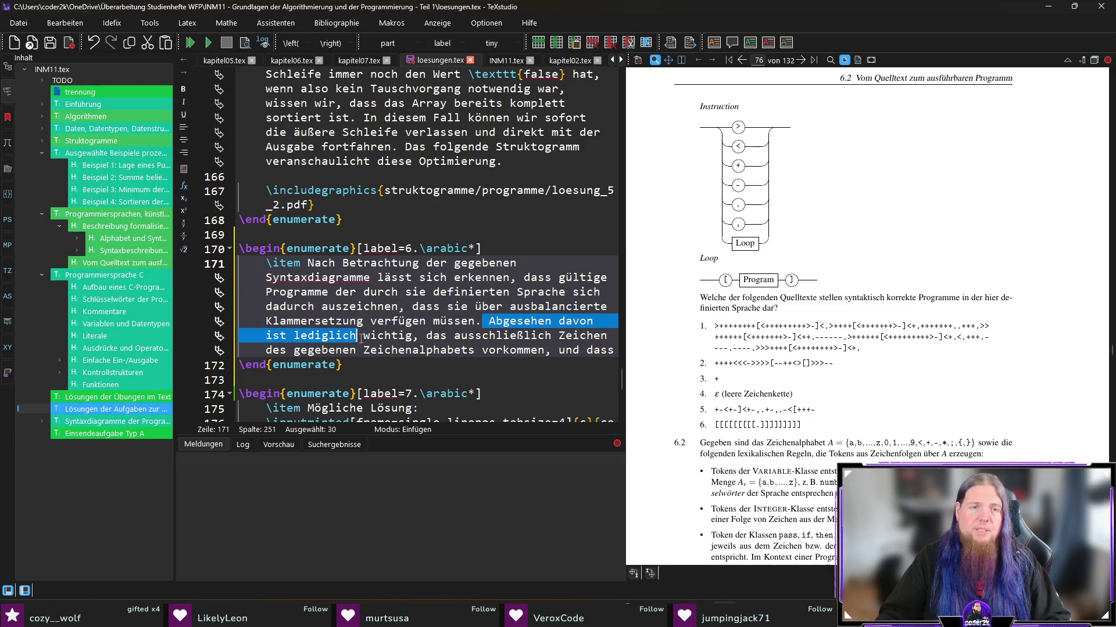
pyautogui.write('Außerdem ist')
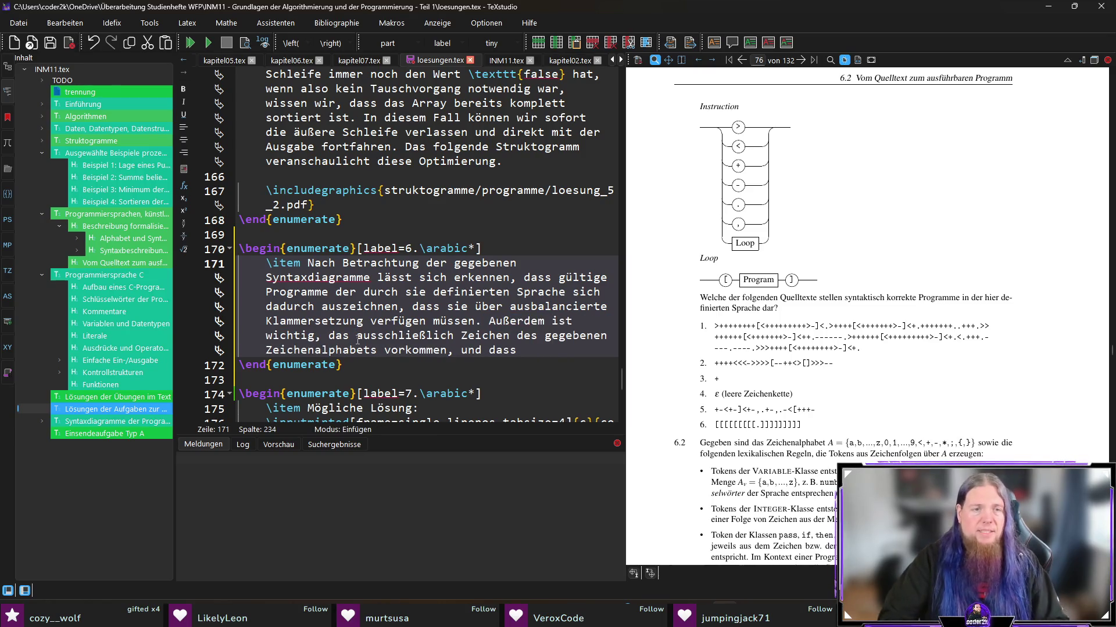
pyautogui.press('Home')
pyautogui.press('Home')
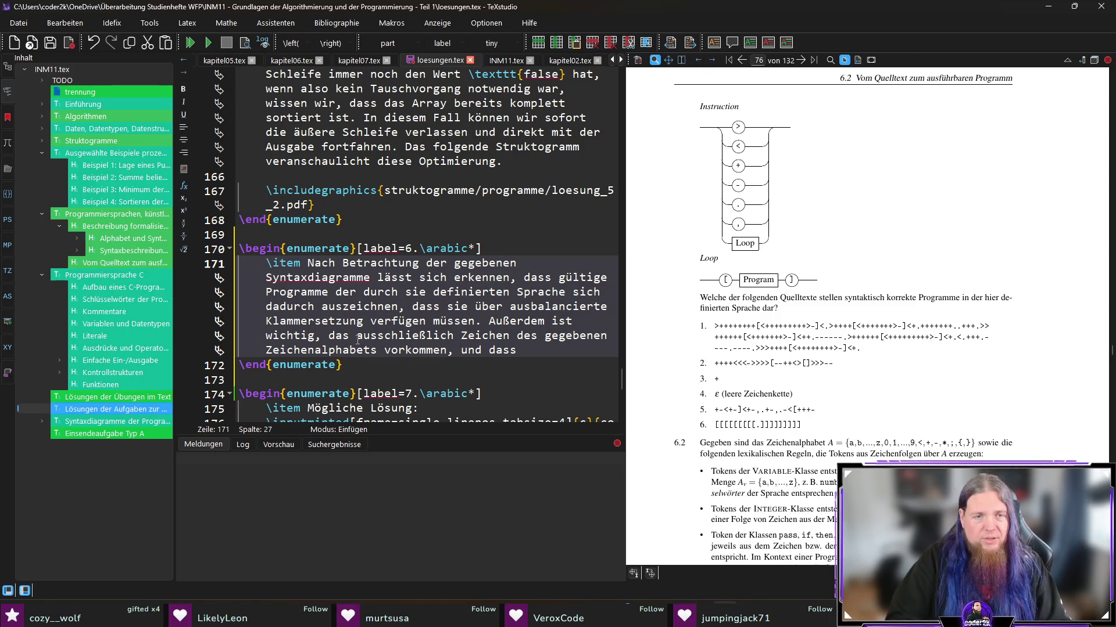
pyautogui.click(370, 336)
pyautogui.write('s')
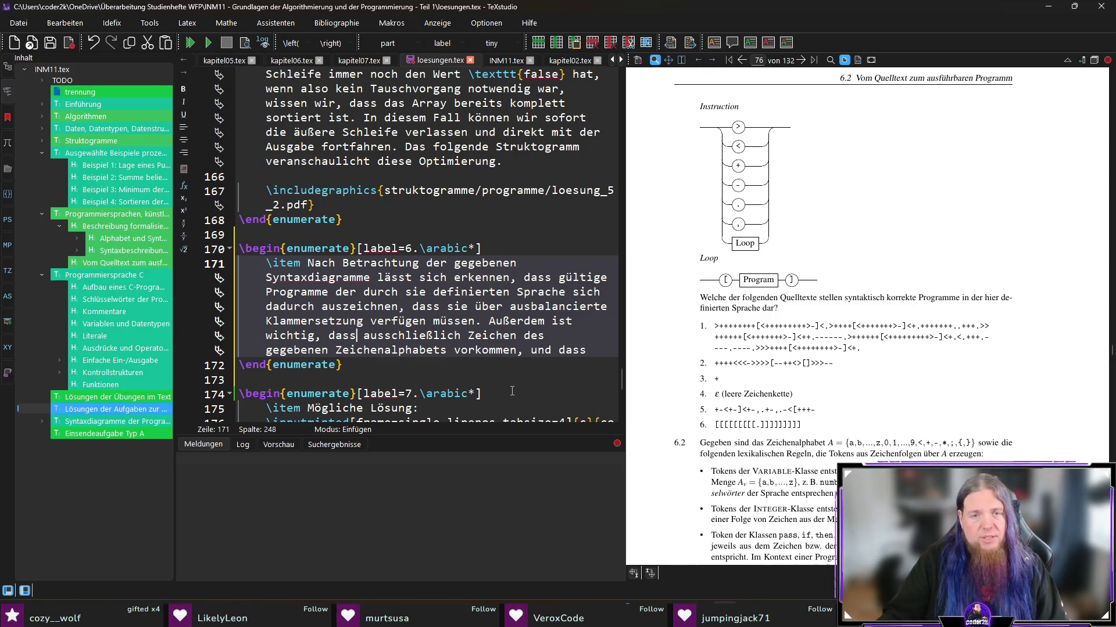
# Step: Replace the leftover ', und dass' fragment with a new sentence starting 'Leere Programme'
pyautogui.press('End')
pyautogui.press('End')
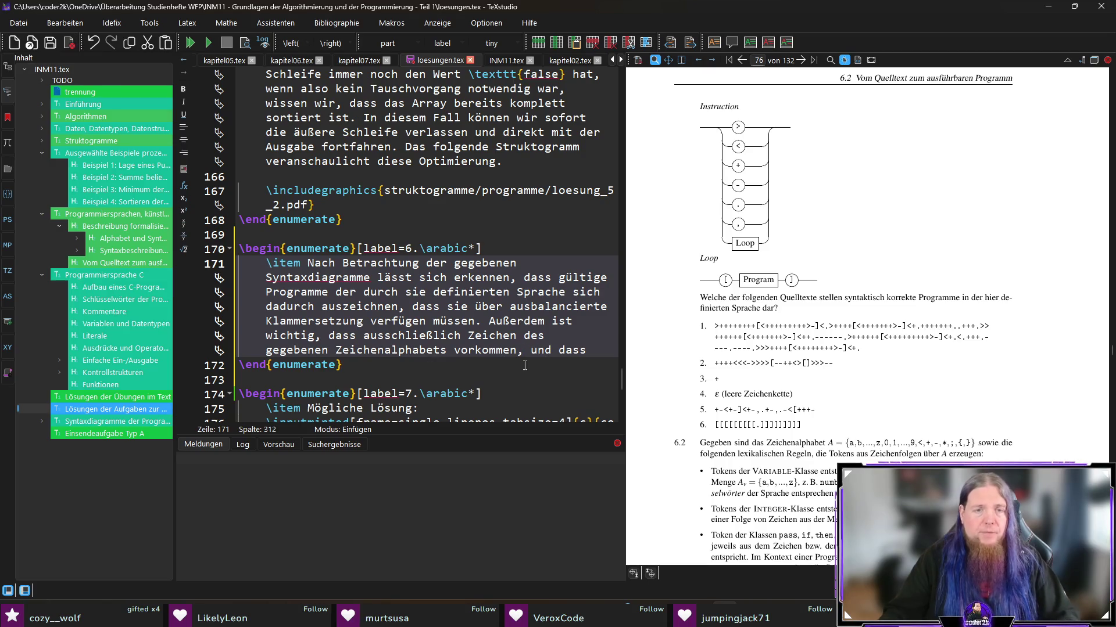
pyautogui.hotkey('ctrl', 'shift', 'Left')
pyautogui.hotkey('ctrl', 'shift', 'Left')
pyautogui.hotkey('ctrl', 'shift', 'Left')
pyautogui.write('.')
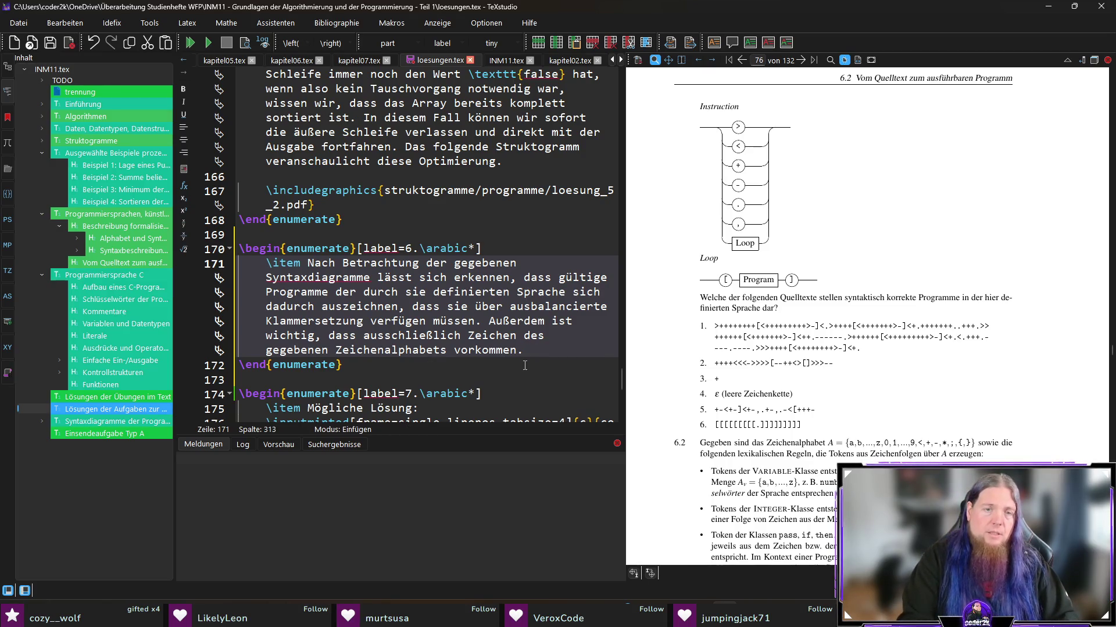
pyautogui.write(' Leere Programme')
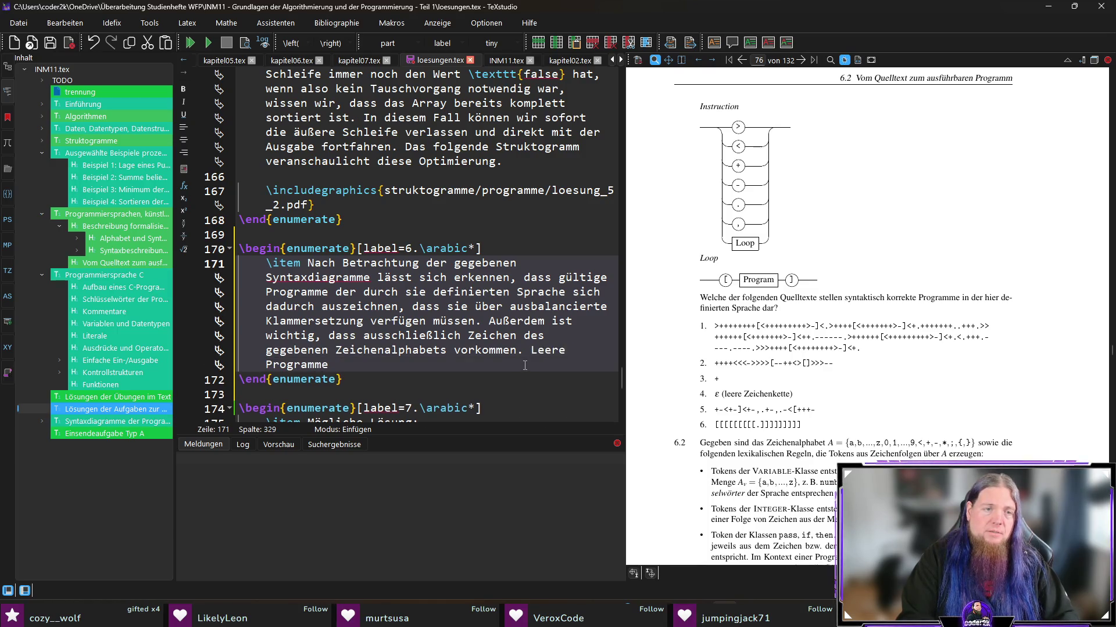
pyautogui.hotkey('ctrl', 'shift', 'Left')
# Step: Finish the sentence: empty strings are \textit{keine} valid programs, as no diagram path avoids every token; save
pyautogui.write('Zeichenketten sind \textit{keine')
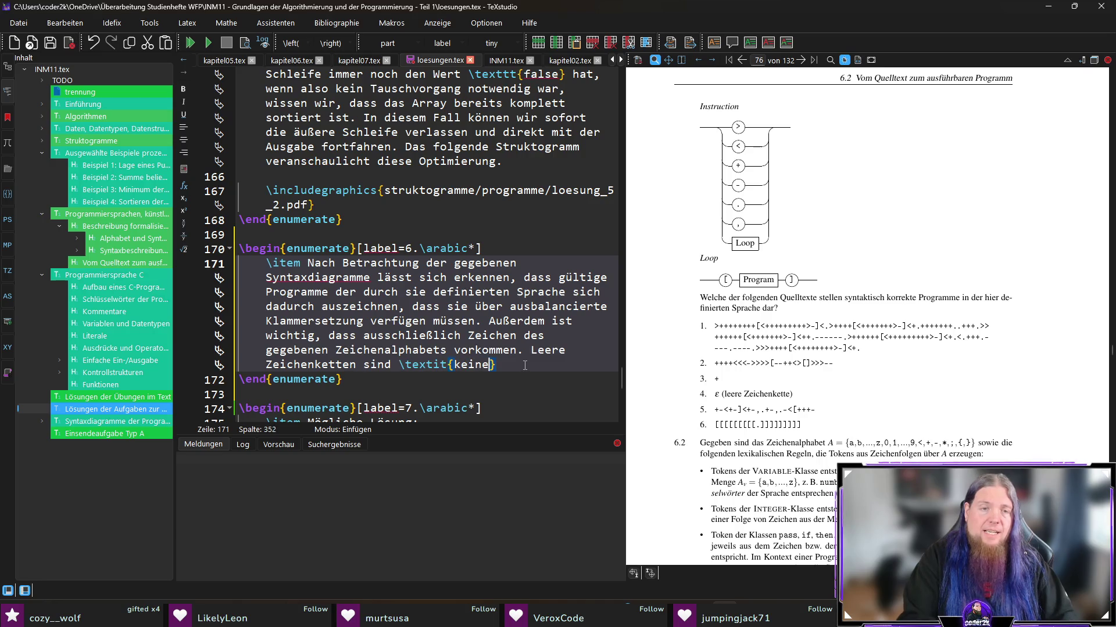
pyautogui.write('} gültigen Prog')
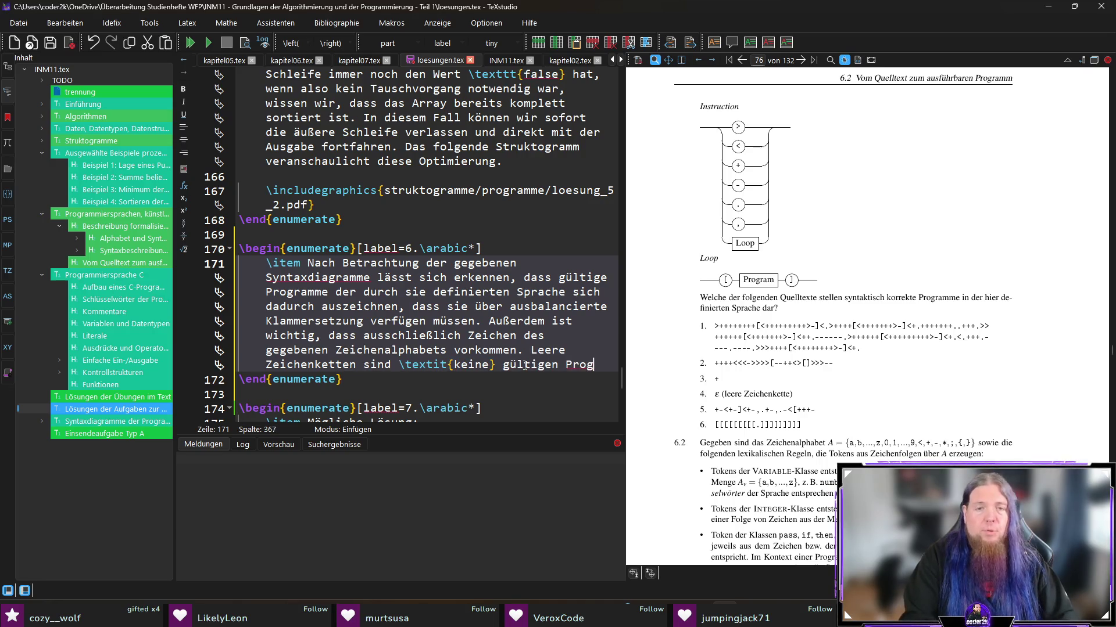
pyautogui.write('ramme, da es keinen Weg durch die Syntaxdia')
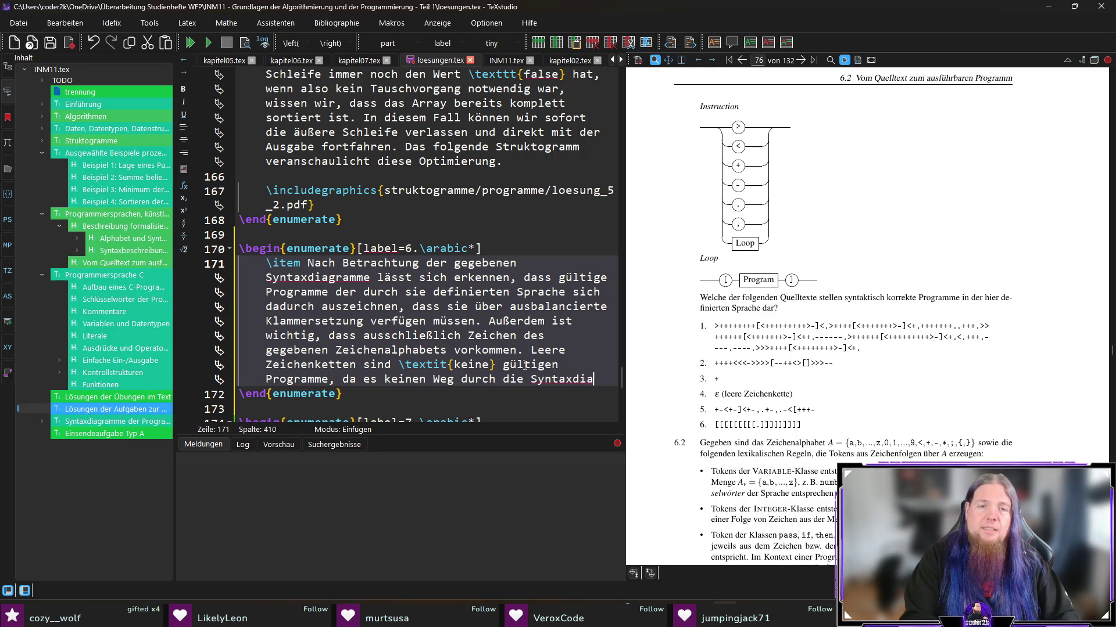
pyautogui.write('gramme gibt')
pyautogui.write(', der kein')
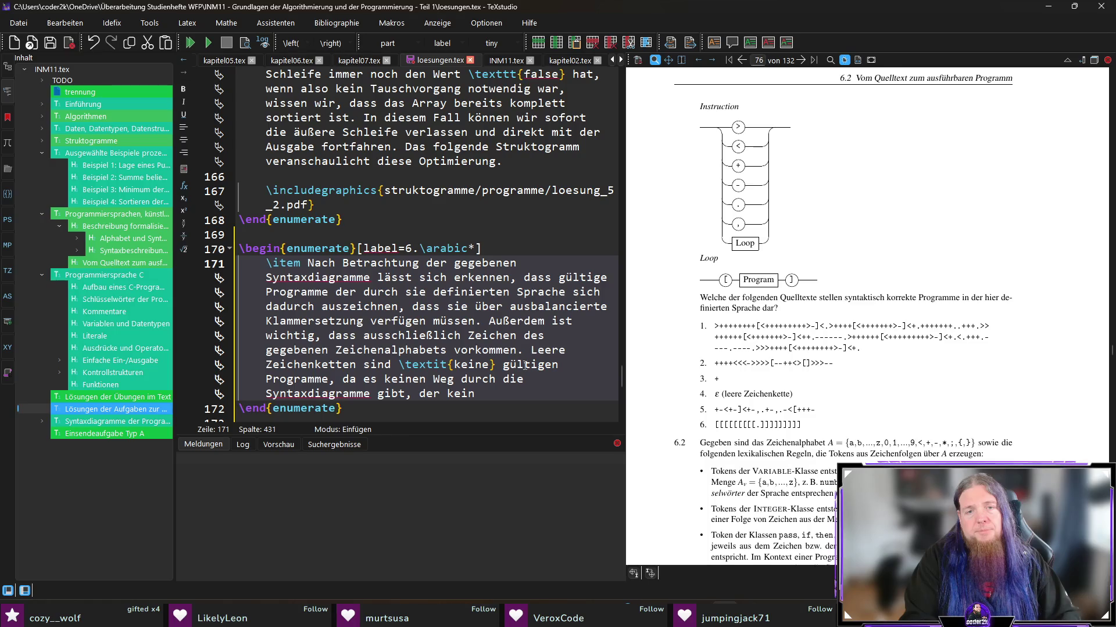
pyautogui.write(' Token')
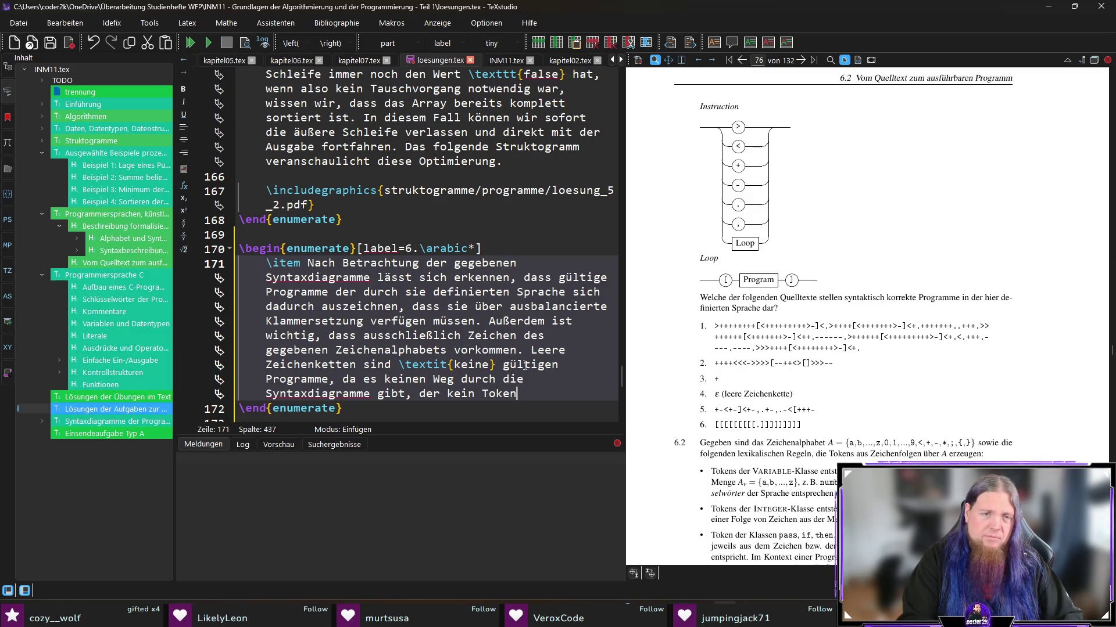
pyautogui.write('durch')
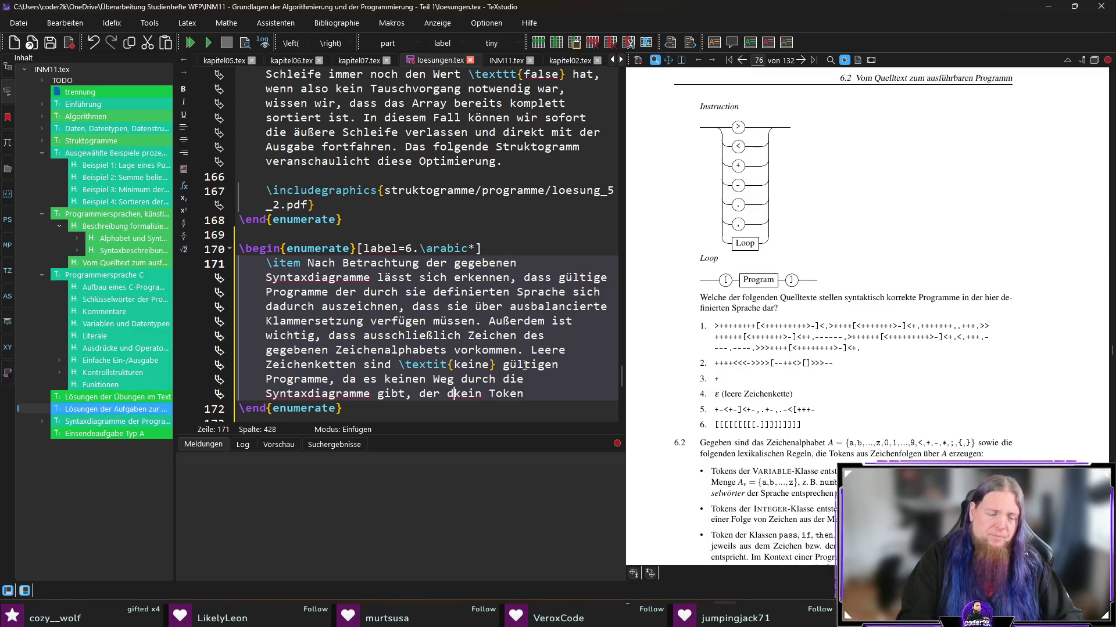
pyautogui.press('End')
pyautogui.write('indurchführt.')
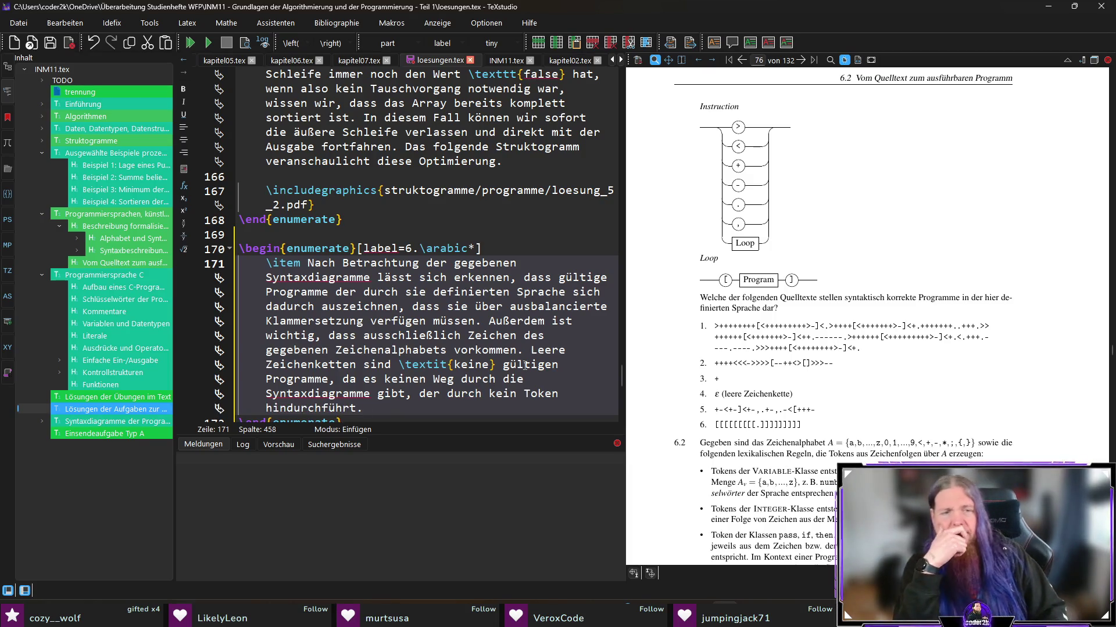
pyautogui.hotkey('ctrl', 's')
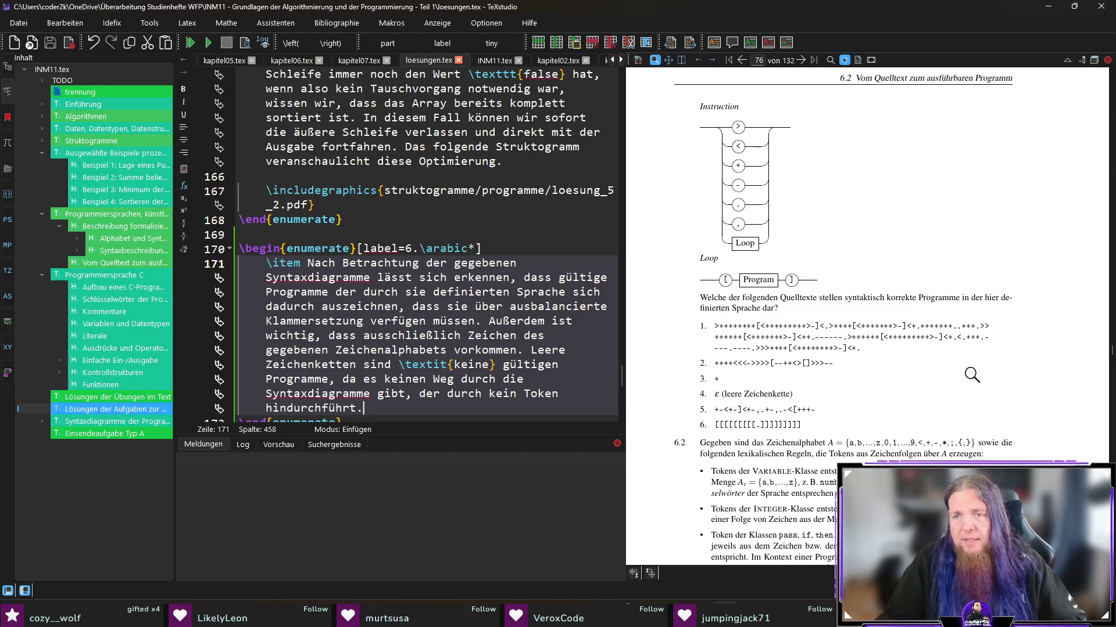
pyautogui.scroll(-1, 971, 375)
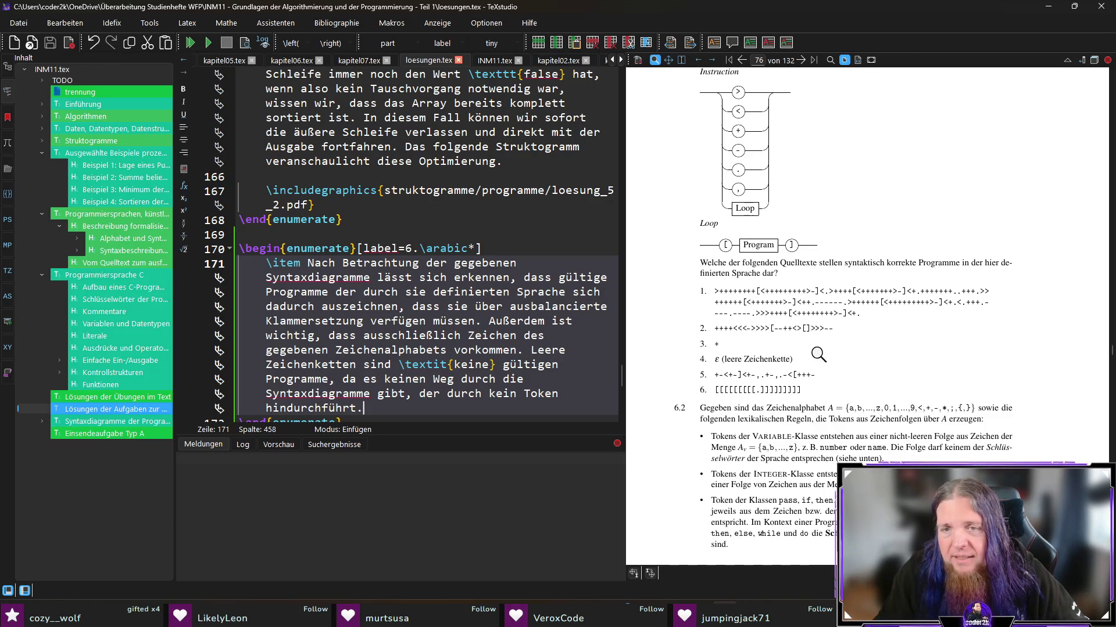
pyautogui.click(777, 330)
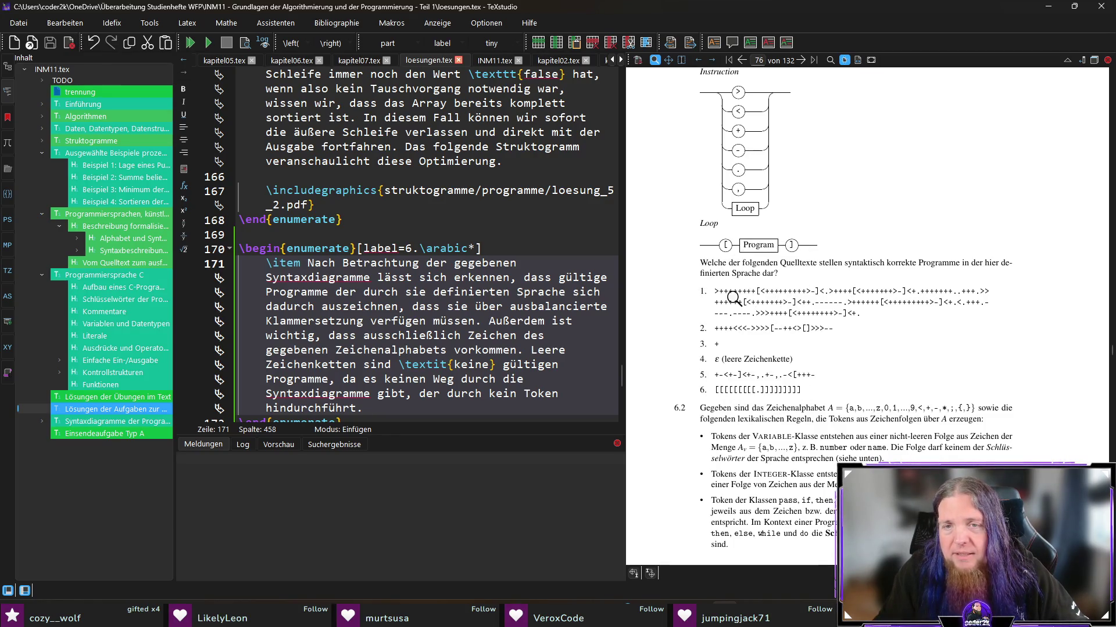
pyautogui.moveTo(726, 296)
pyautogui.mouseDown()
pyautogui.moveTo(716, 297)
pyautogui.moveTo(947, 290)
pyautogui.mouseUp()
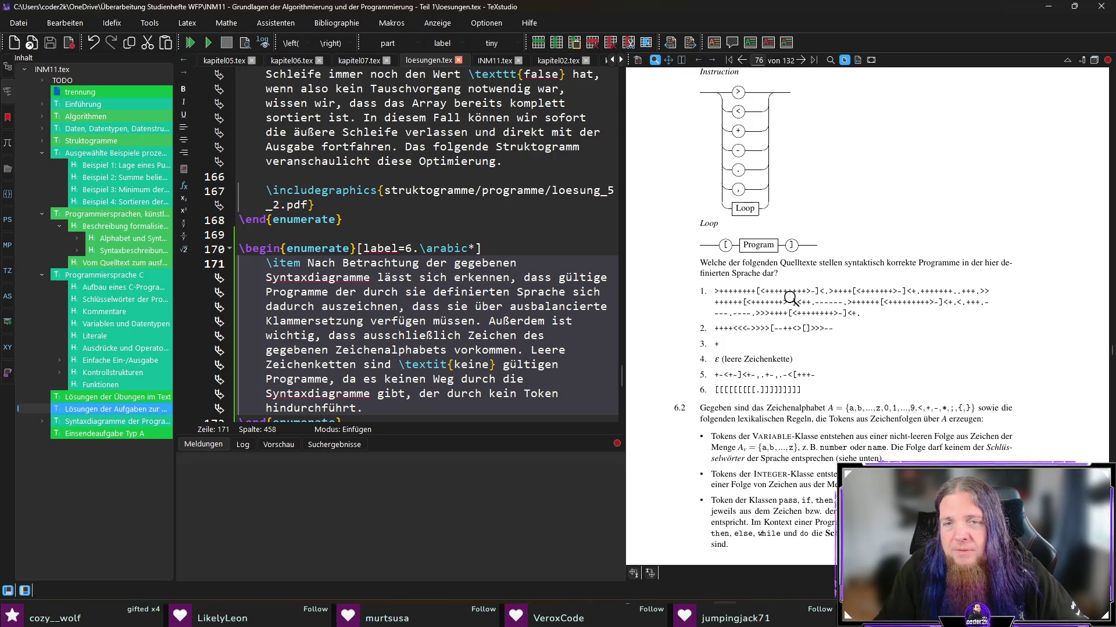
pyautogui.scroll(-2, 420, 354)
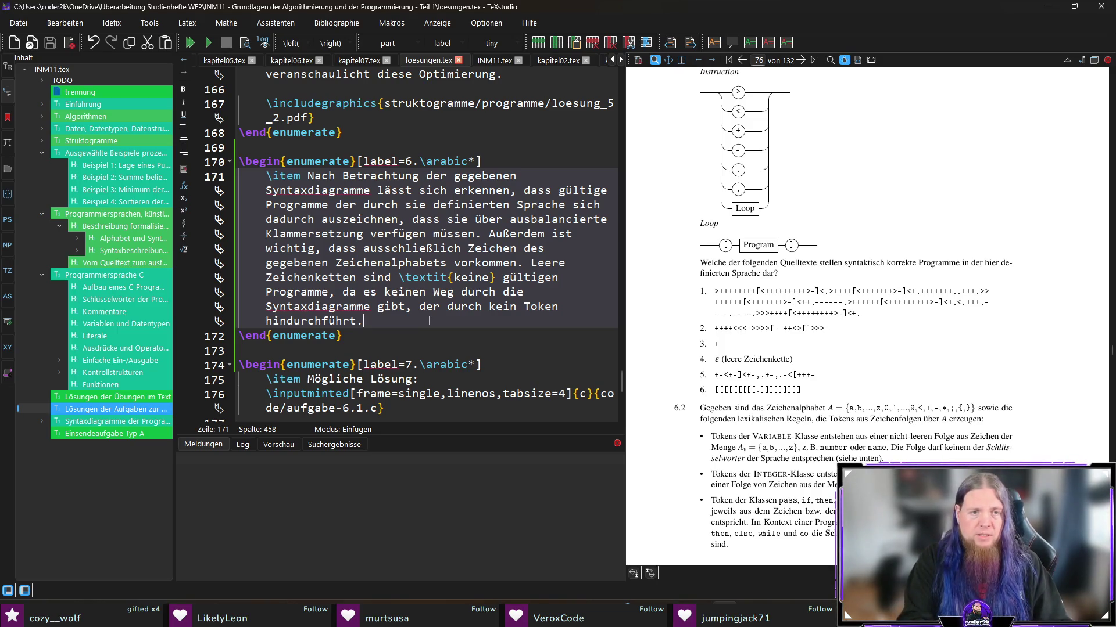
# Step: Copy the enumerate opening line to start a nested list labelled \arabic*. inside the answer
pyautogui.press('Return')
pyautogui.press('Return')
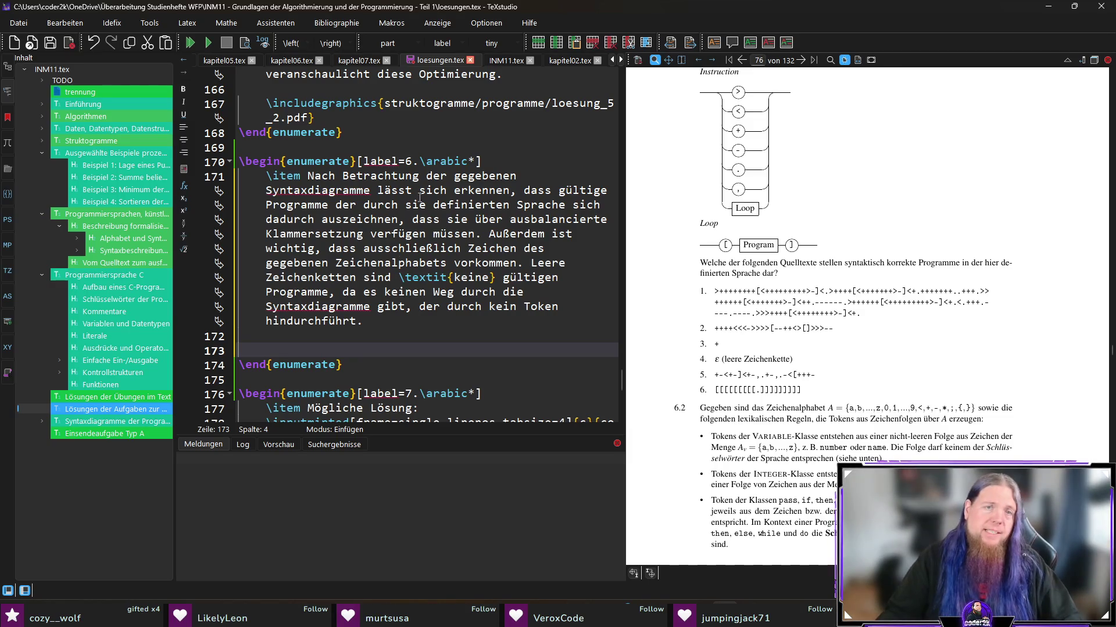
pyautogui.moveTo(481, 162); pyautogui.dragTo(235, 163)
pyautogui.hotkey('ctrl', 'c')
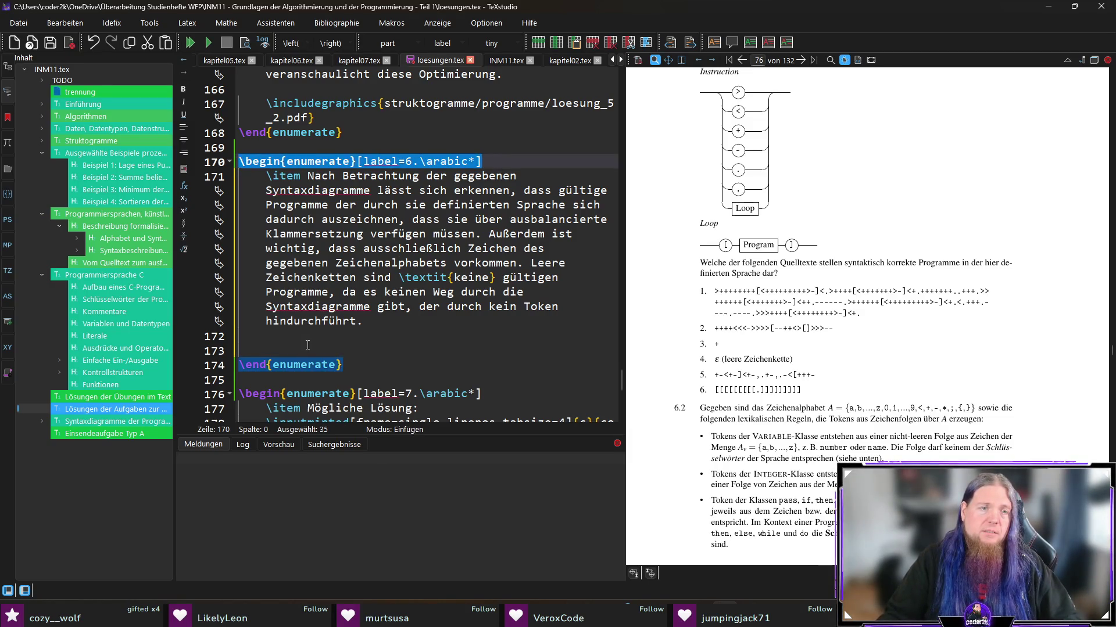
pyautogui.click(567, 351)
pyautogui.hotkey('ctrl', 'v')
pyautogui.press('Left')
pyautogui.press('Left')
pyautogui.press('Left')
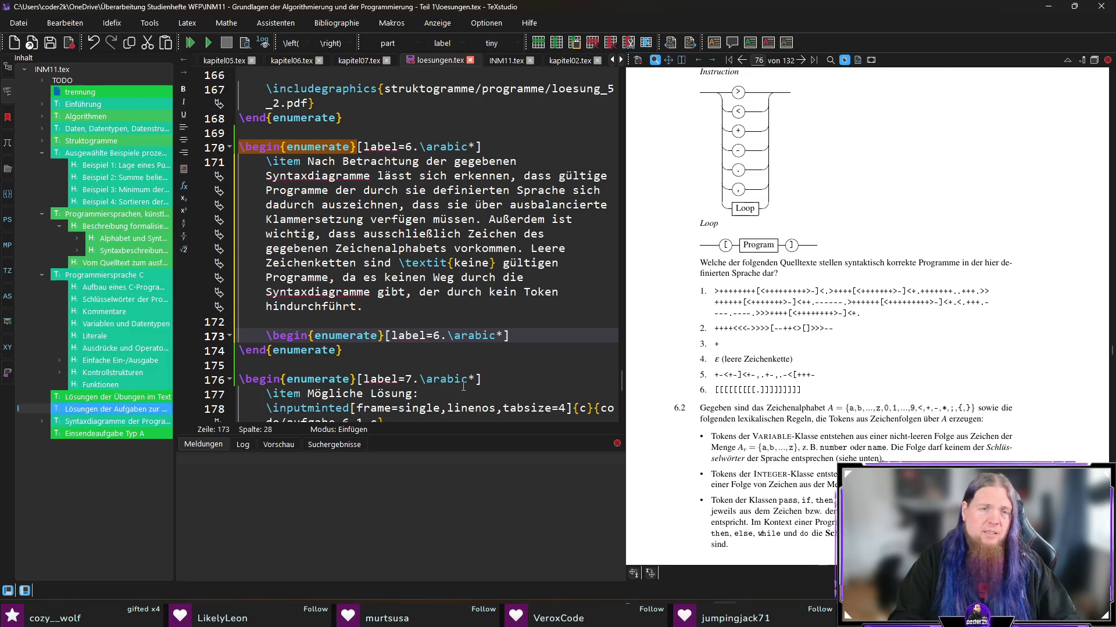
pyautogui.press('Delete')
pyautogui.press('Delete')
pyautogui.press('End')
pyautogui.write('.')
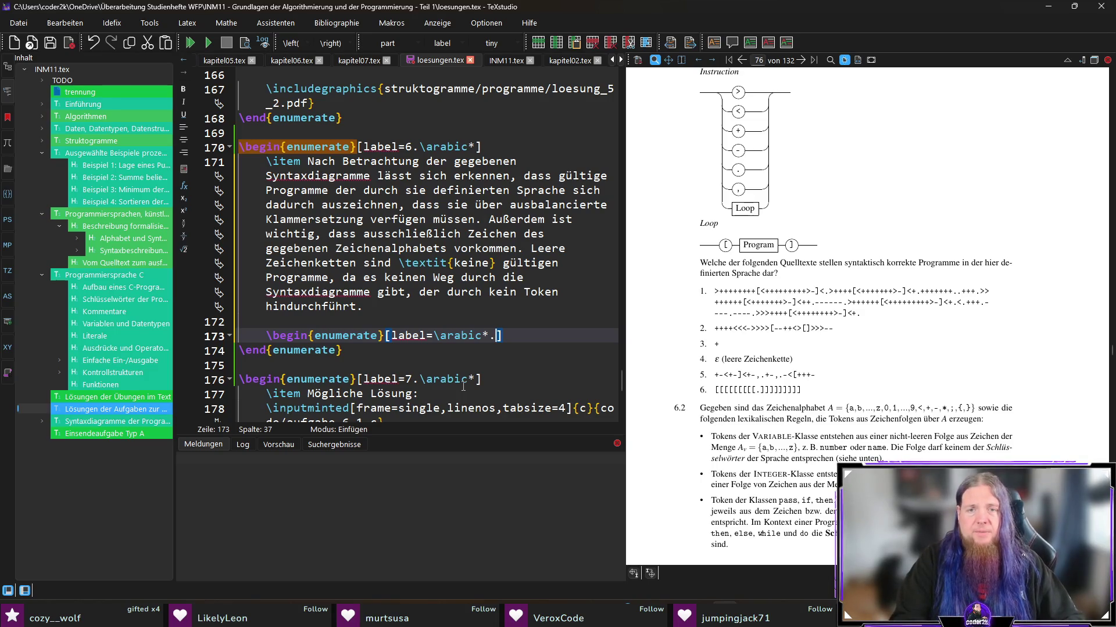
pyautogui.press('Right')
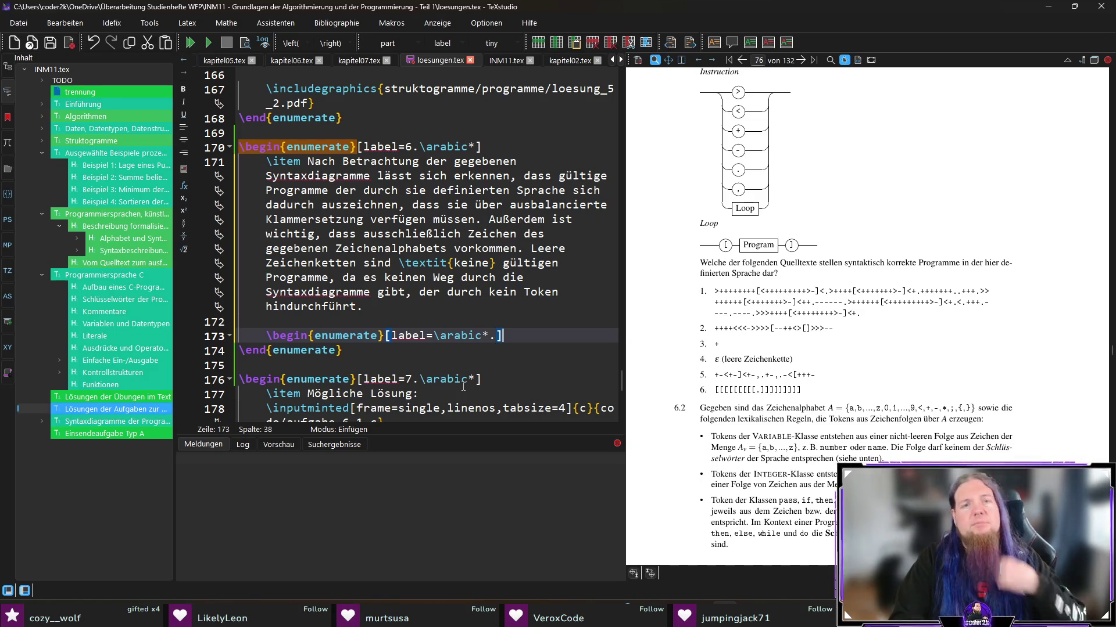
pyautogui.press('Return')
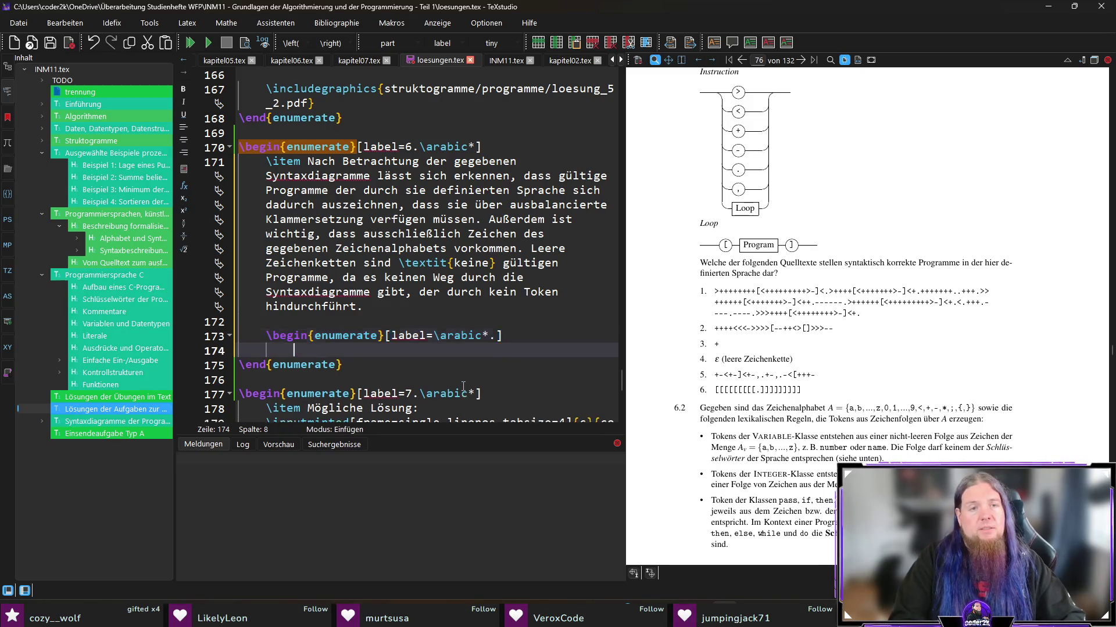
# Step: Close the nested list with its own \end{enumerate} and begin its first \item
pyautogui.press('Down')
pyautogui.press('End')
pyautogui.hotkey('ctrl', 'd')
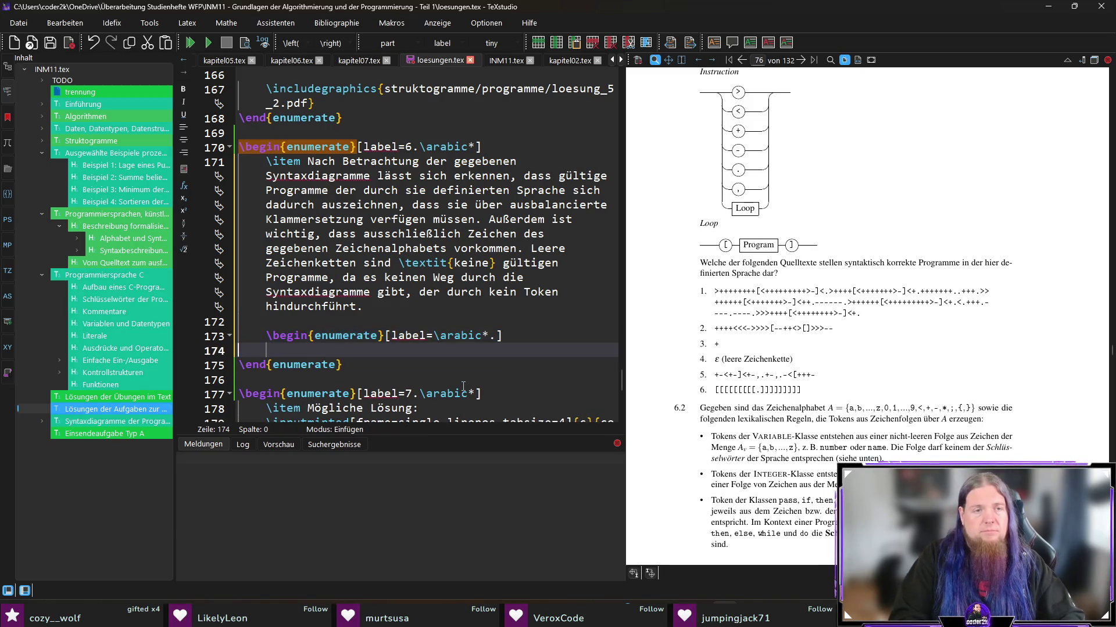
pyautogui.press('Home')
pyautogui.press('Return')
pyautogui.write('\\item')
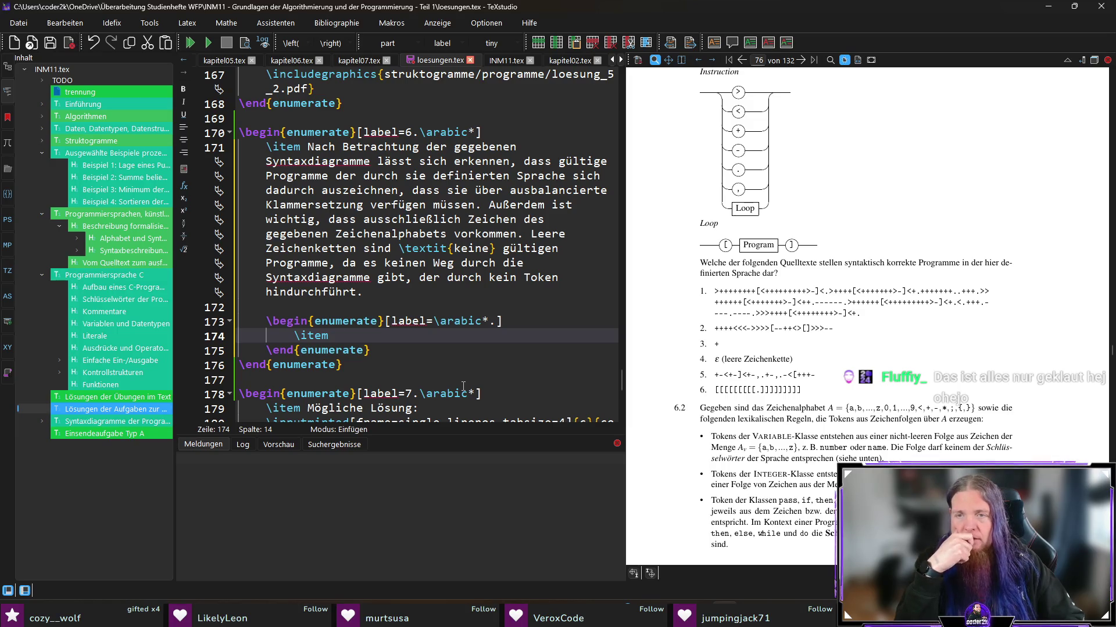
# Step: Write the first item: the string is a valid program, using only alphabet characters with balanced brackets
pyautogui.write('Es kommen nur ')
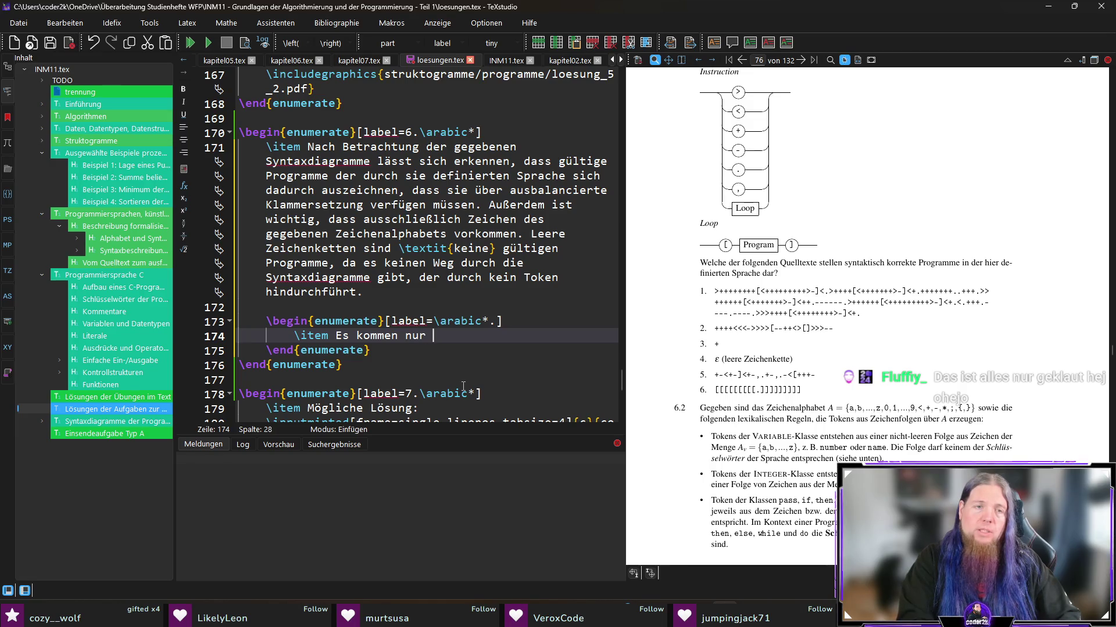
pyautogui.write('Zeichen')
pyautogui.hotkey('ctrl', 'shift', 'Left')
pyautogui.hotkey('ctrl', 'shift', 'Left')
pyautogui.hotkey('ctrl', 'shift', 'Left')
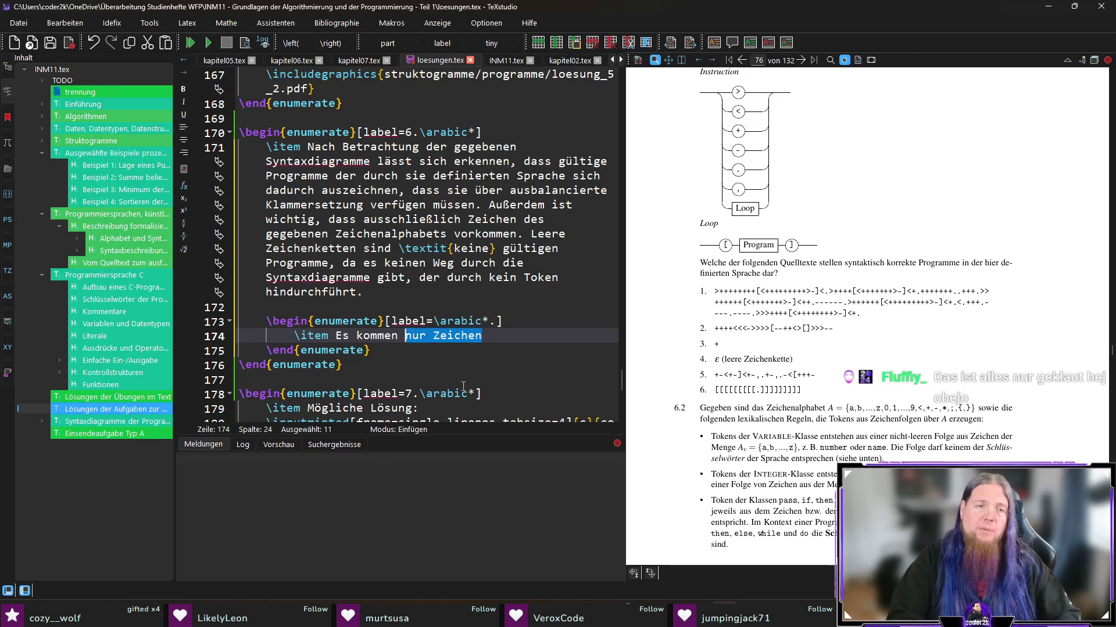
pyautogui.write('Daie gegebene Zeic')
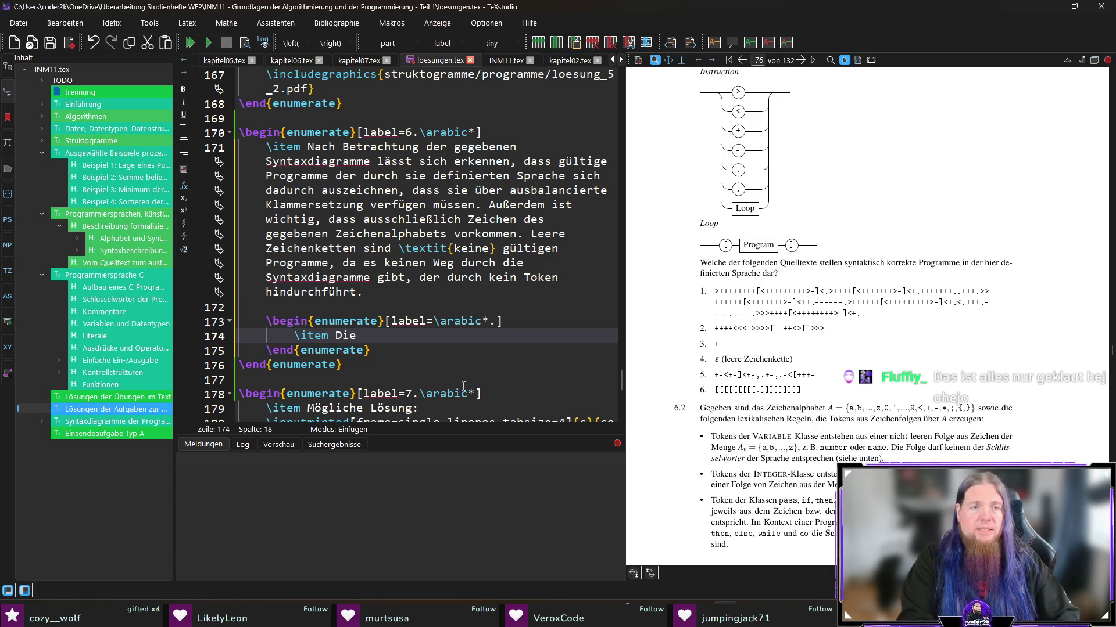
pyautogui.write('henk')
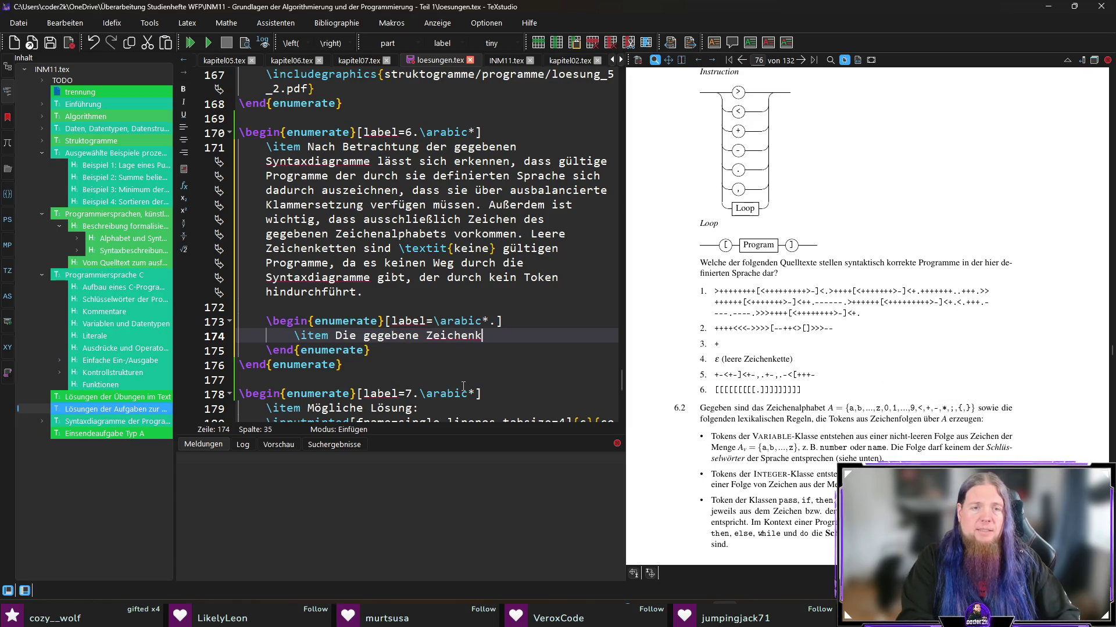
pyautogui.write('ette st')
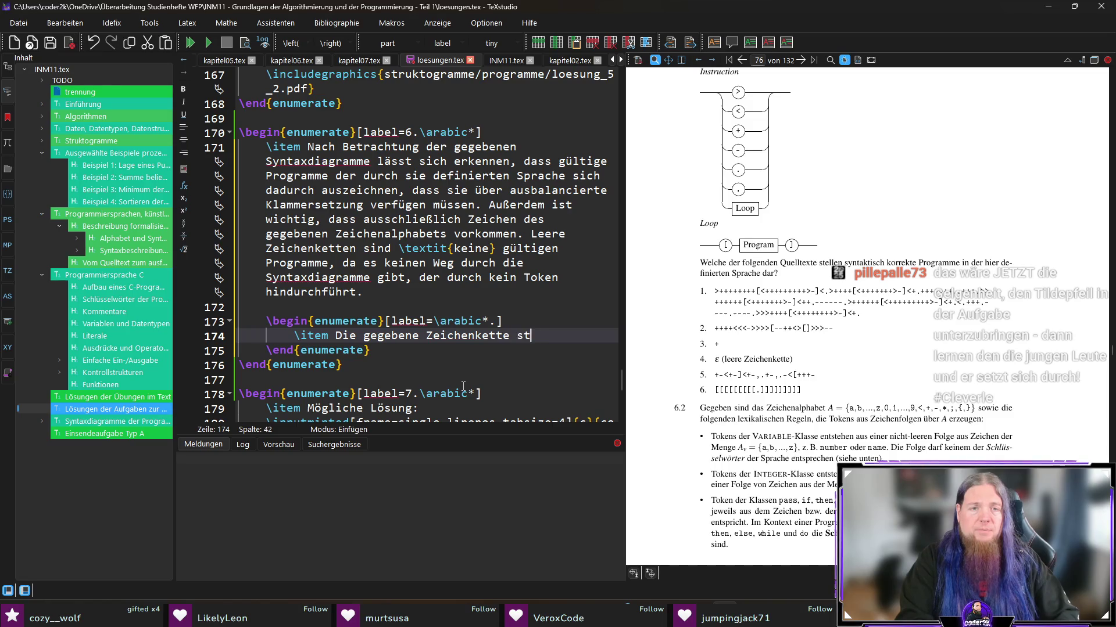
pyautogui.write('ellt ein gültiges Programm dar')
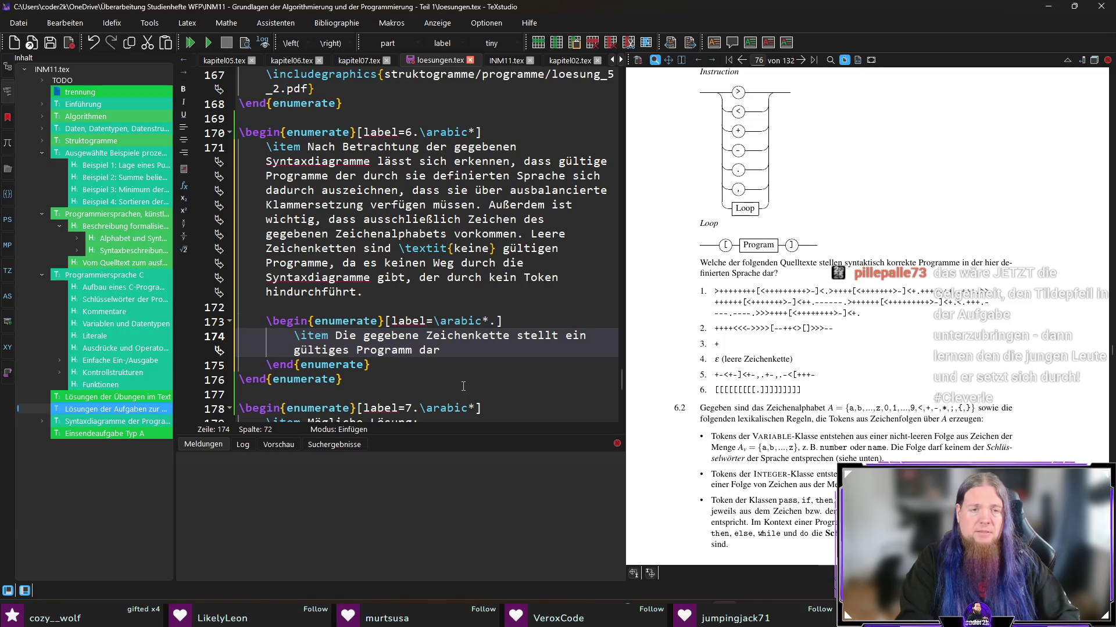
pyautogui.write(', denn es kommen a')
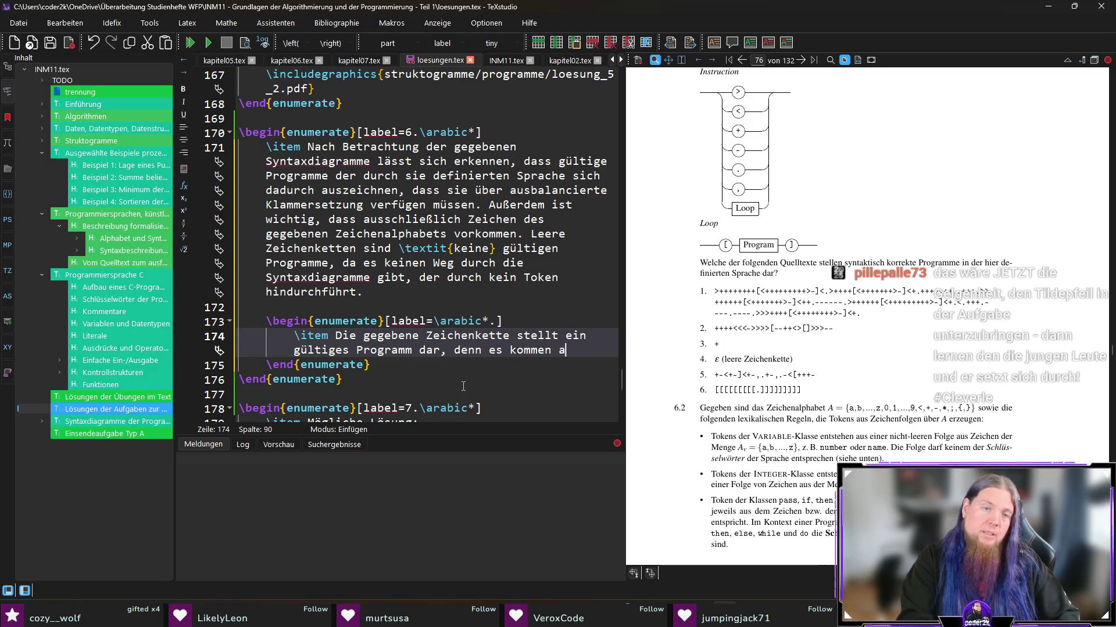
pyautogui.write('usschließlich Zeic')
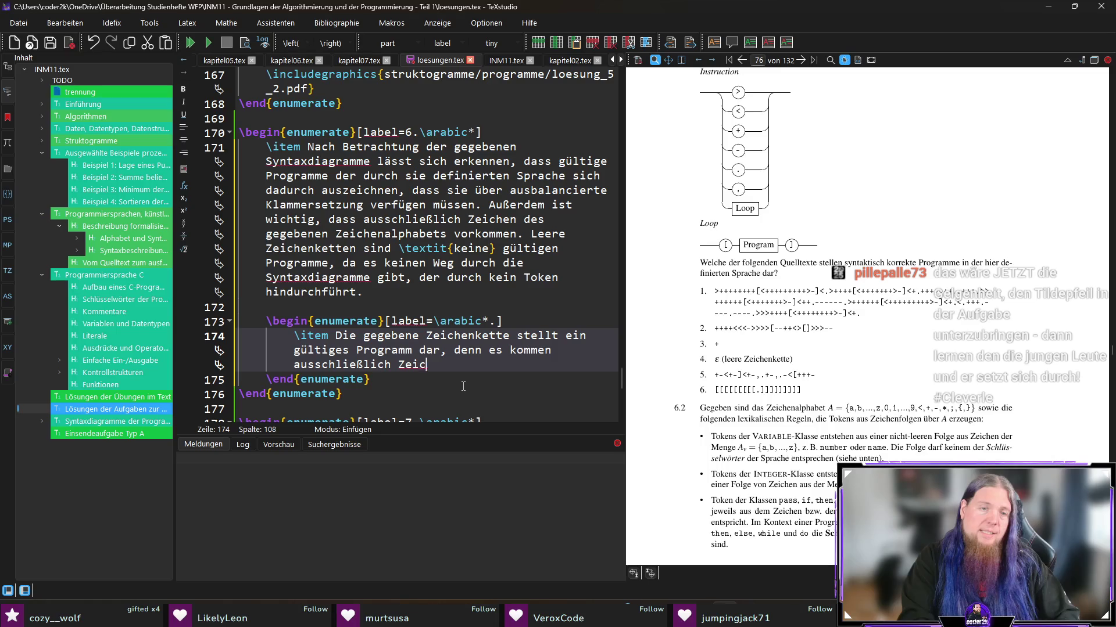
pyautogui.write('hen des Zeichenalpha')
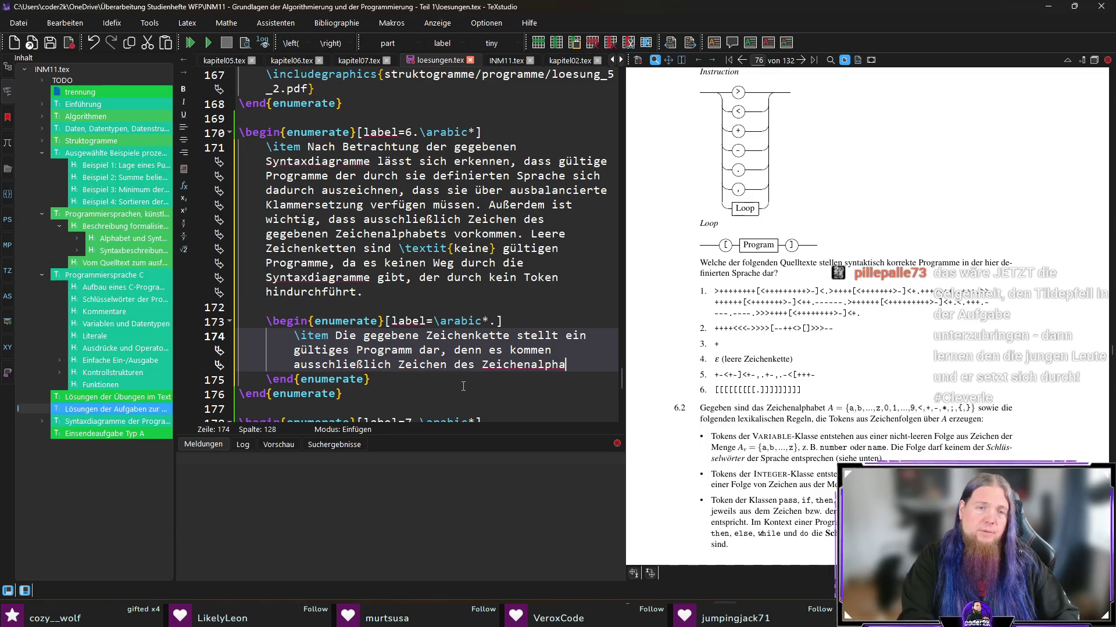
pyautogui.write('bets vor')
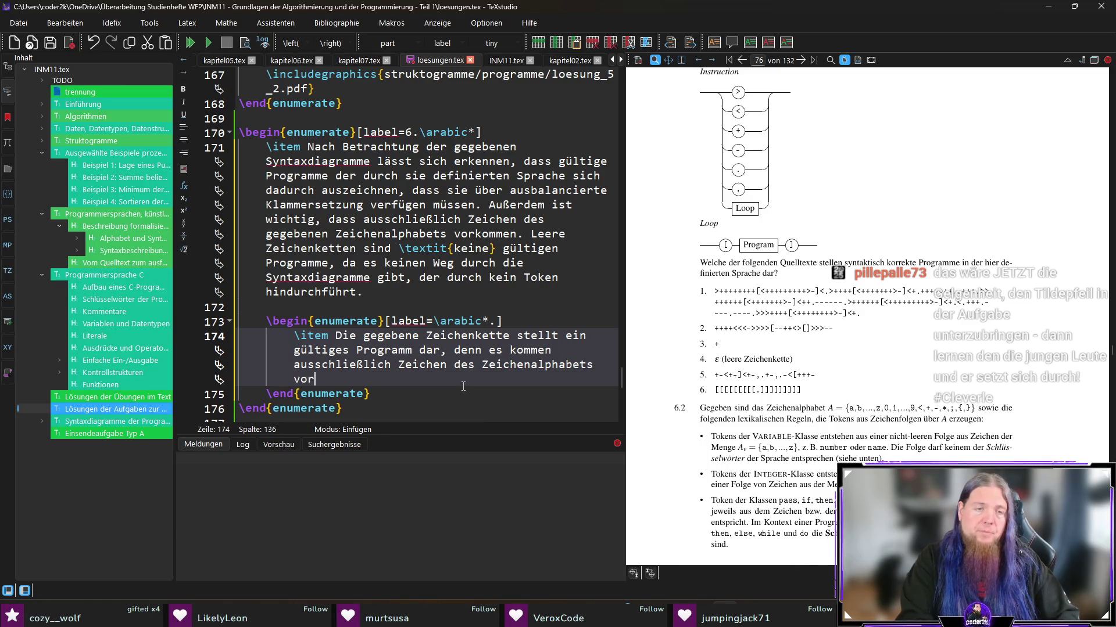
pyautogui.write(' und d')
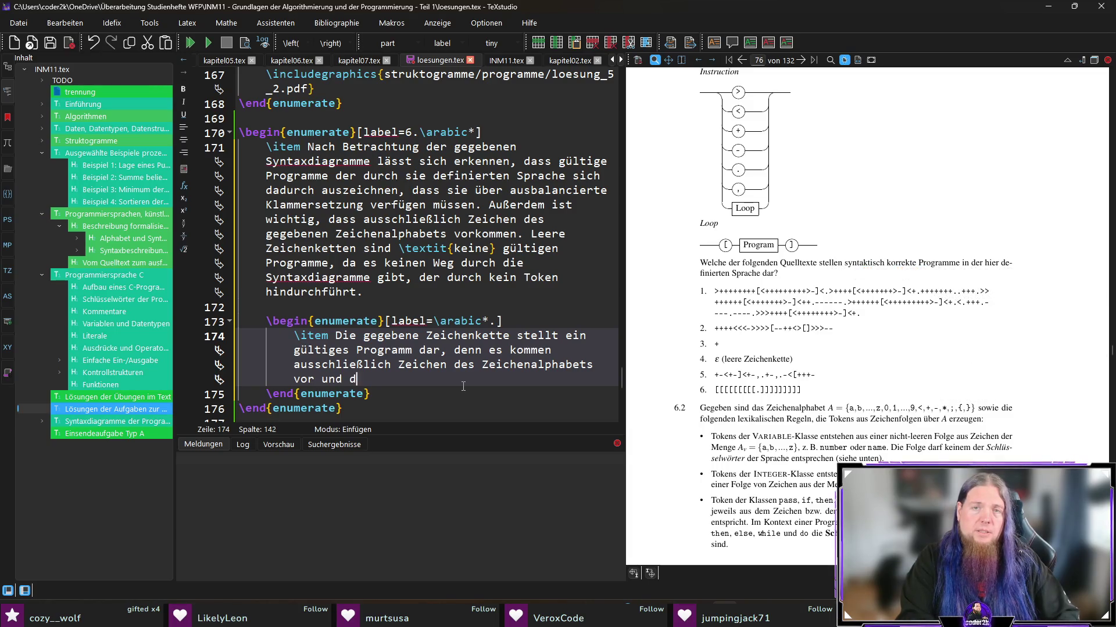
pyautogui.write('ie Klammersetzung')
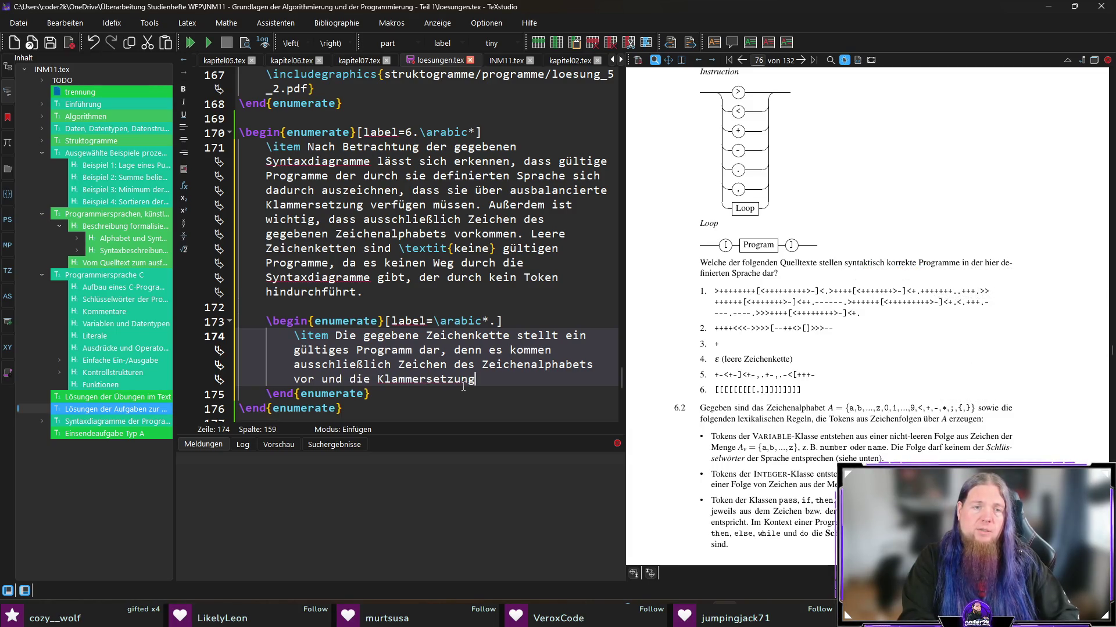
pyautogui.write(' ist ausgeg')
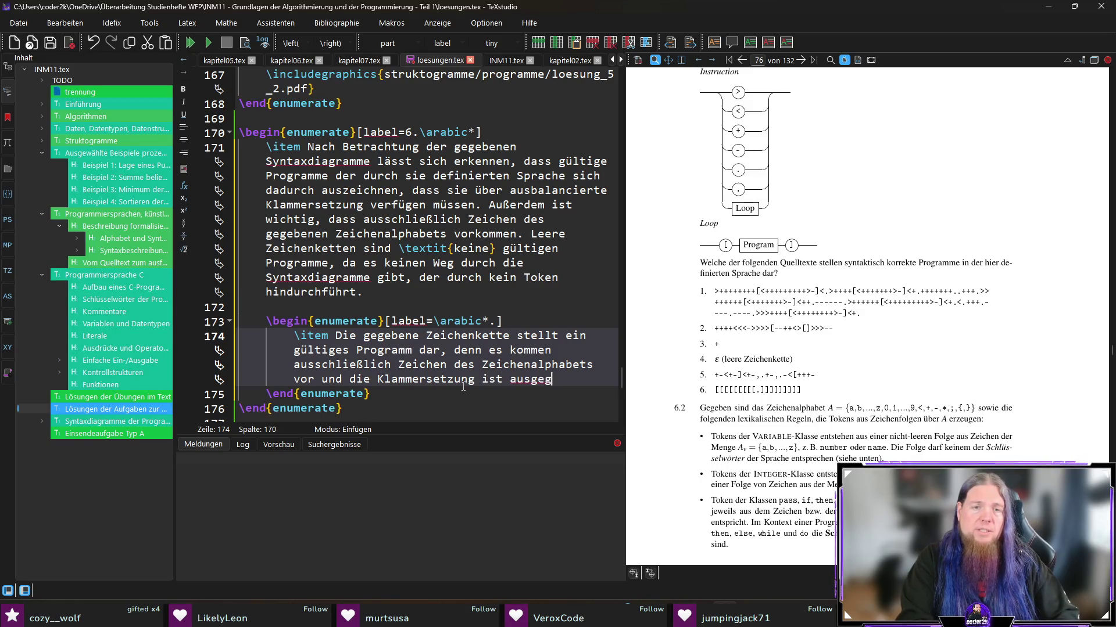
pyautogui.write('lichen.')
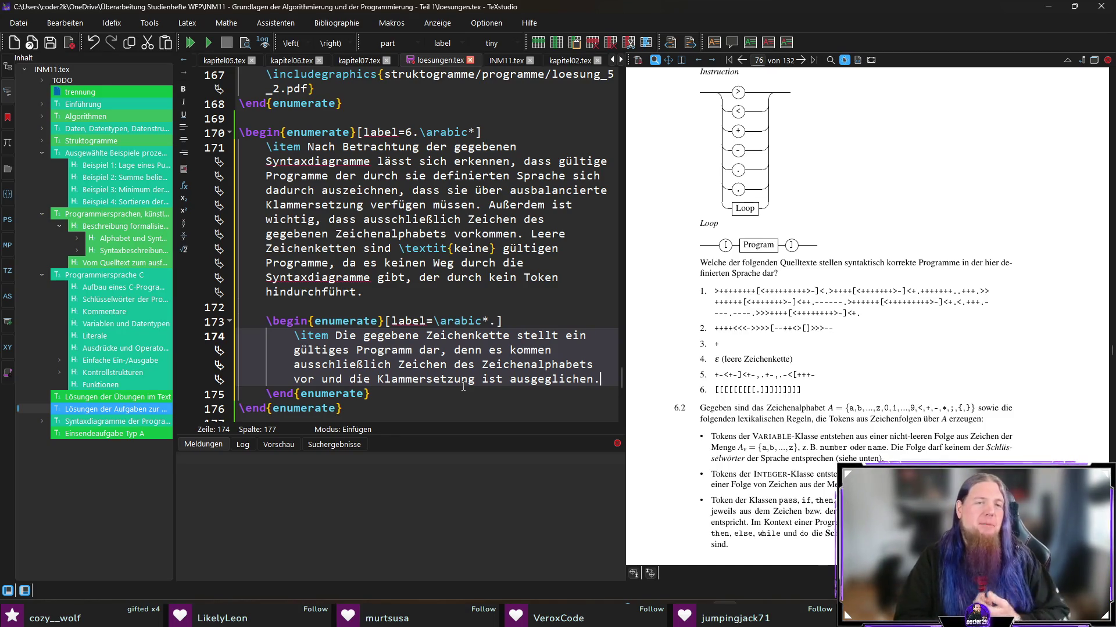
pyautogui.press('Return')
pyautogui.press('Return')
# Step: Add an \item saying the string is \textit{kein} valid program, lacking a closing square bracket
pyautogui.write('\\item')
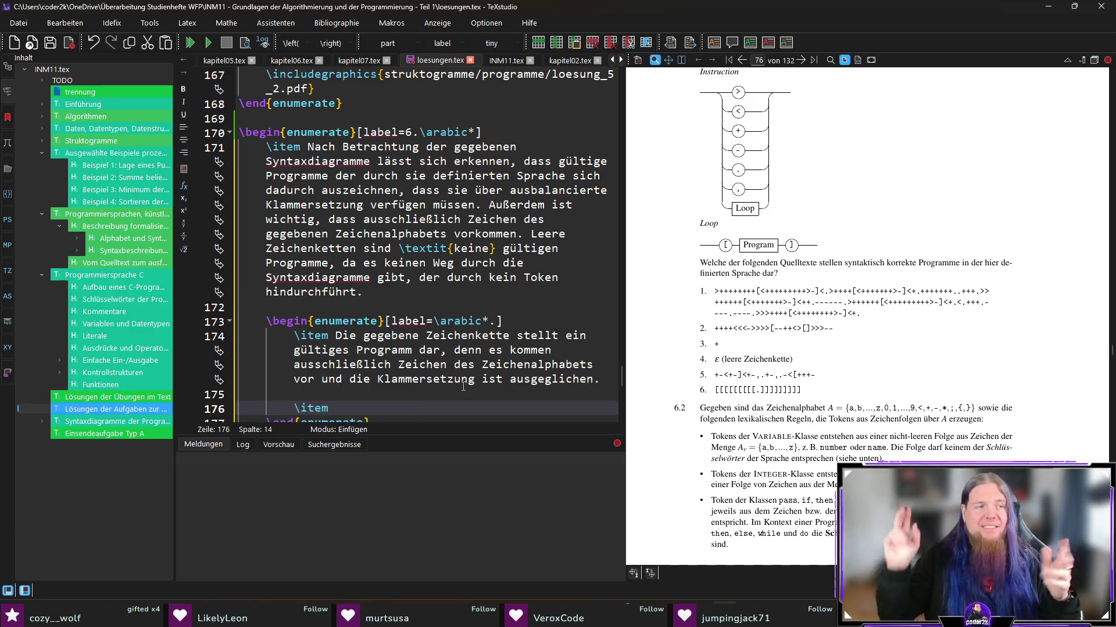
pyautogui.scroll(-2, 443, 322)
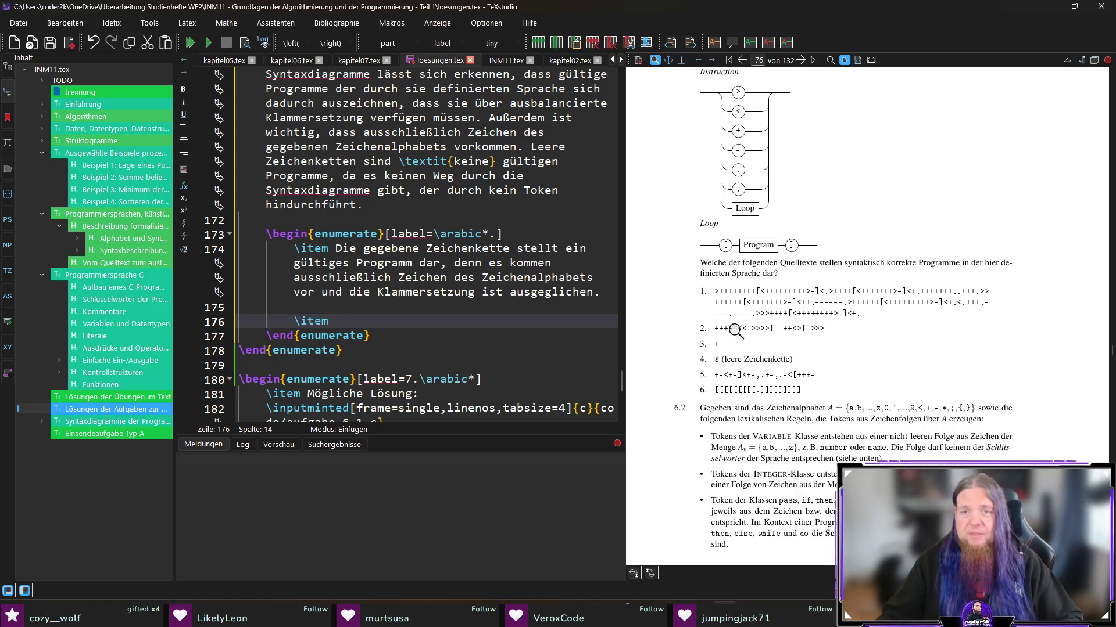
pyautogui.write('Die ')
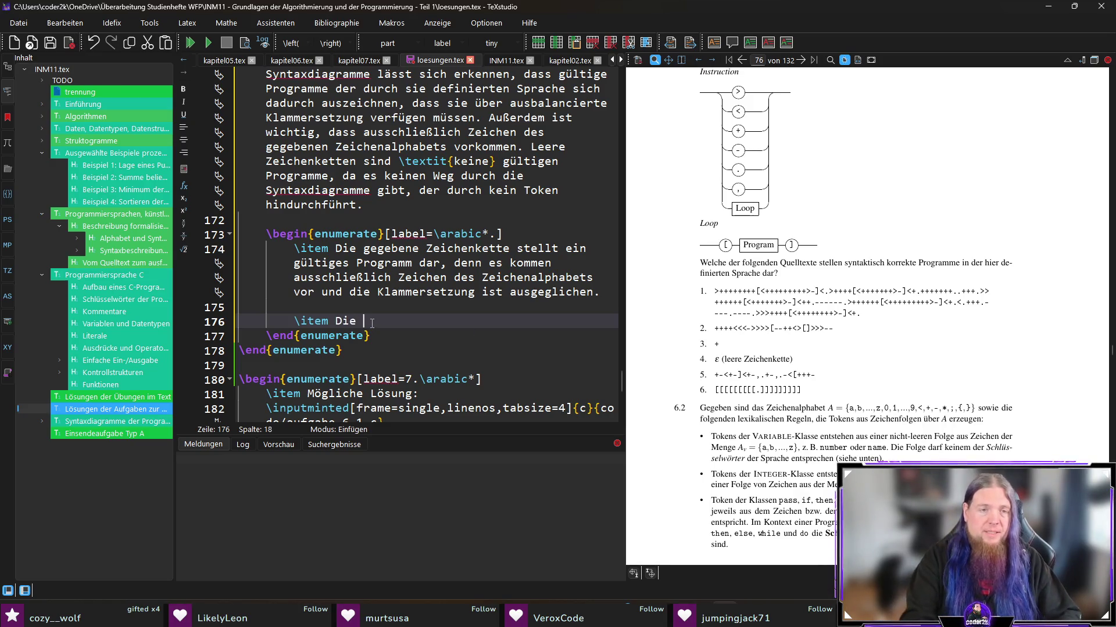
pyautogui.write('gegebene Zeichen')
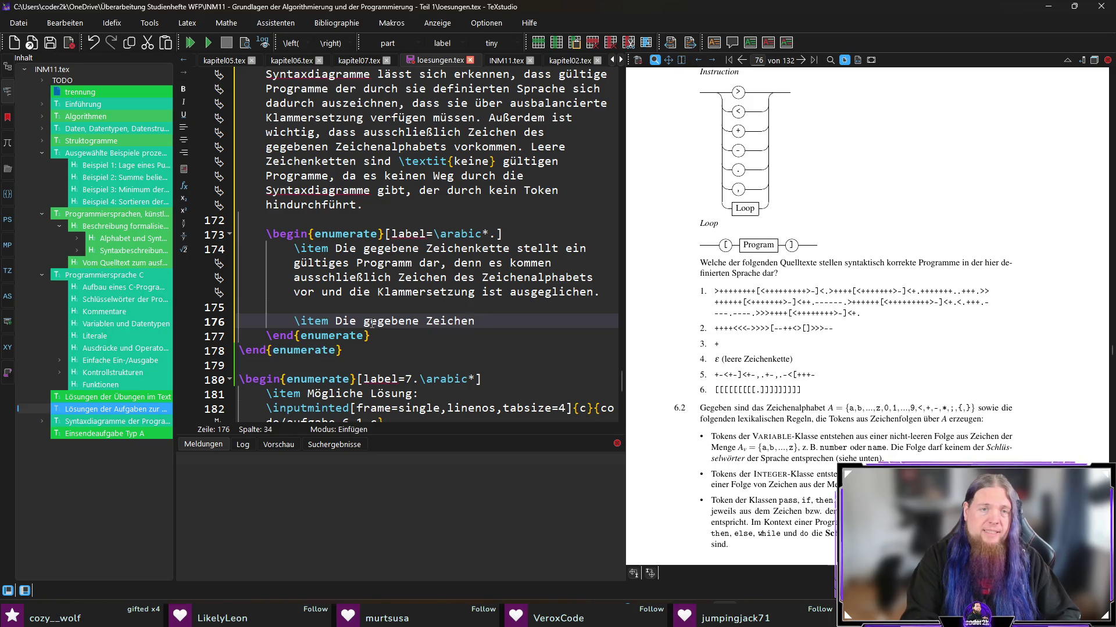
pyautogui.write('kette stellt \textit{kein} g')
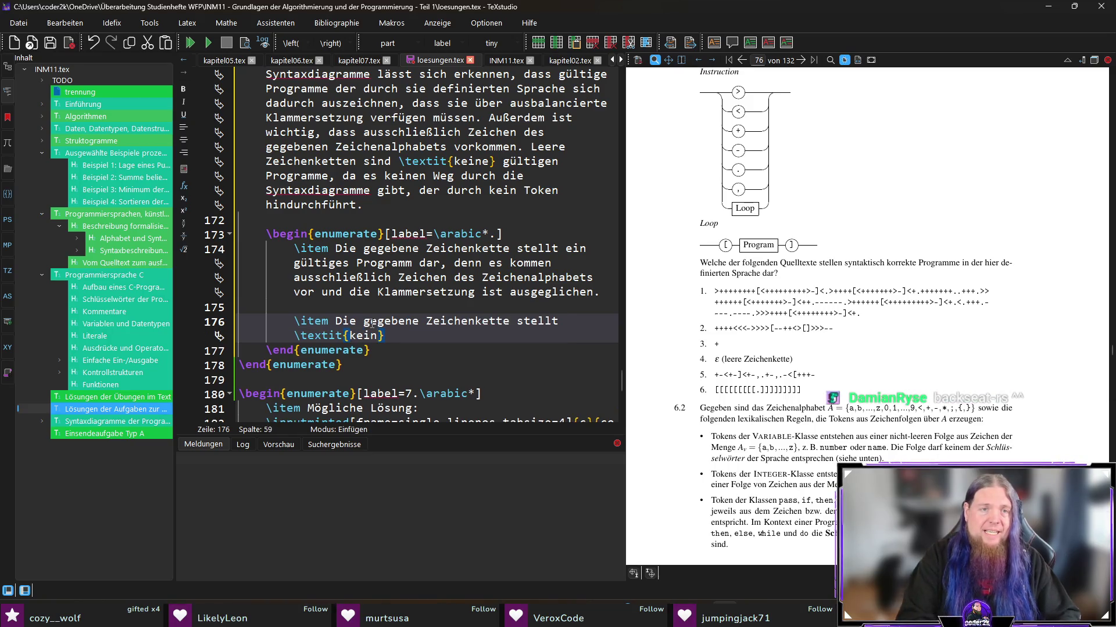
pyautogui.write('ültiges Program')
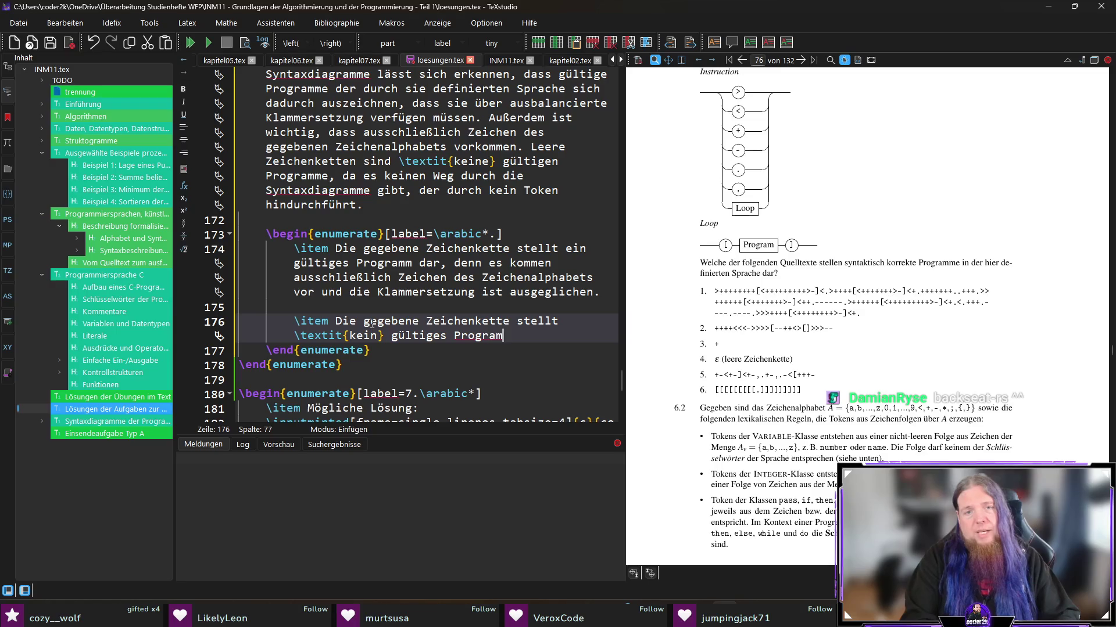
pyautogui.write('m dar, d')
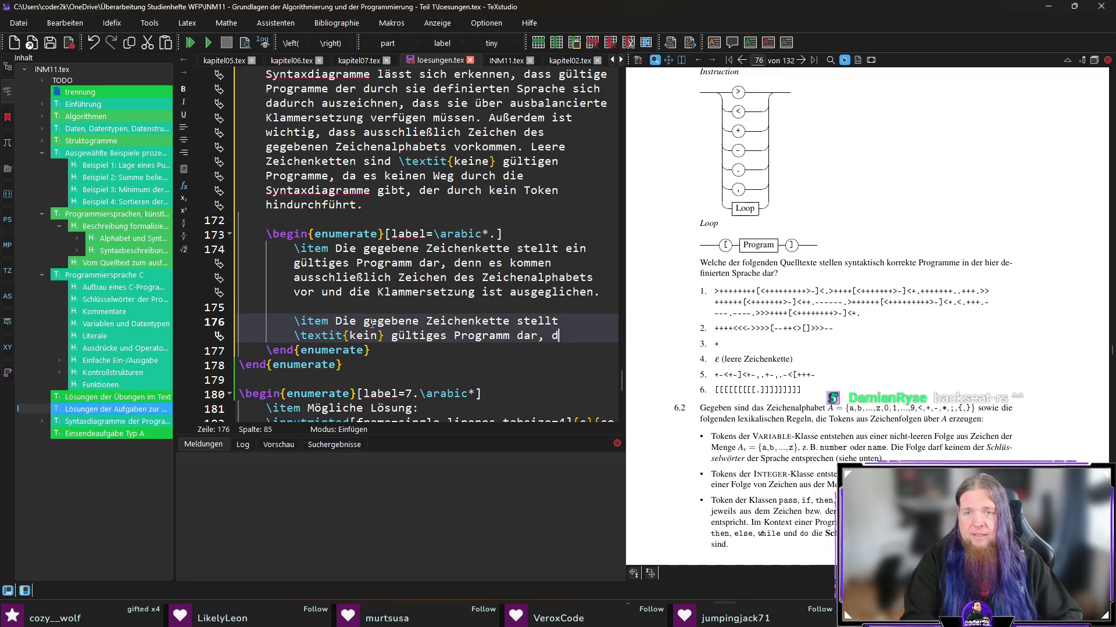
pyautogui.write('a die Klammersetzung nicht ausgeglcihen')
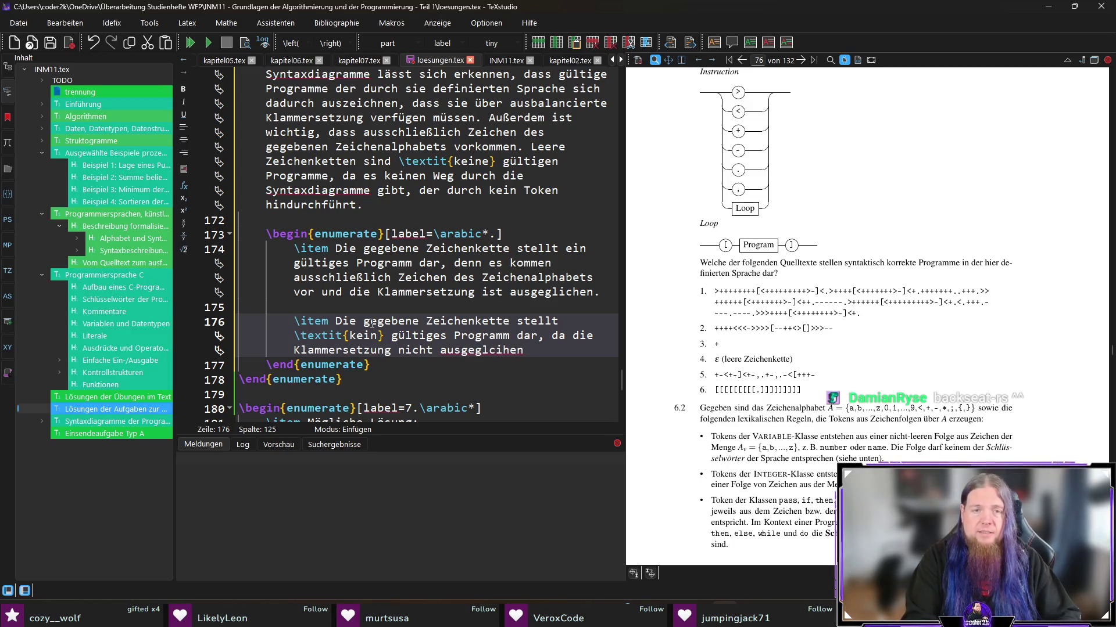
pyautogui.press('BackSpace')
pyautogui.press('BackSpace')
pyautogui.press('BackSpace')
pyautogui.press('BackSpace')
pyautogui.press('BackSpace')
pyautogui.write('ic')
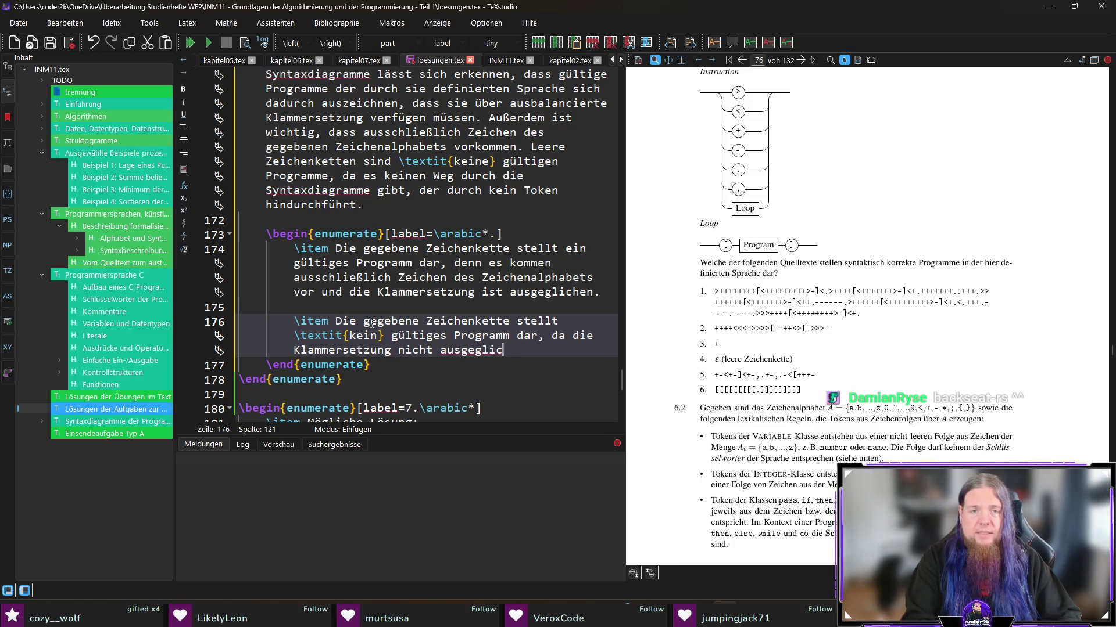
pyautogui.write('hen ist (es fehlt eine schl')
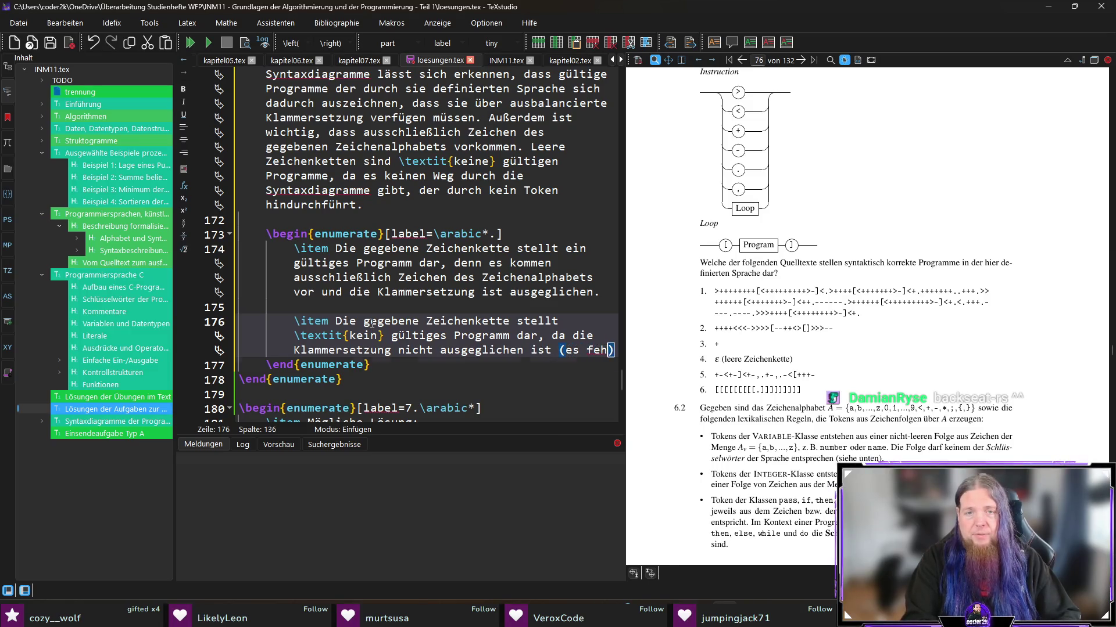
pyautogui.write('ießende eckige')
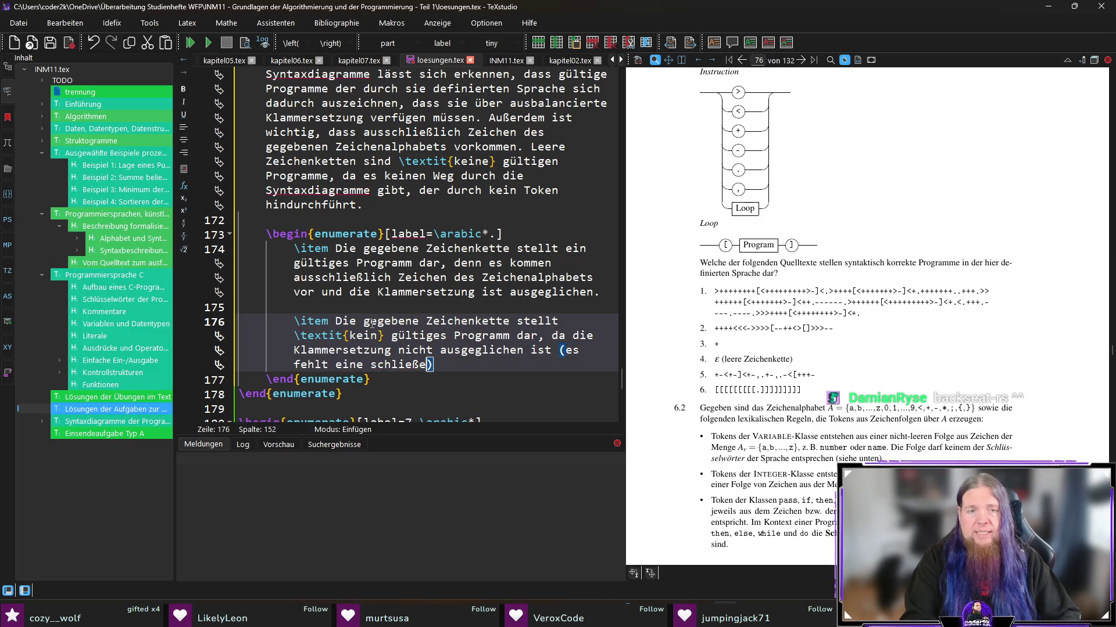
pyautogui.write(' Klammer.')
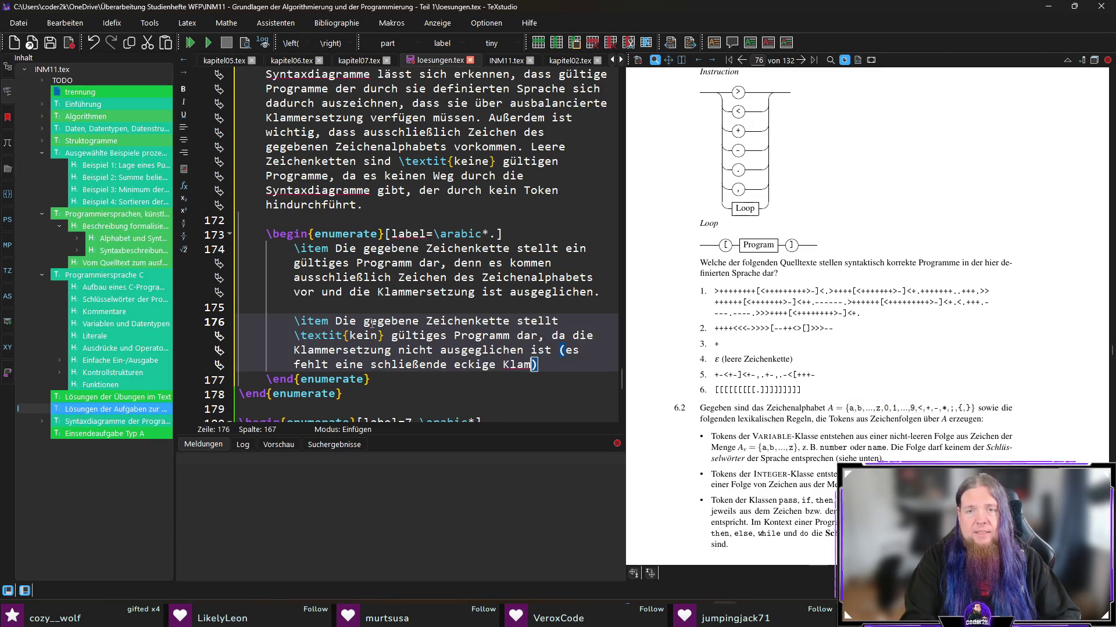
pyautogui.press('BackSpace')
pyautogui.write(').')
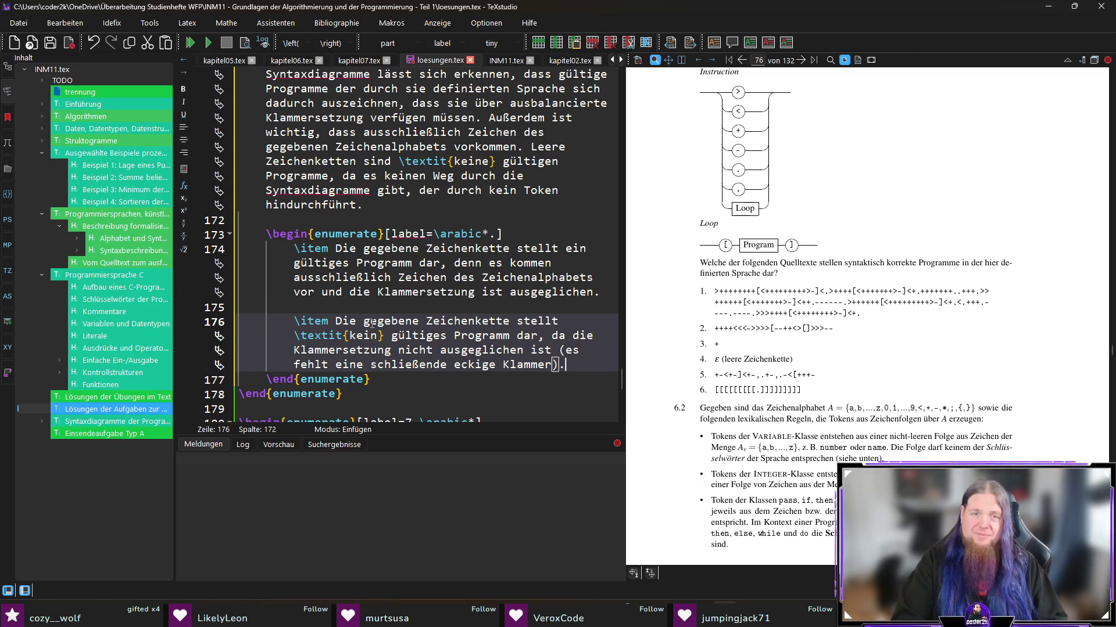
pyautogui.scroll(-2, 430, 349)
pyautogui.scroll(1, 480, 369)
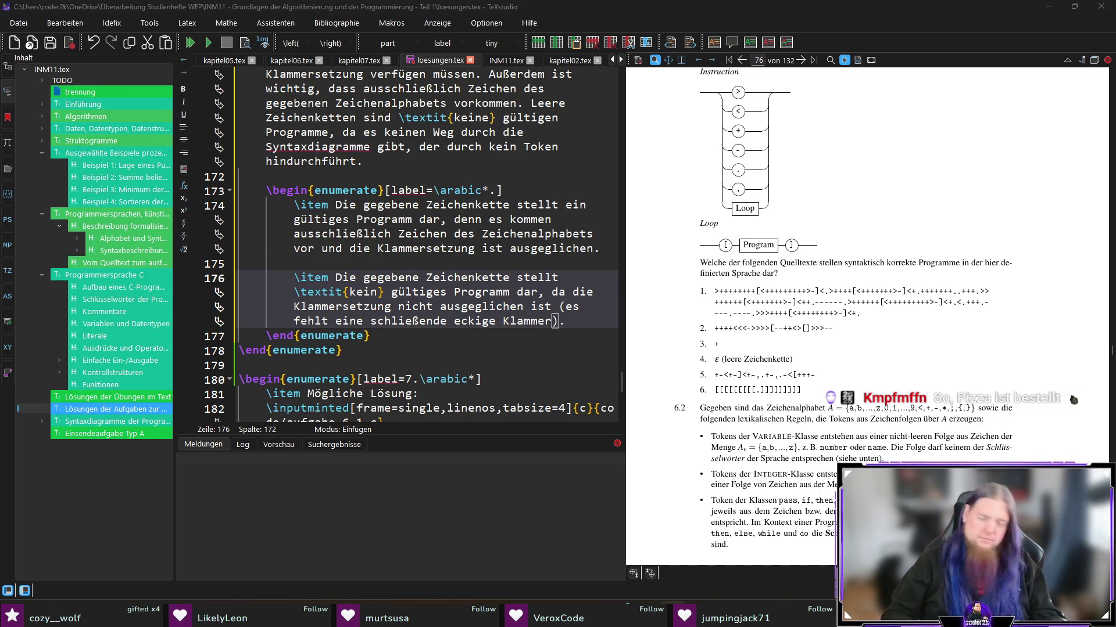
pyautogui.click(587, 320)
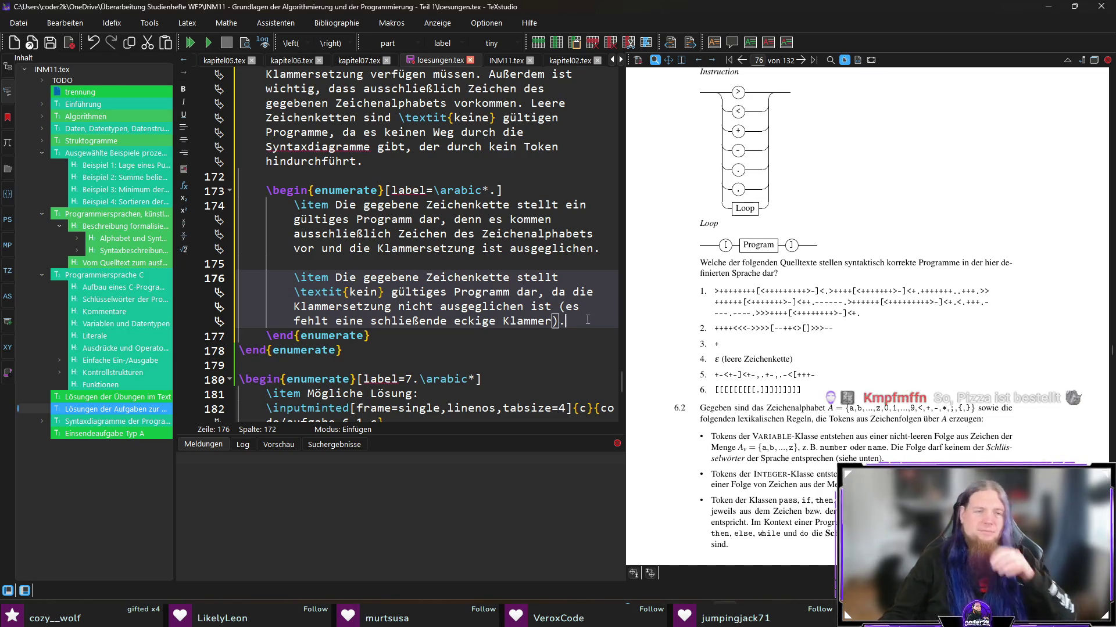
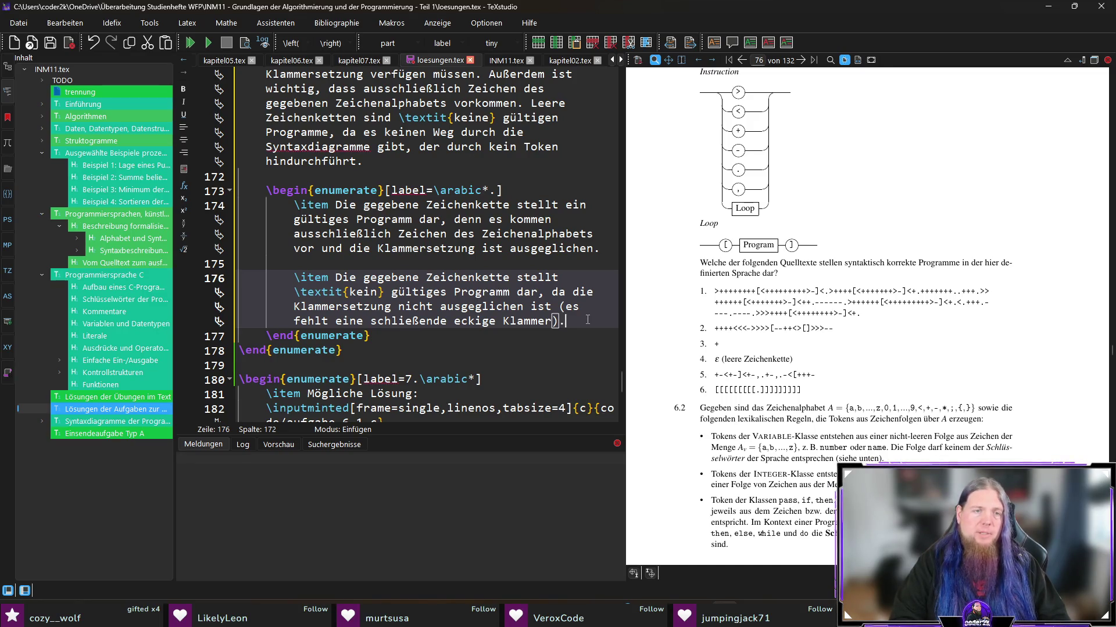
# Step: Start a new \item below the second answer
pyautogui.press('Return')
pyautogui.press('Return')
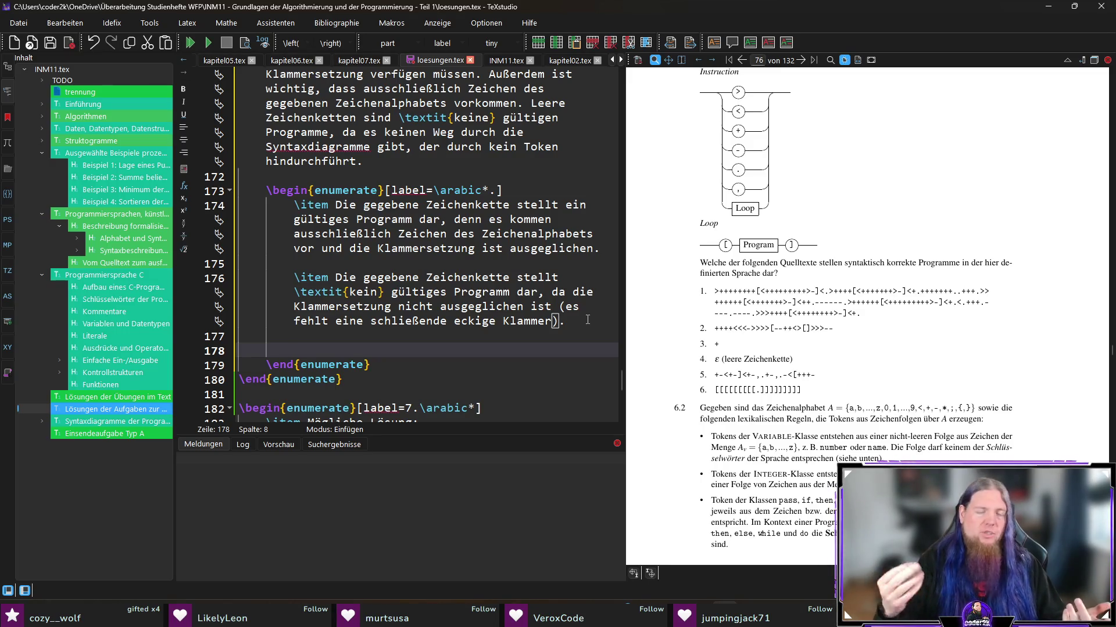
pyautogui.scroll(-1, 577, 334)
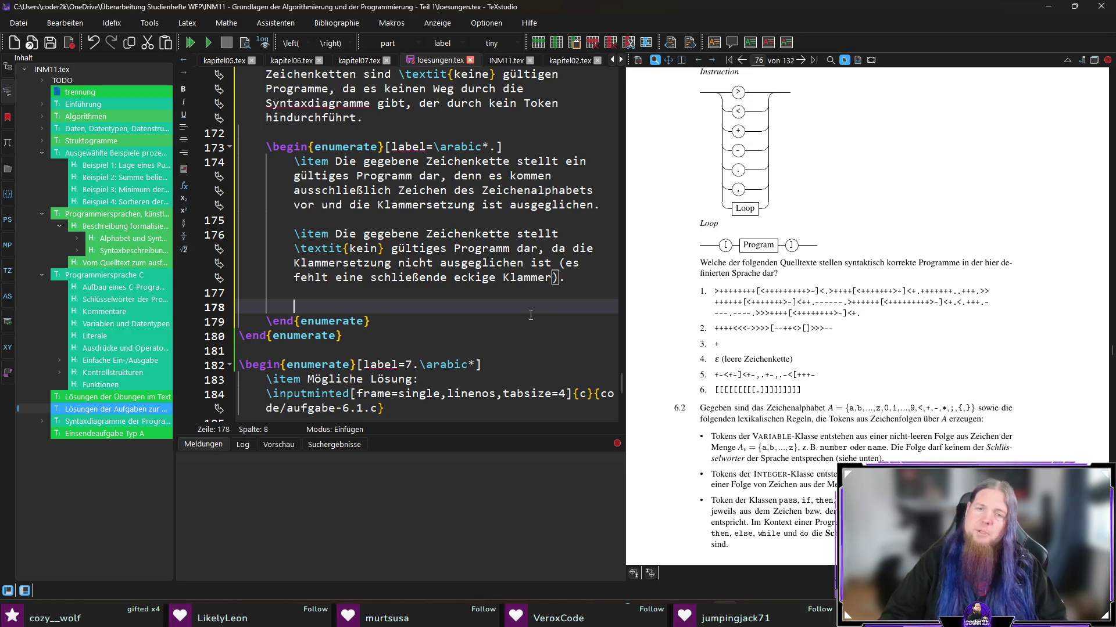
pyautogui.write('\\item')
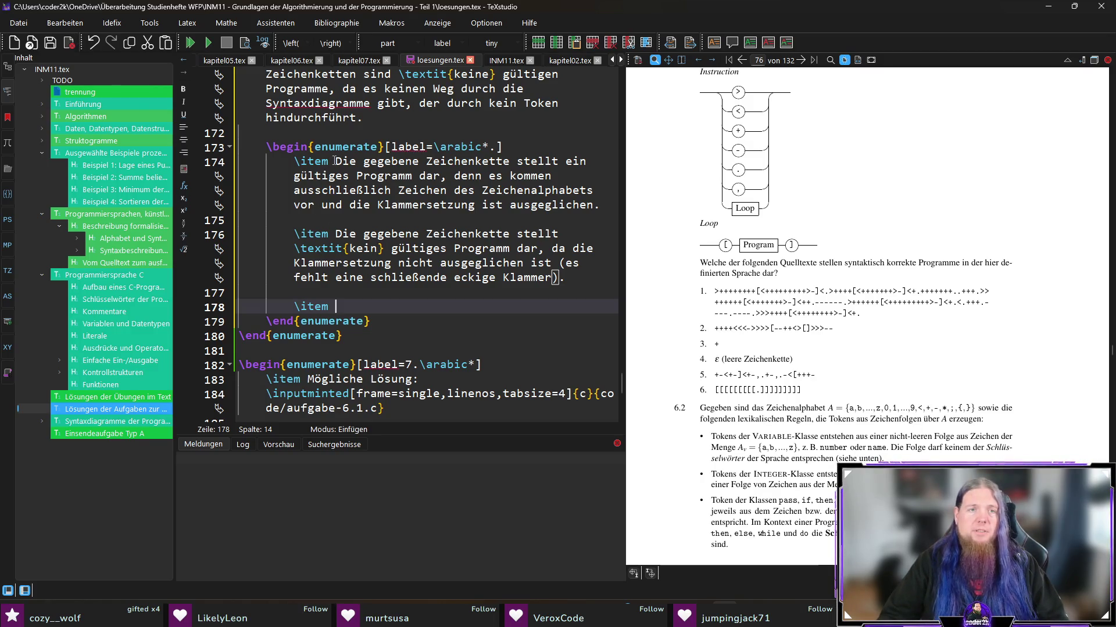
# Step: Fill it with 'Die gegebene Zeichenkette stellt ein gültiges Programm dar.' copied from the first answer
pyautogui.moveTo(336, 162)
pyautogui.mouseDown()
pyautogui.moveTo(353, 176)
pyautogui.moveTo(474, 175)
pyautogui.moveTo(440, 174)
pyautogui.mouseUp()
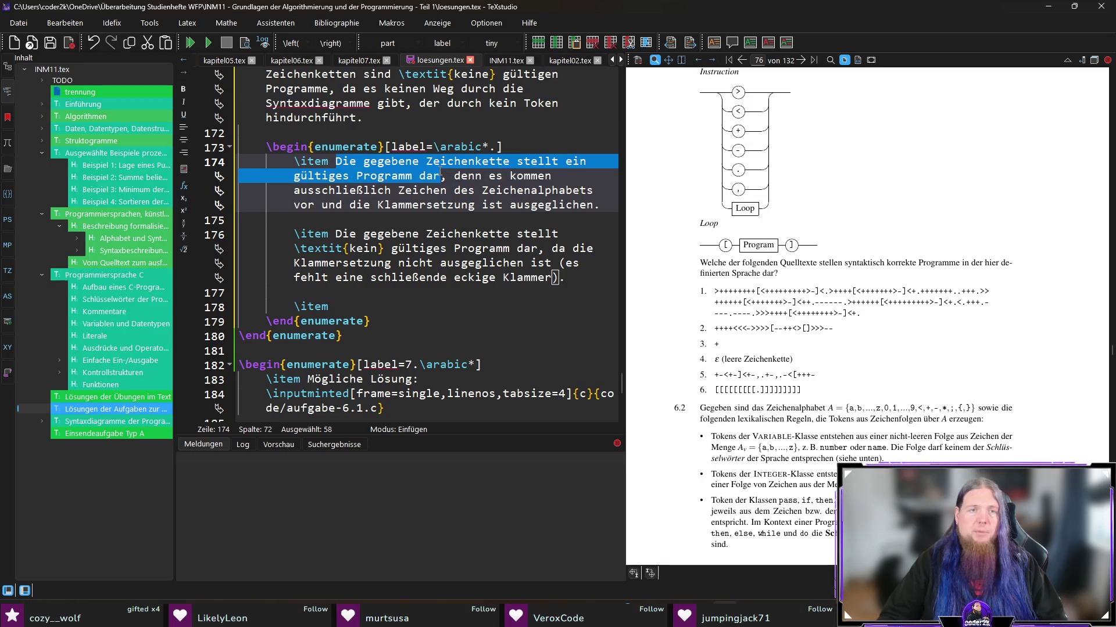
pyautogui.hotkey('ctrl', 'c')
pyautogui.click(393, 305)
pyautogui.hotkey('ctrl', 'v')
pyautogui.write('.')
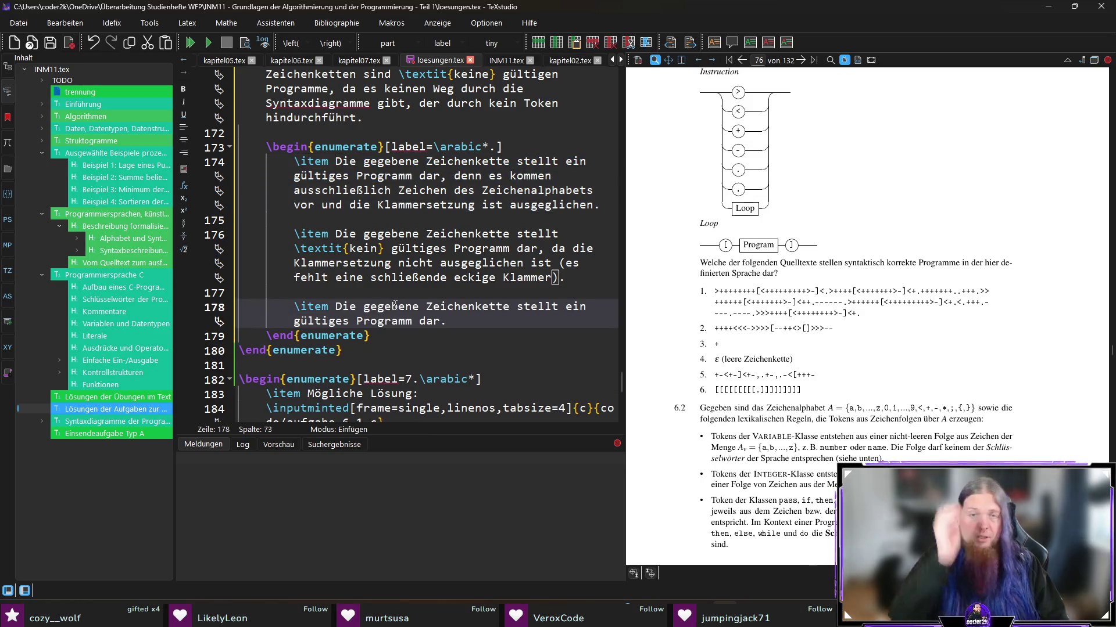
pyautogui.scroll(5, 756, 327)
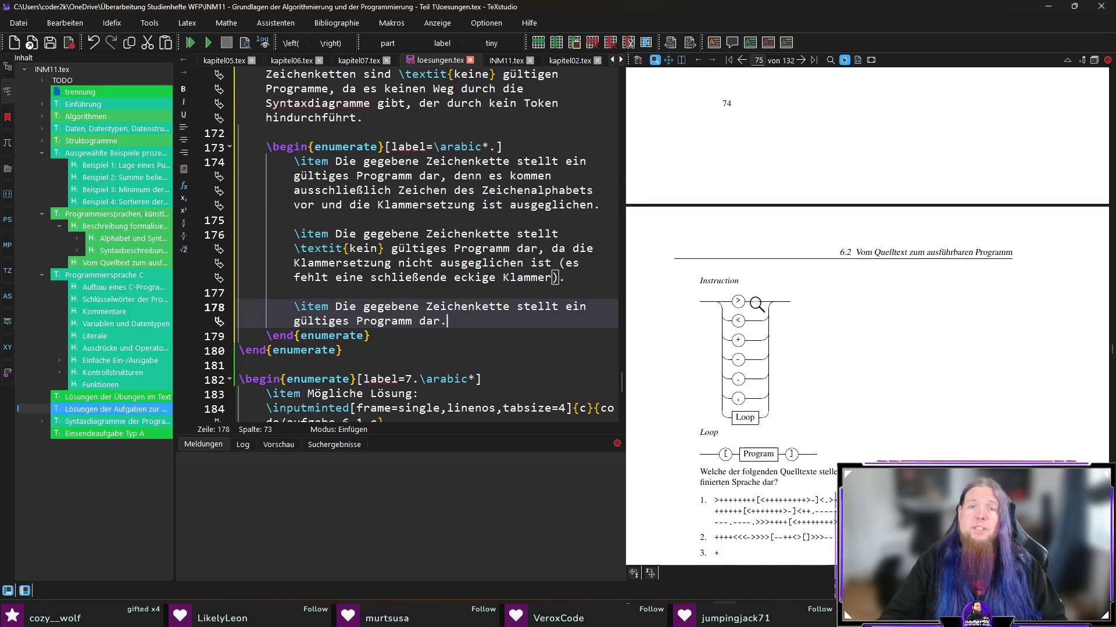
pyautogui.scroll(-5, 797, 172)
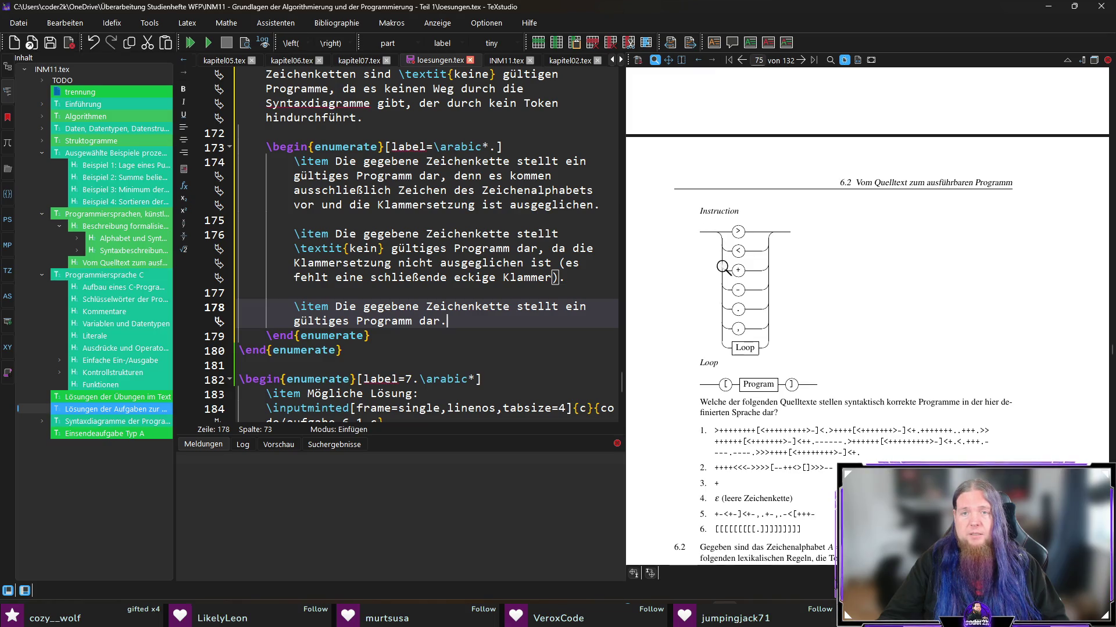
pyautogui.scroll(3, 798, 258)
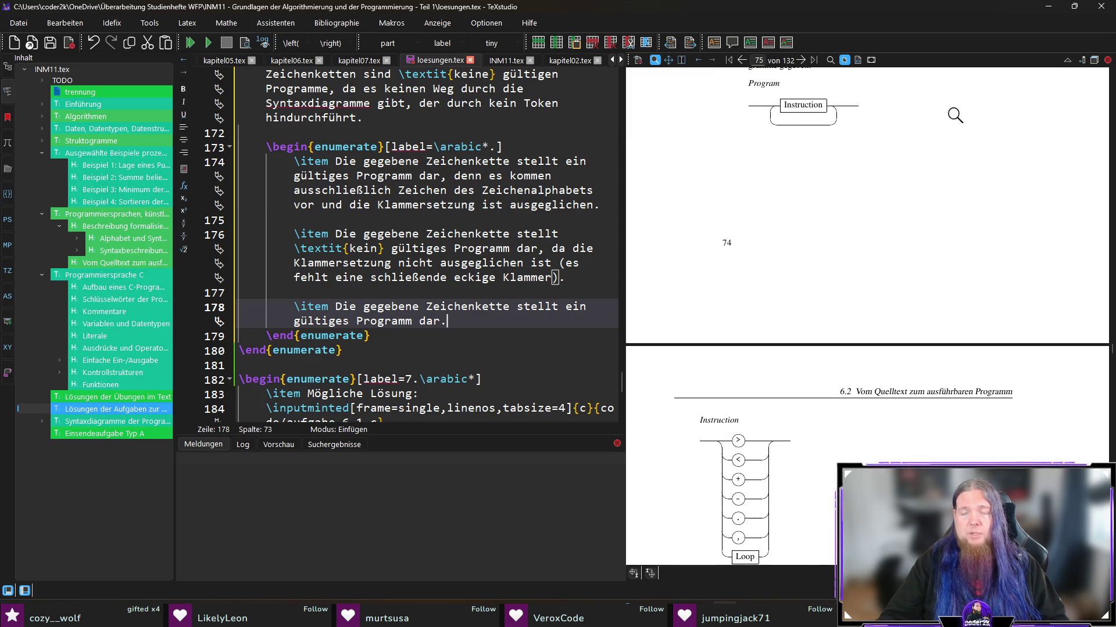
pyautogui.scroll(-5, 854, 260)
pyautogui.moveTo(711, 317); pyautogui.dragTo(714, 308)
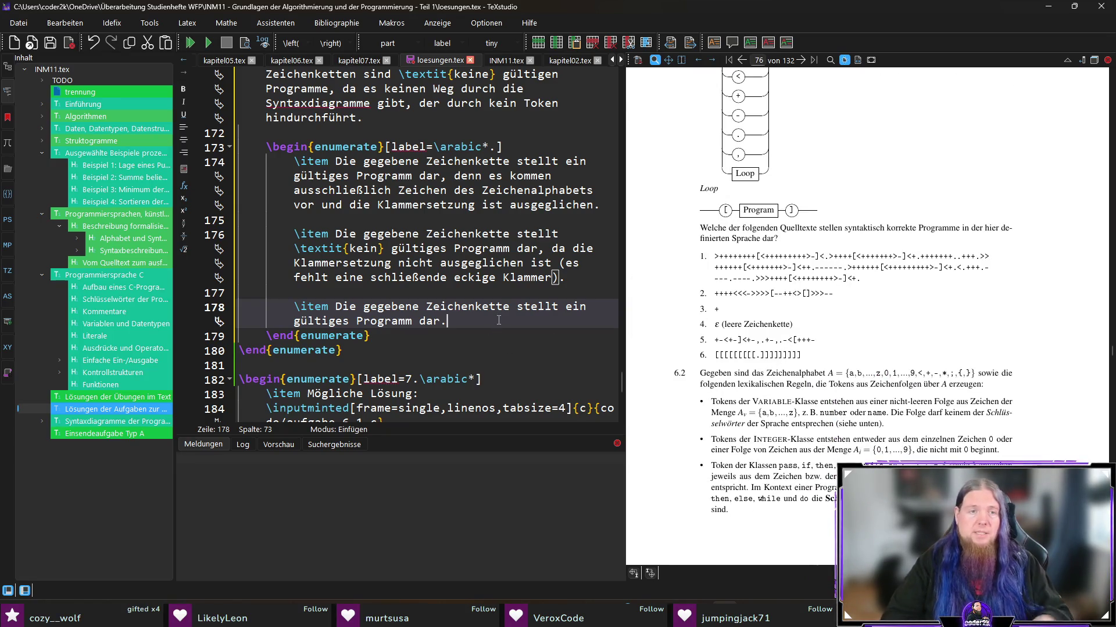
# Step: Add a fourth item: 'Die leere Zeichenkette stellt \textit{kein} gültiges Programm dar (siehe oben).'
pyautogui.press('Return')
pyautogui.press('Return')
pyautogui.write('\\item')
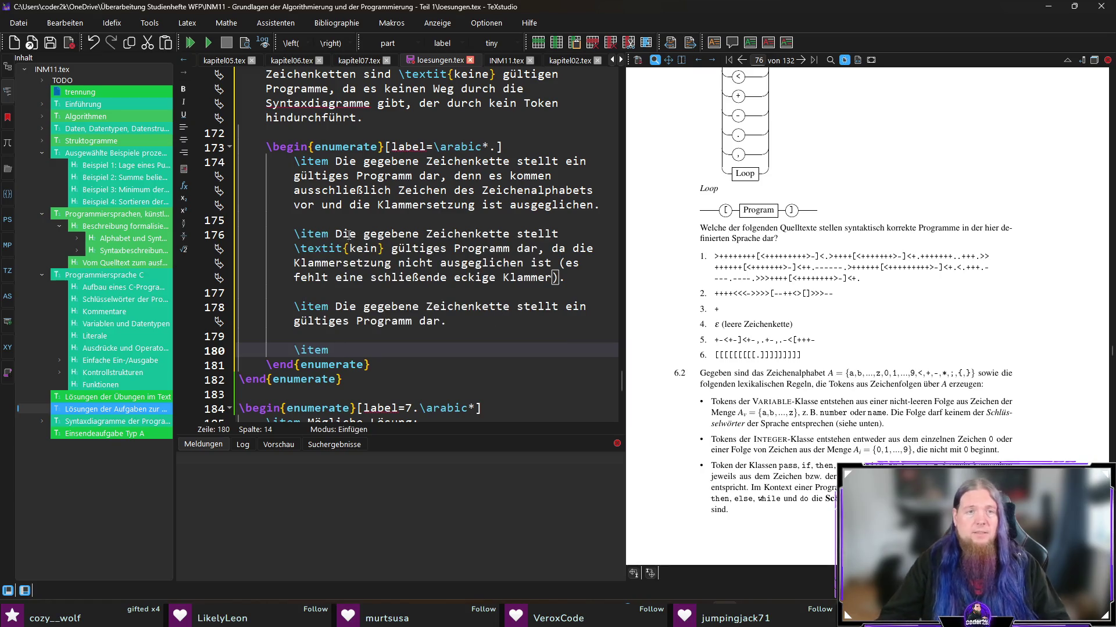
pyautogui.moveTo(336, 233); pyautogui.dragTo(444, 251)
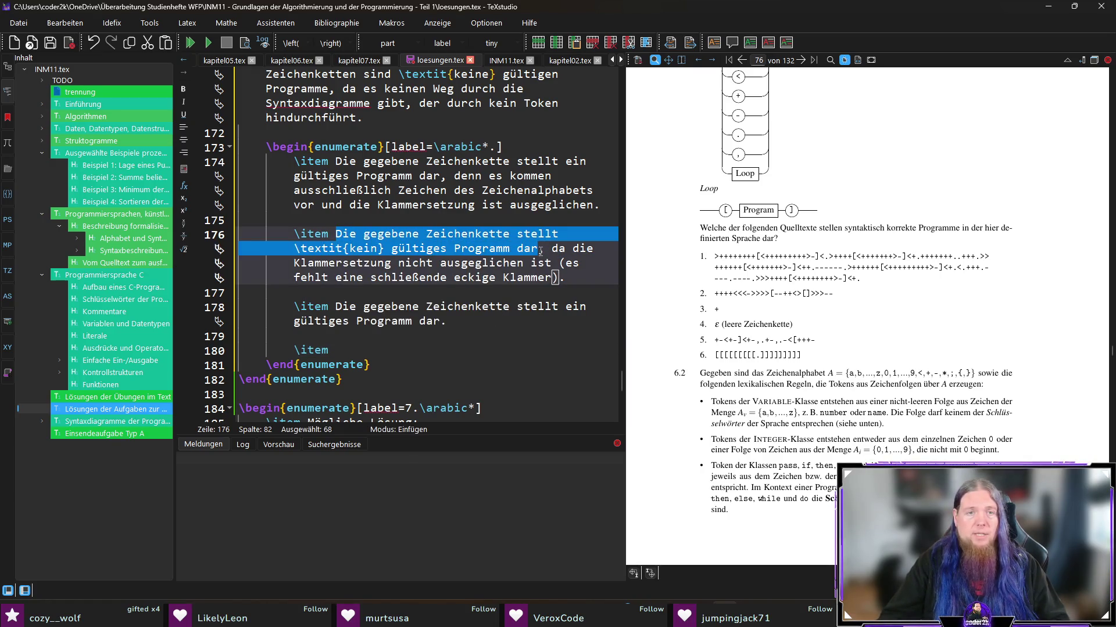
pyautogui.click(383, 355)
pyautogui.hotkey('ctrl', 'v')
pyautogui.doubleClick(389, 321)
pyautogui.write('leere')
pyautogui.write('(siehe oben).')
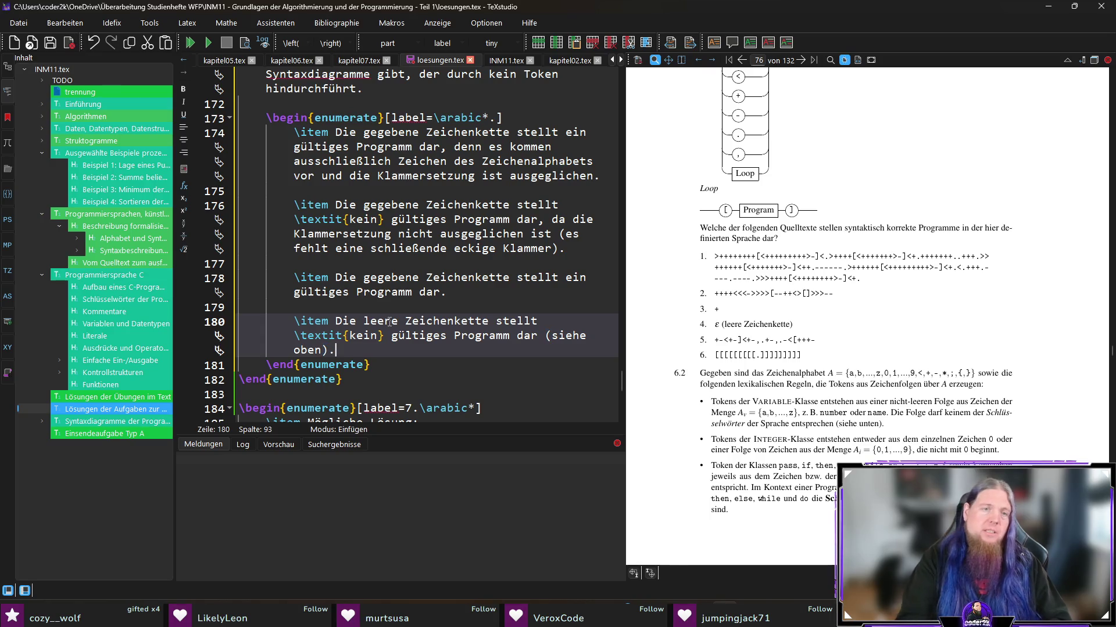
# Step: Save loesungen.tex and copy the whole second answer item
pyautogui.scroll(1, 405, 282)
pyautogui.scroll(-2, 413, 294)
pyautogui.hotkey('ctrl', 's')
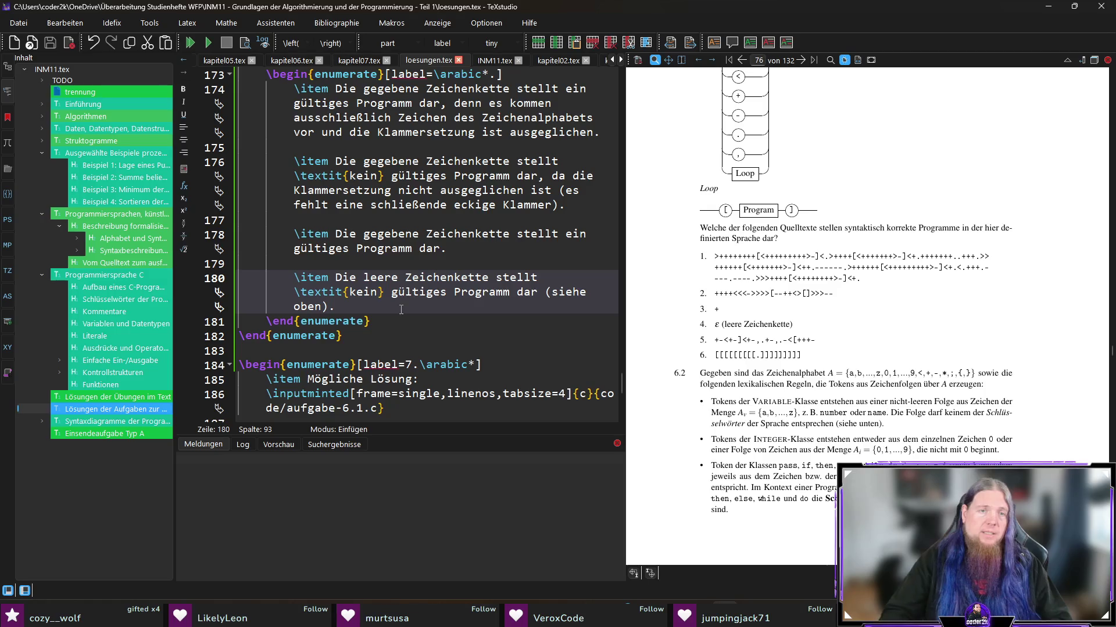
pyautogui.moveTo(294, 161)
pyautogui.mouseDown()
pyautogui.moveTo(377, 176)
pyautogui.moveTo(530, 176)
pyautogui.mouseUp()
pyautogui.hotkey('ctrl', 'c')
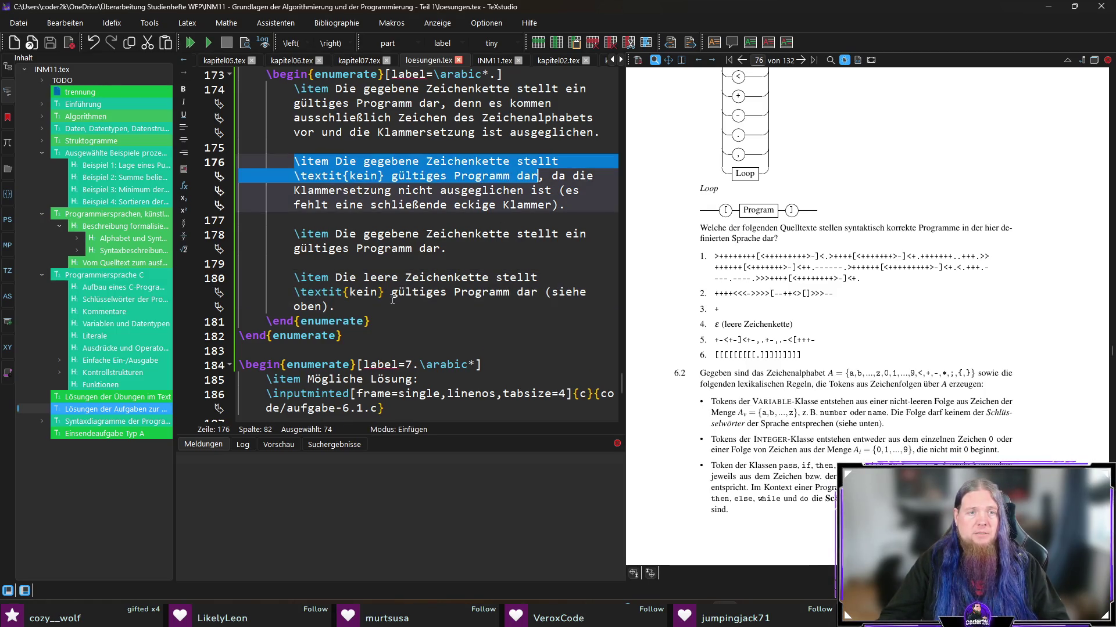
# Step: Paste the copied answer as a fifth item and begin its bracket explanation
pyautogui.click(391, 300)
pyautogui.press('Return')
pyautogui.press('Return')
pyautogui.hotkey('ctrl', 'v')
pyautogui.write('r. ')
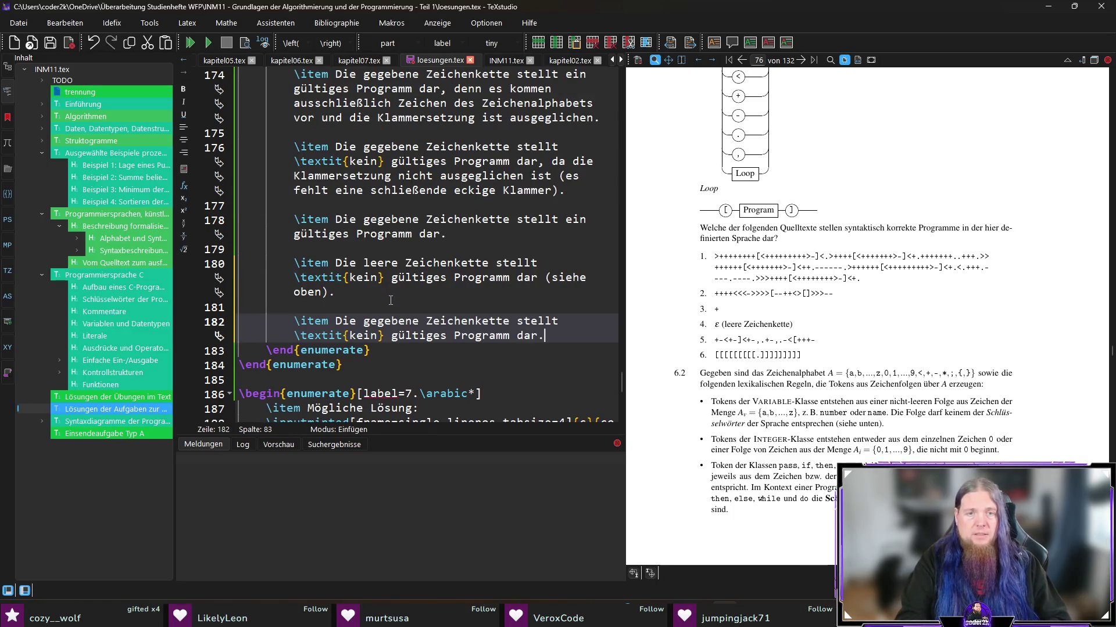
pyautogui.write('Zwar kommen gleich viele')
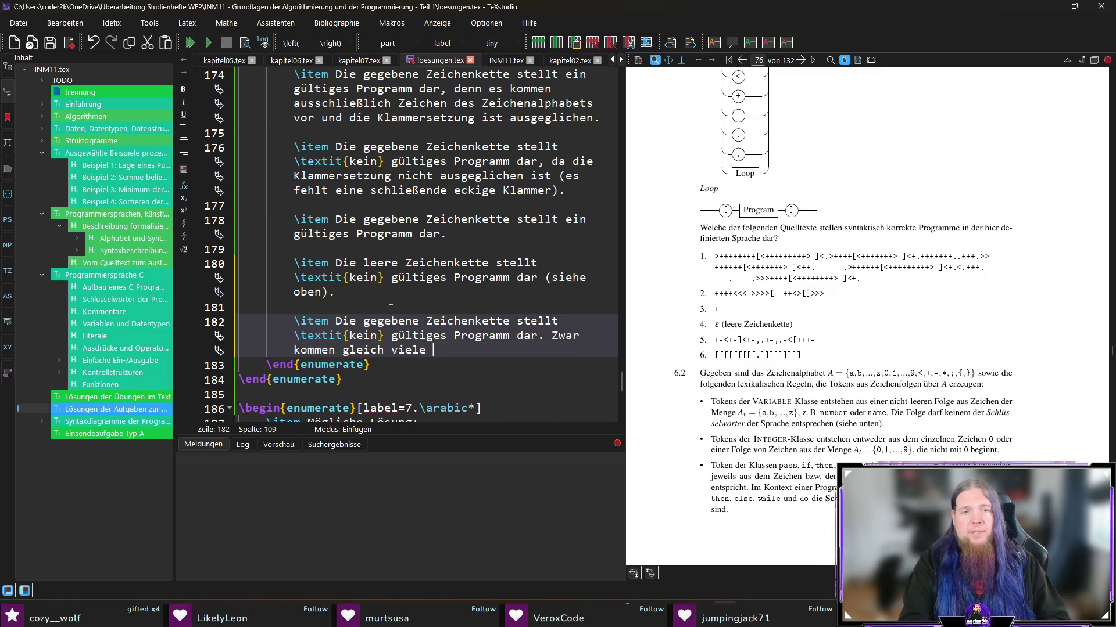
pyautogui.press('BackSpace')
pyautogui.press('BackSpace')
pyautogui.write('geöffnete wie geschlossene')
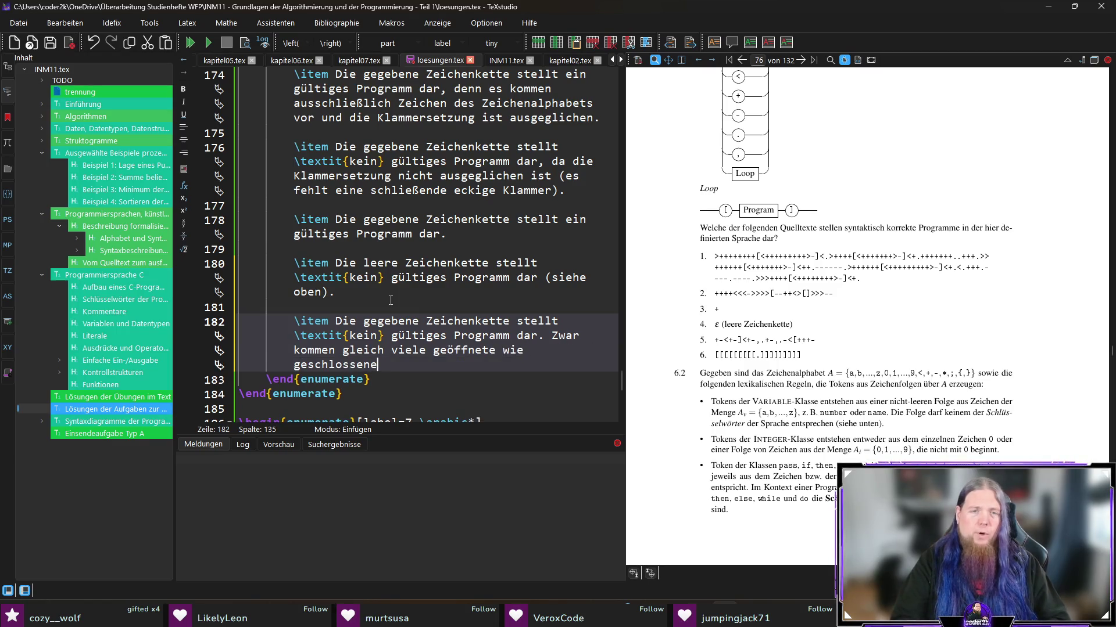
# Step: Finish the fifth answer: the closing bracket comes before its opening bracket; save the file
pyautogui.hotkey('ctrl', 'shift', 'Right')
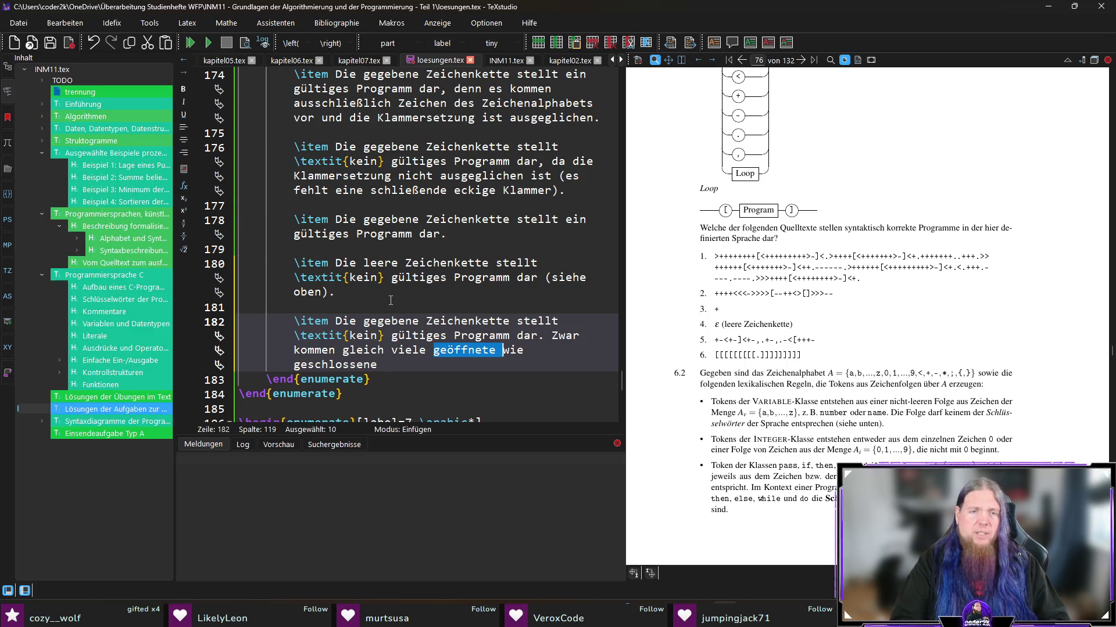
pyautogui.write('öffnende')
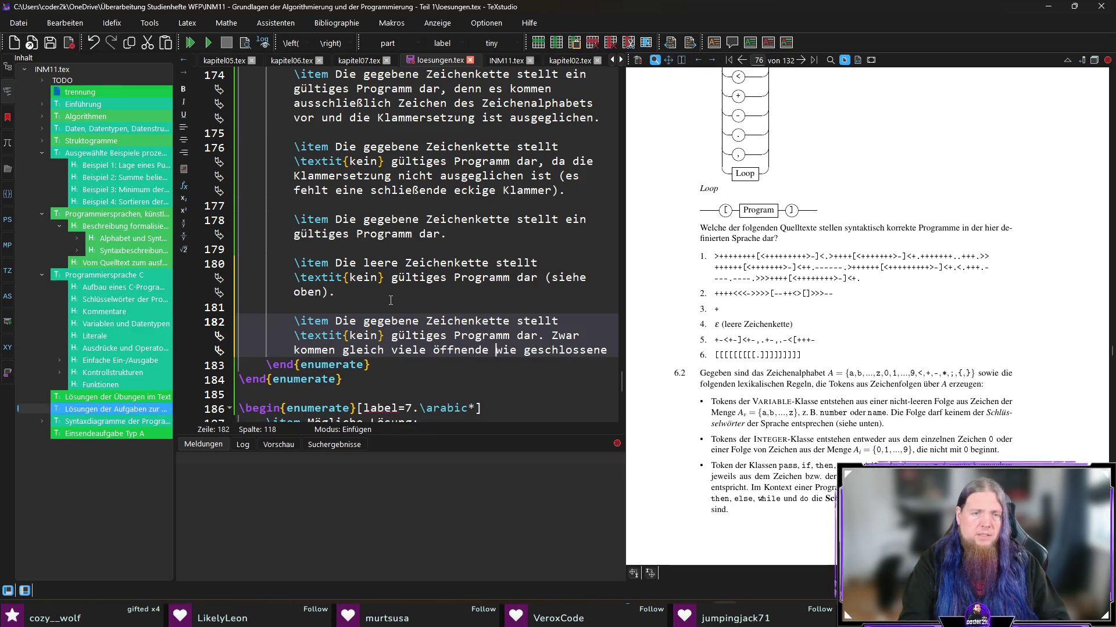
pyautogui.hotkey('ctrl', 'Right')
pyautogui.hotkey('ctrl', 'shift', 'Right')
pyautogui.write('schl')
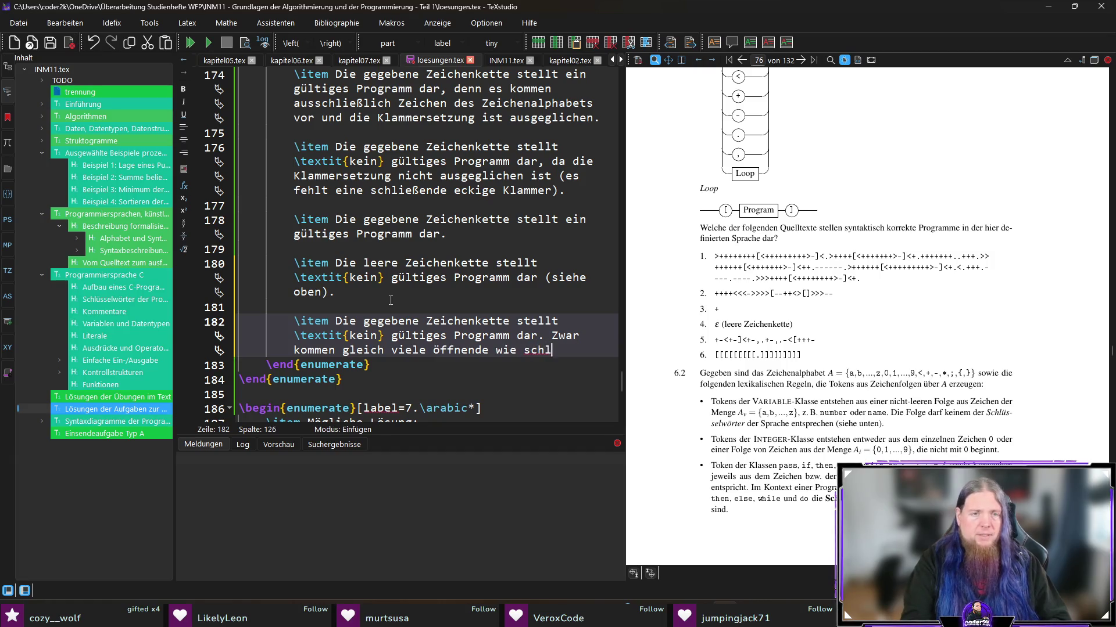
pyautogui.write('ießeeckige Kl')
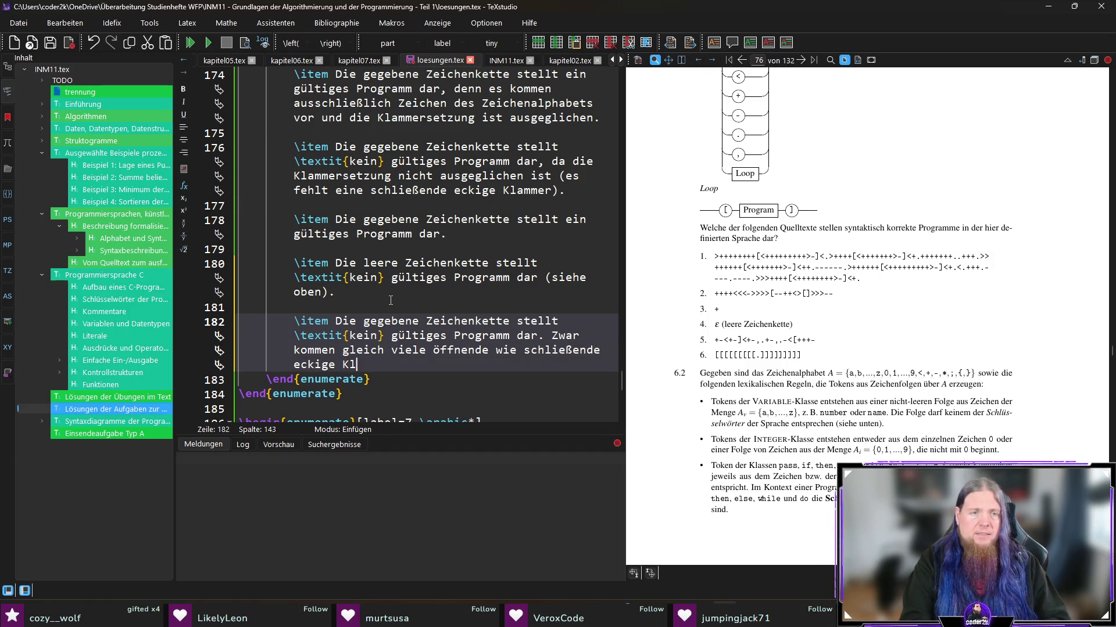
pyautogui.write('doch verlangen die Synt')
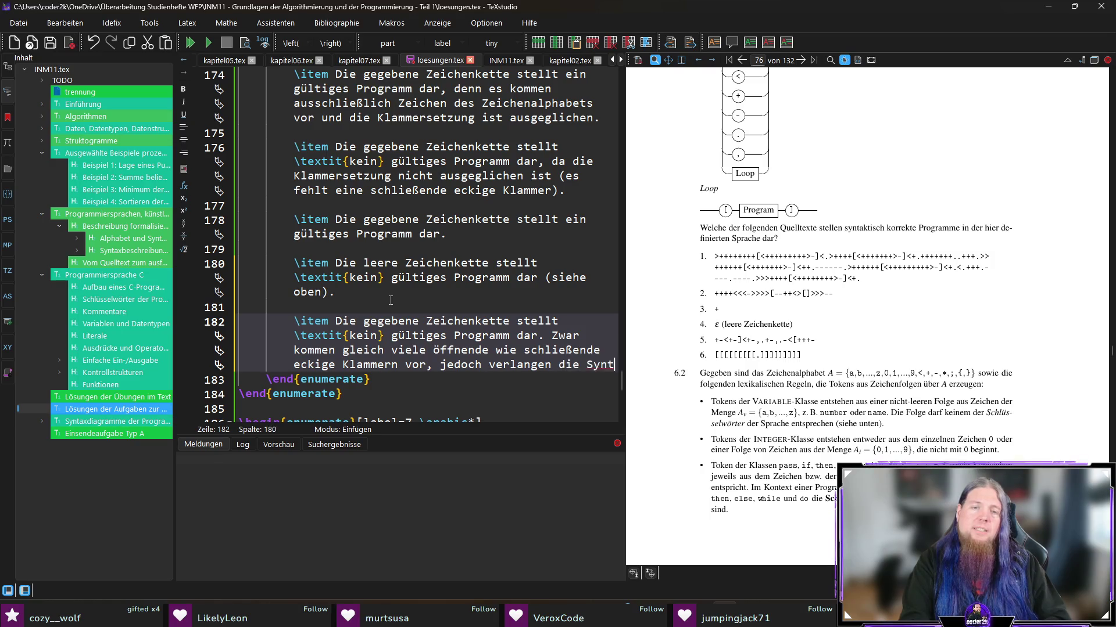
pyautogui.write('axdiagramme, dass')
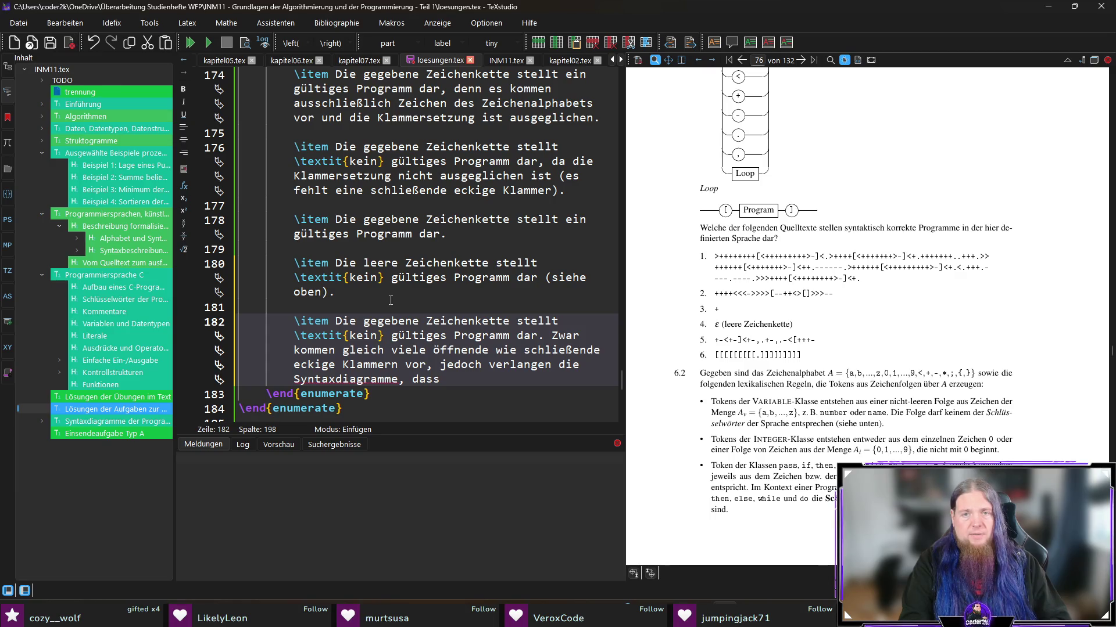
pyautogui.write('ßende')
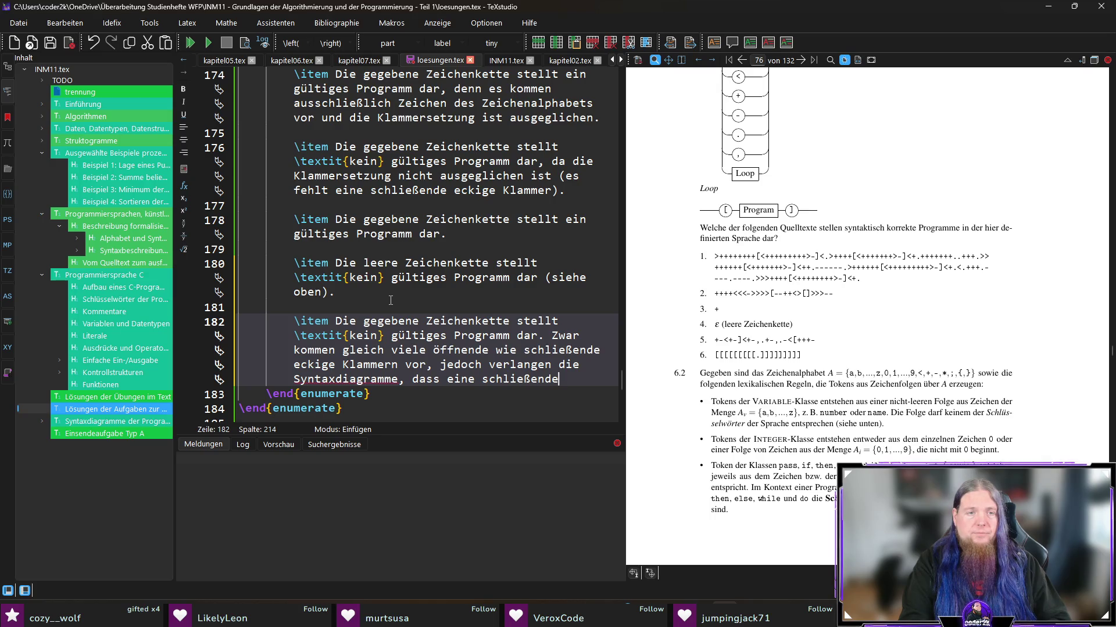
pyautogui.write(' eckige Klammer nicht v')
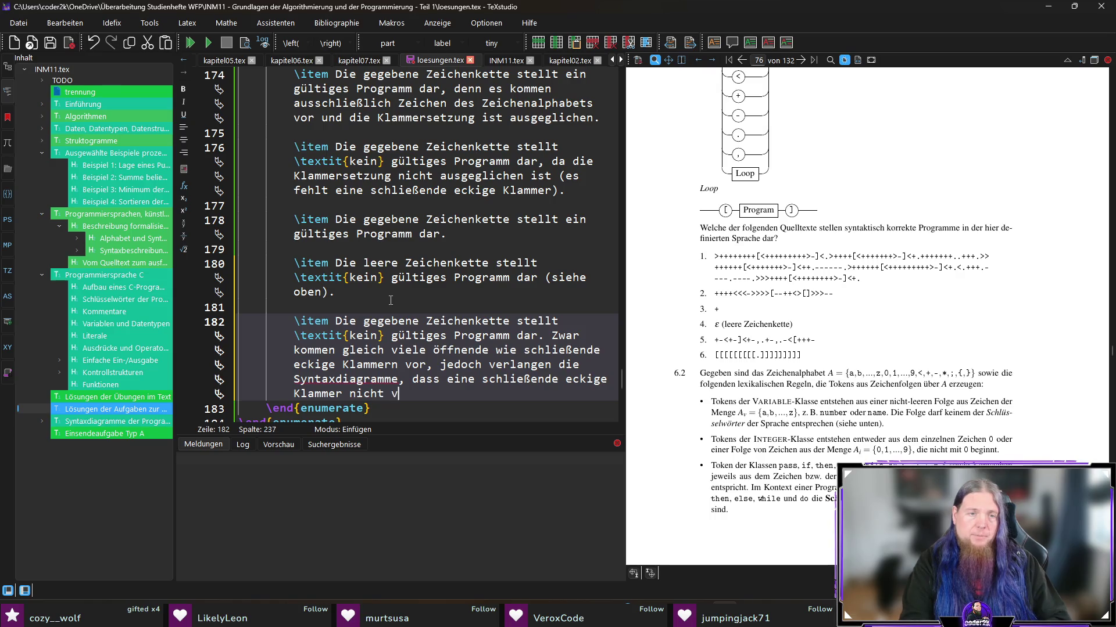
pyautogui.write('or der d')
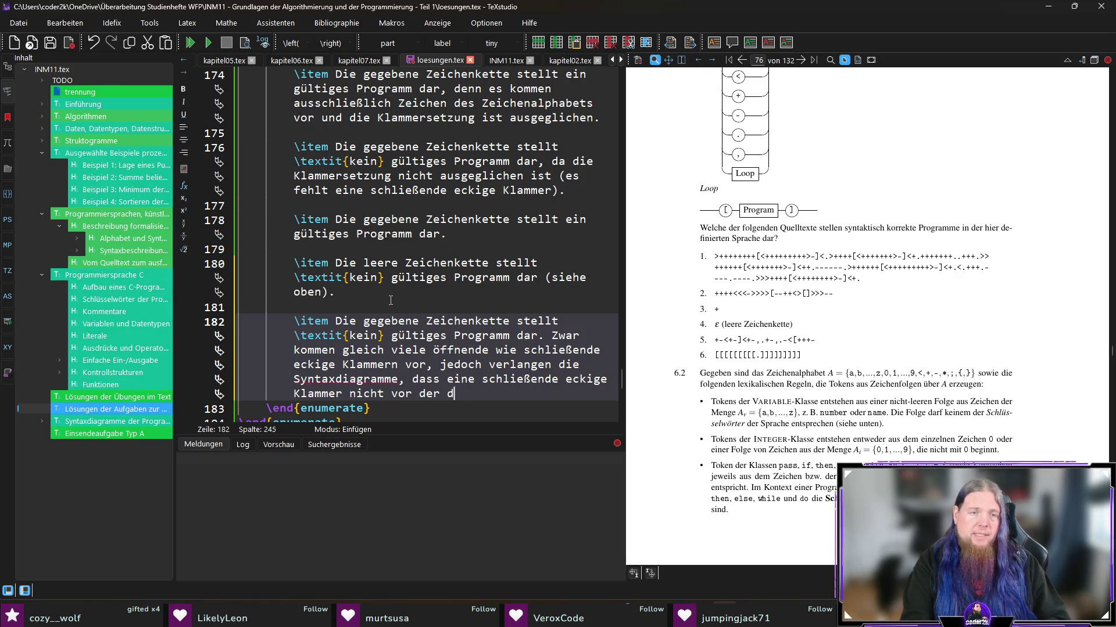
pyautogui.write('azugegen öff')
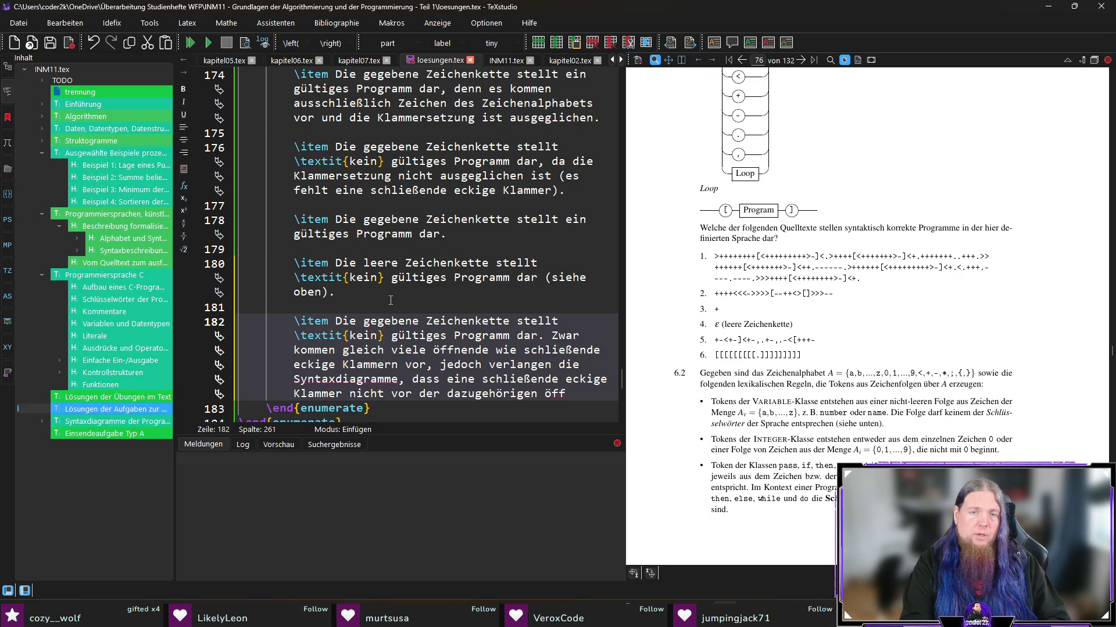
pyautogui.write('g')
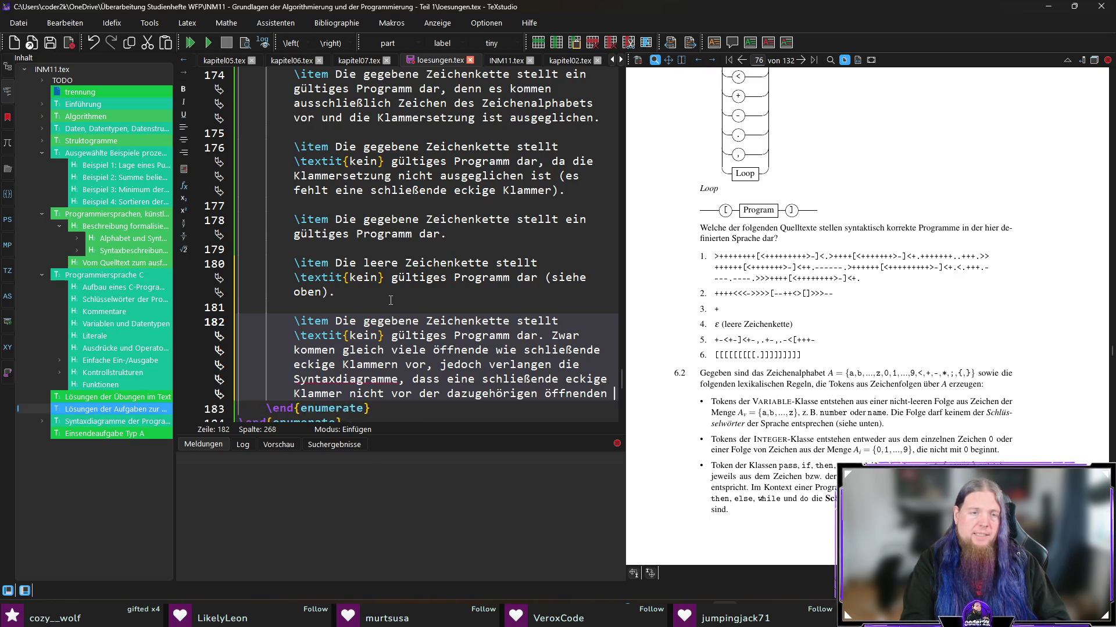
pyautogui.write('gen Klammer vorkommen darf.')
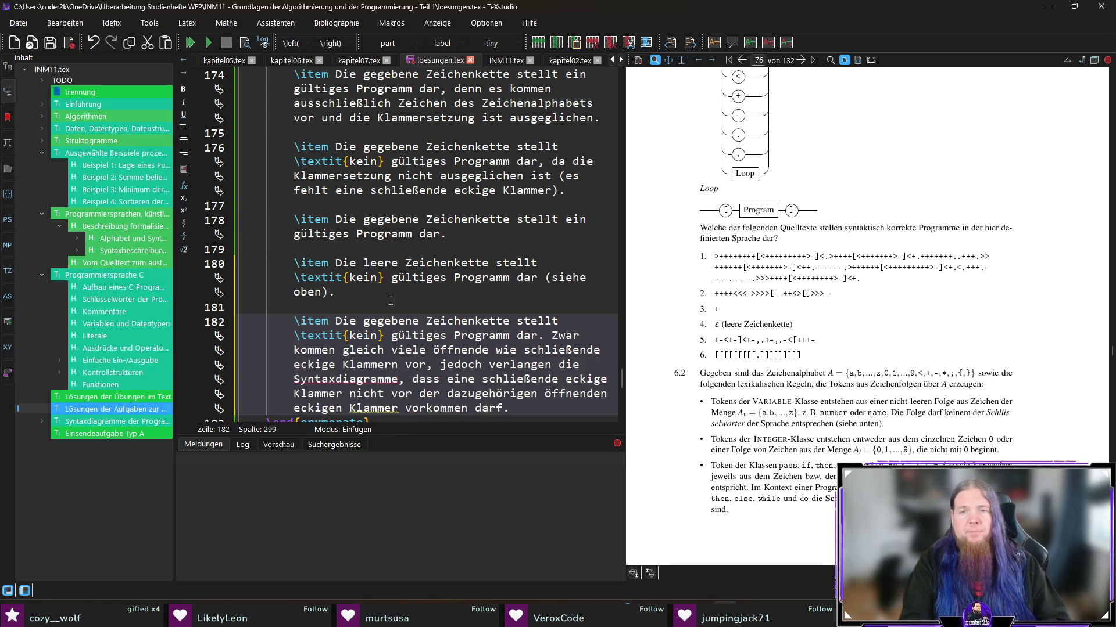
pyautogui.hotkey('ctrl', 's')
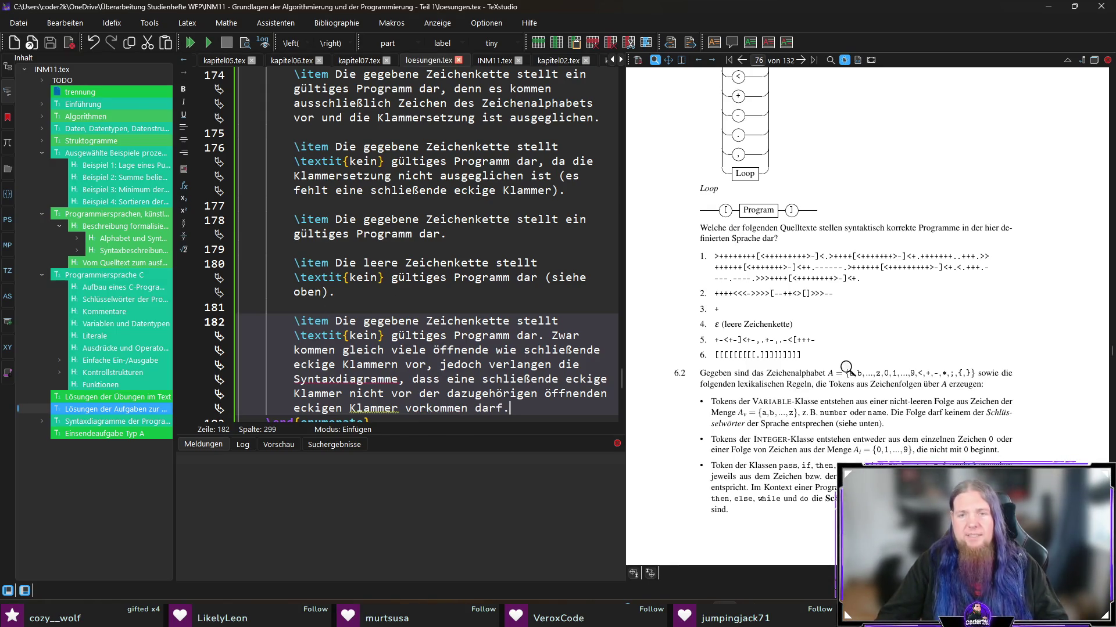
# Step: Add a sixth item copying the valid-program answer from line 178
pyautogui.moveTo(722, 365); pyautogui.dragTo(720, 353)
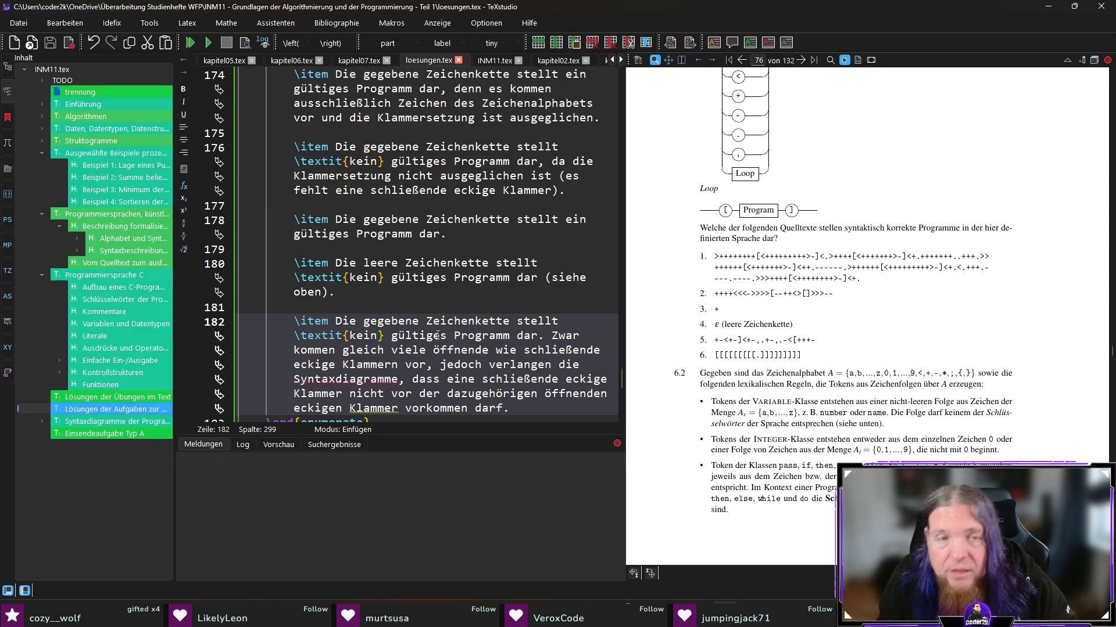
pyautogui.moveTo(486, 240); pyautogui.dragTo(301, 219)
pyautogui.hotkey('ctrl', 'c')
pyautogui.scroll(-2, 339, 246)
pyautogui.click(530, 318)
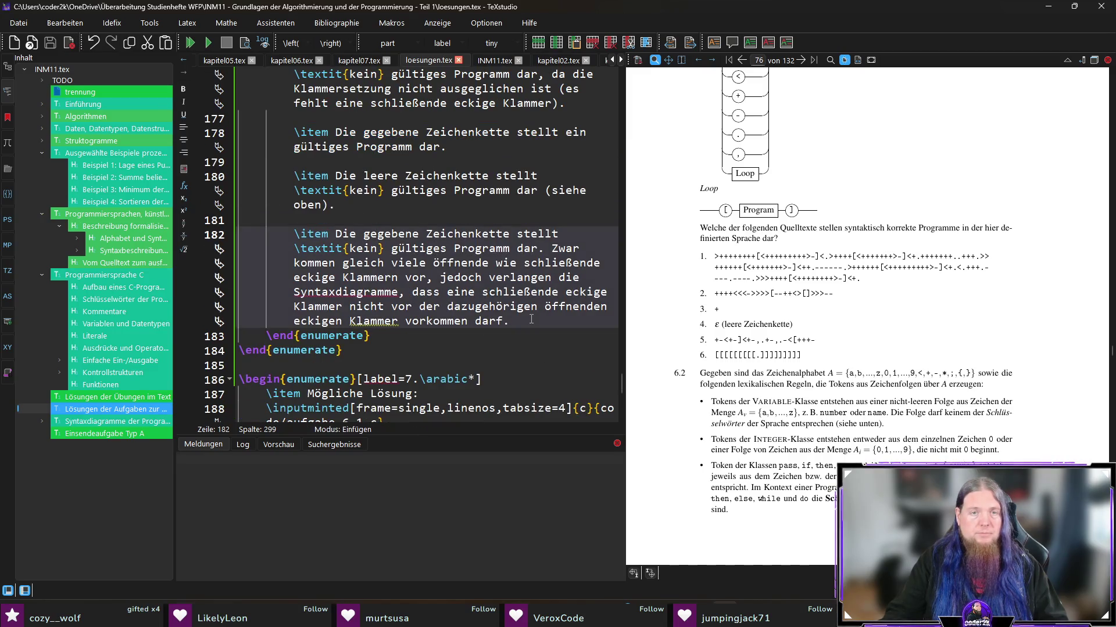
pyautogui.press('Return')
pyautogui.press('Return')
pyautogui.hotkey('ctrl', 'v')
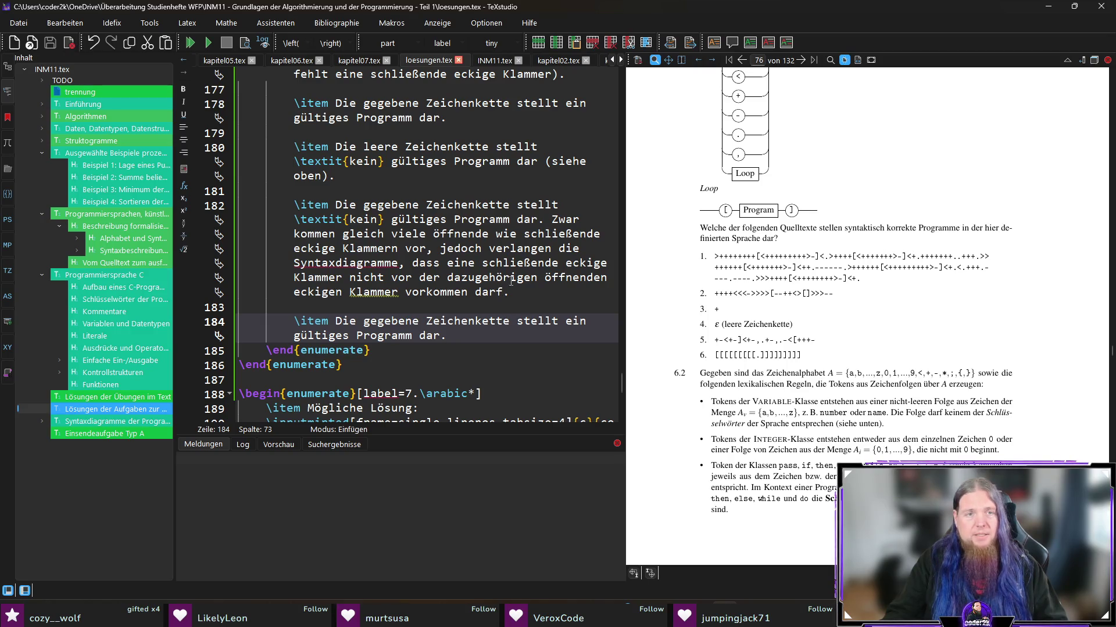
# Step: Add a new \item after the inner answer list's \end{enumerate}
pyautogui.click(410, 350)
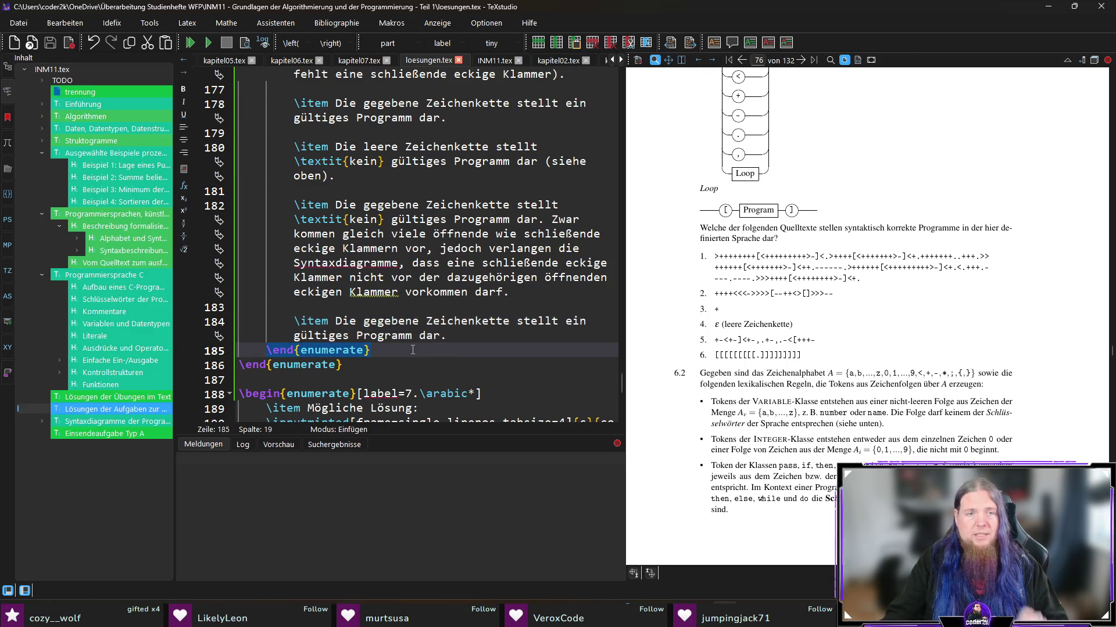
pyautogui.press('Return')
pyautogui.press('Return')
pyautogui.write('\\item')
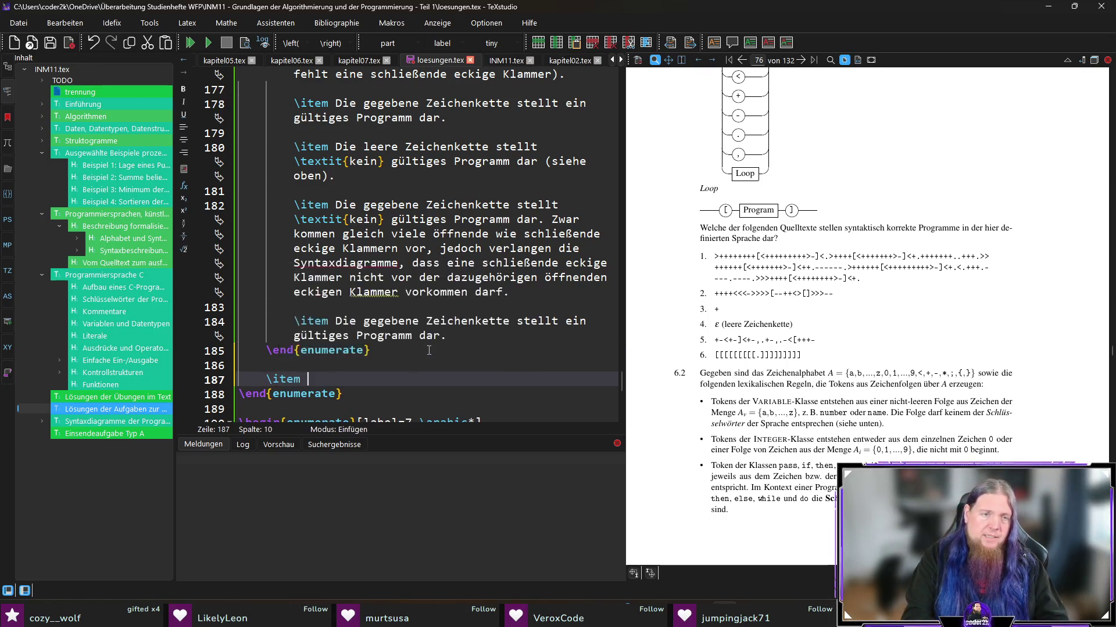
pyautogui.scroll(-2, 848, 313)
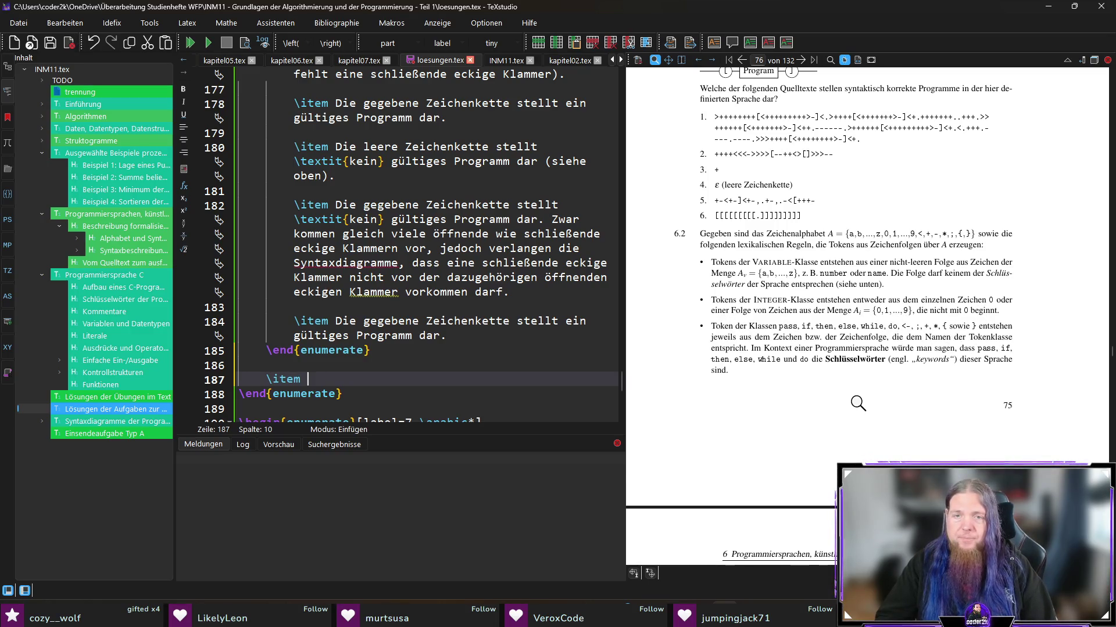
pyautogui.scroll(-2, 854, 400)
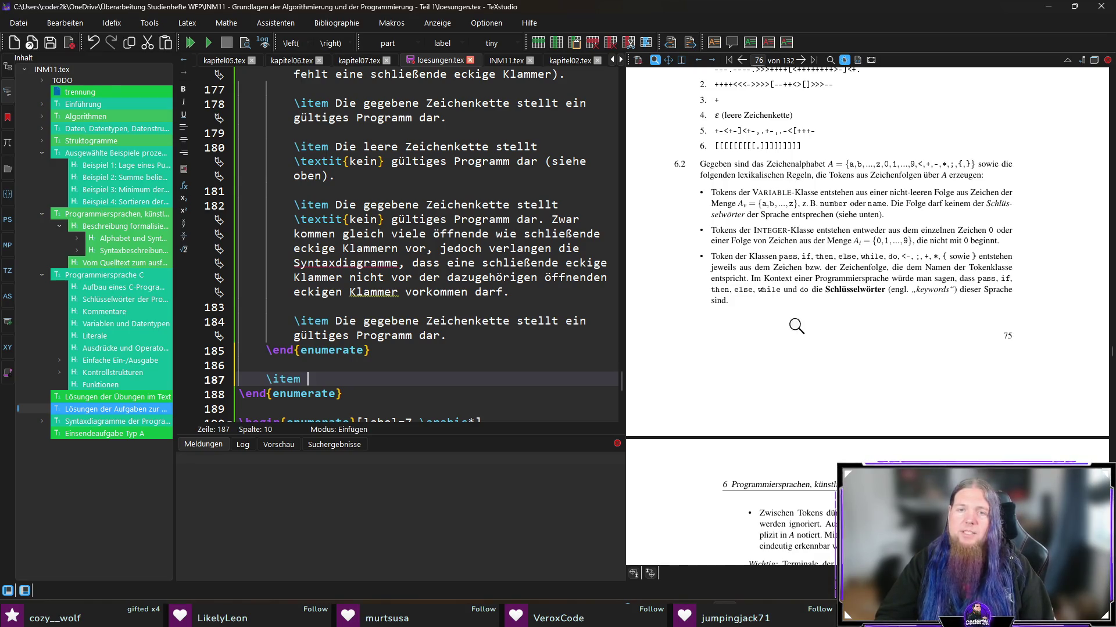
pyautogui.scroll(-3, 754, 296)
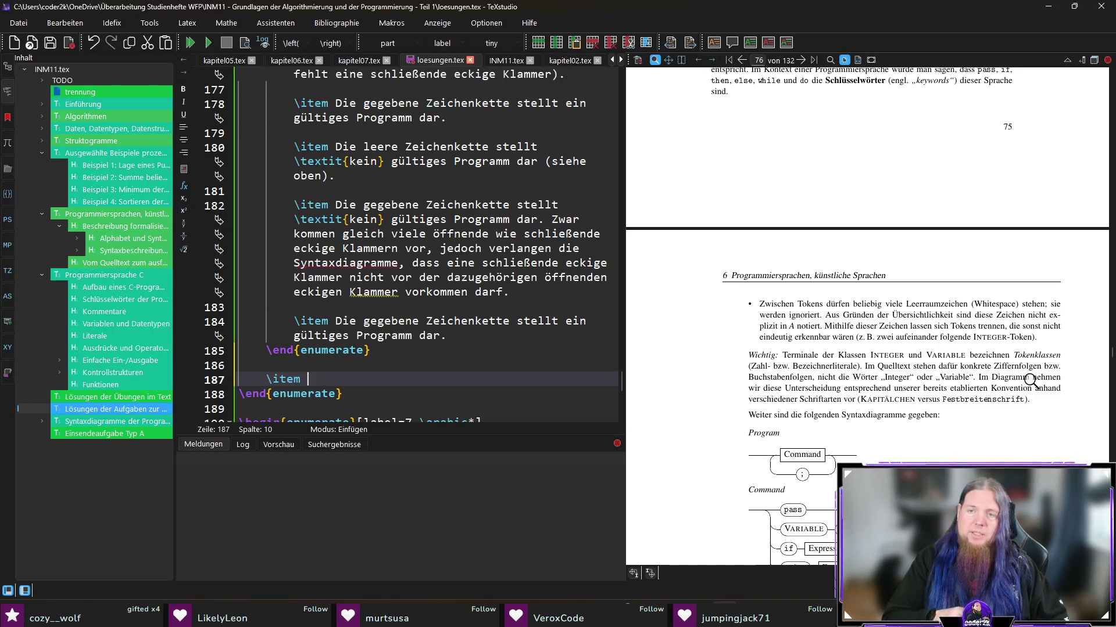
pyautogui.scroll(-3, 1000, 378)
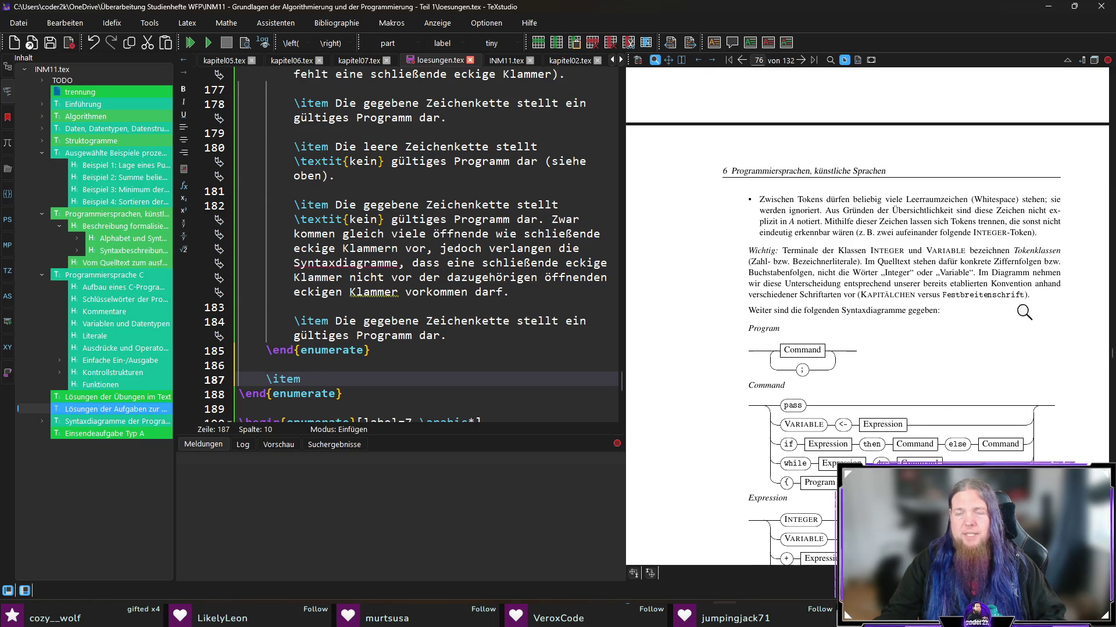
pyautogui.scroll(-1, 833, 302)
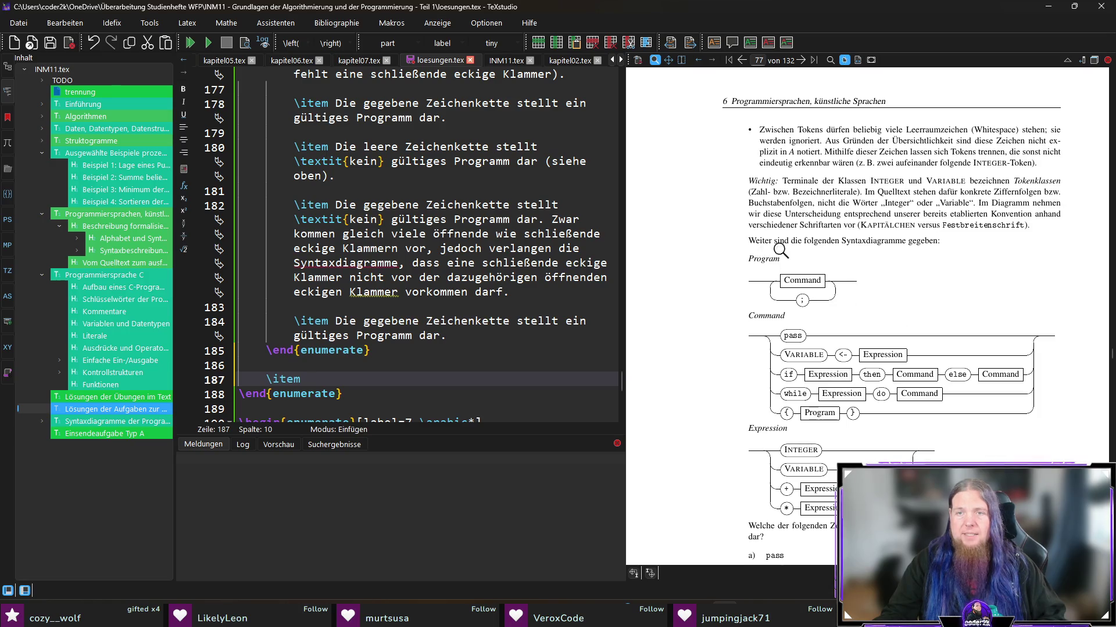
pyautogui.scroll(-1, 800, 273)
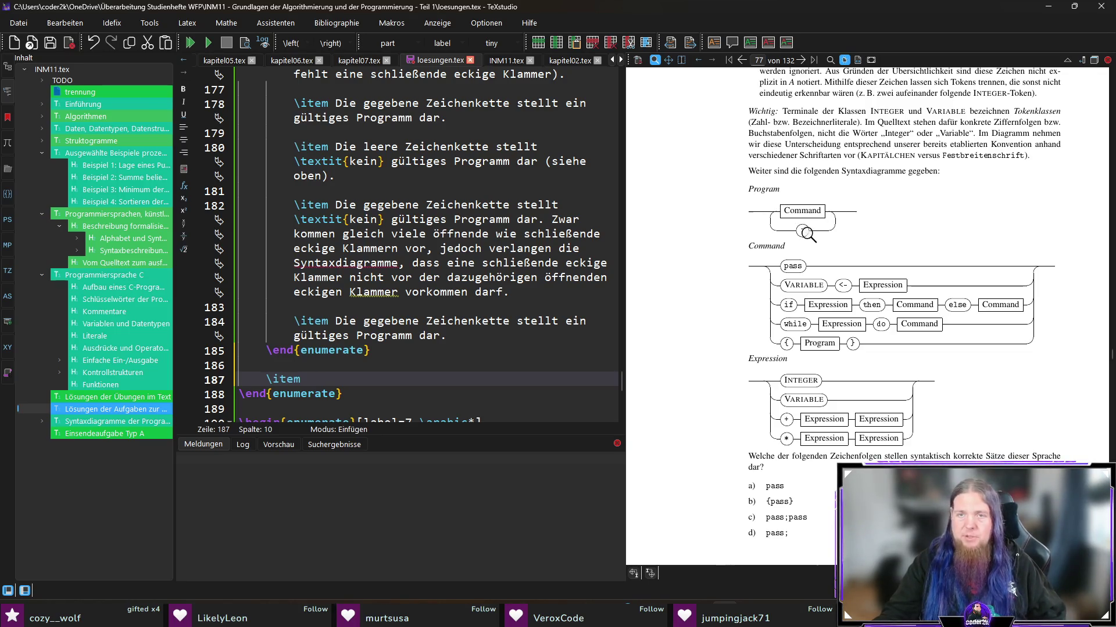
pyautogui.scroll(-1, 768, 214)
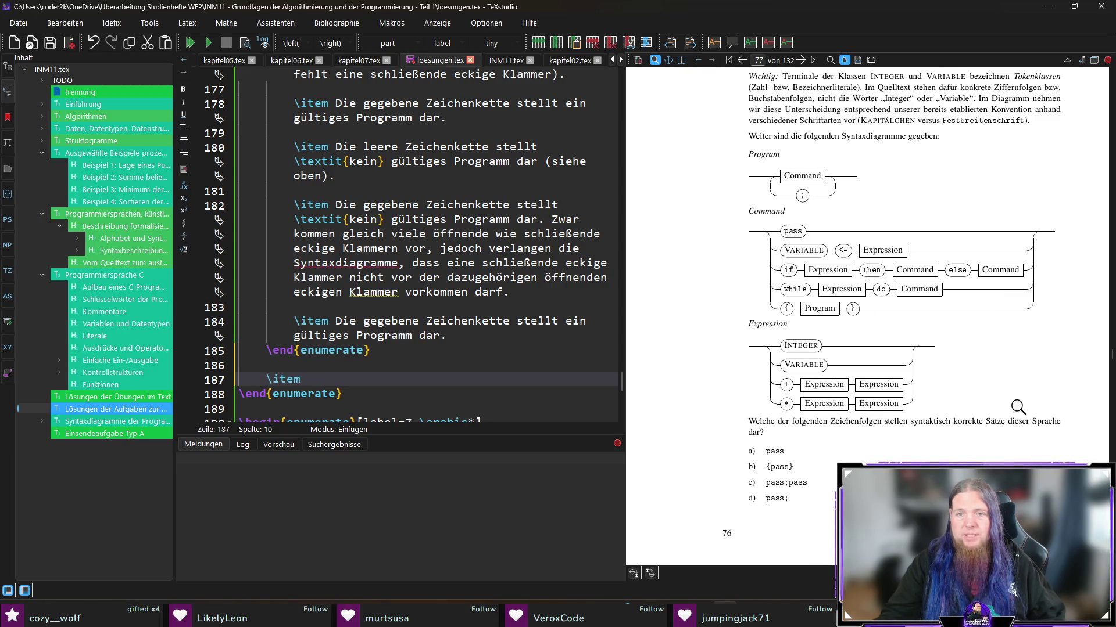
pyautogui.scroll(-2, 976, 369)
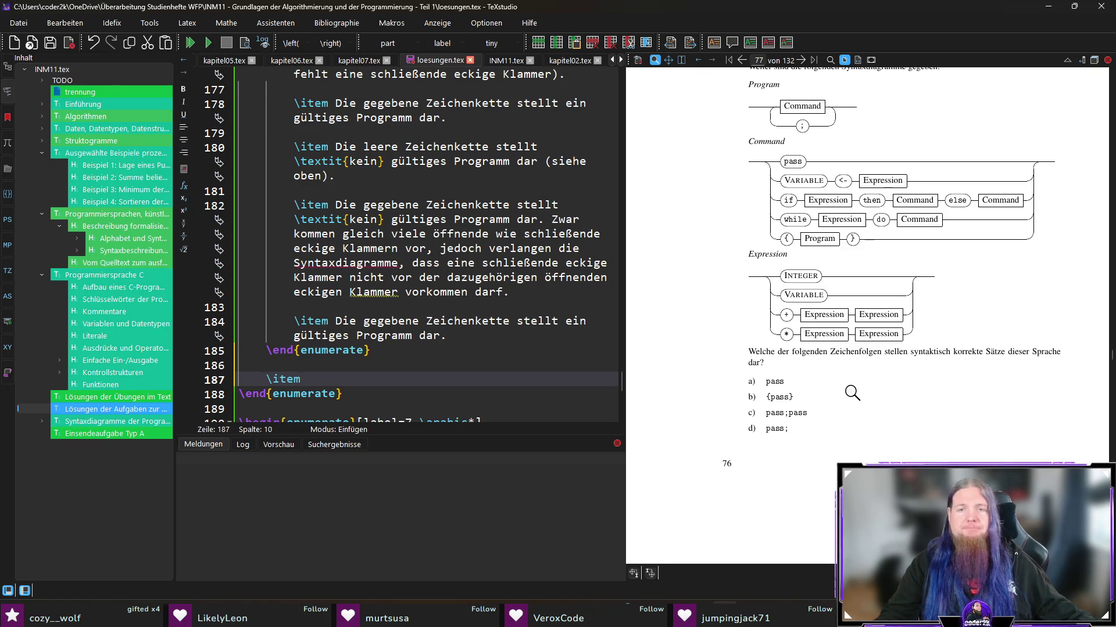
pyautogui.scroll(3, 872, 386)
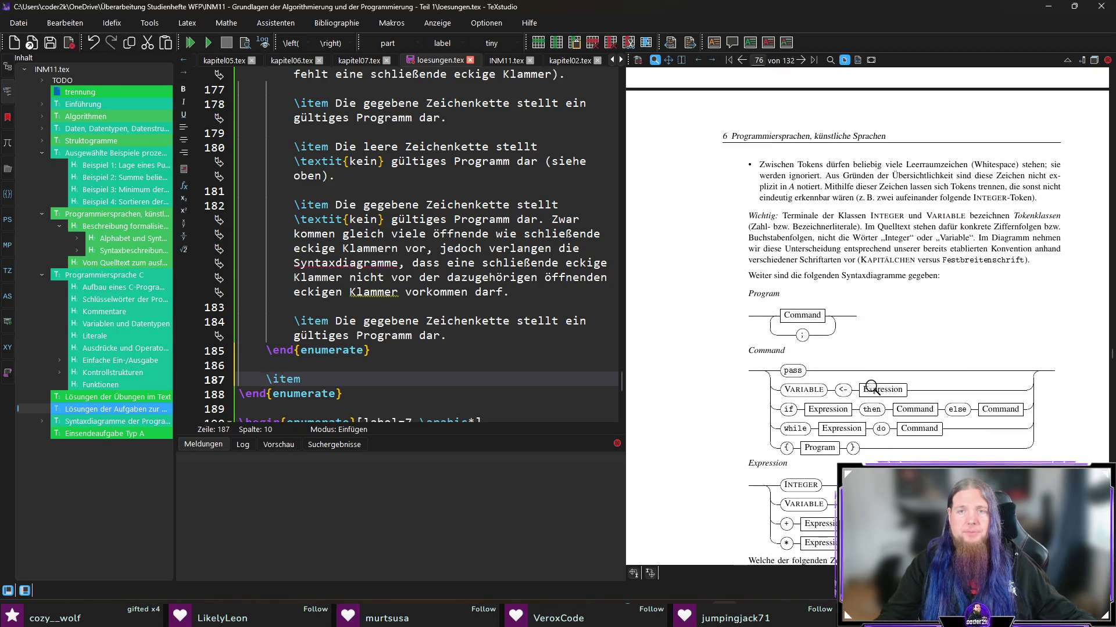
pyautogui.scroll(-3, 872, 386)
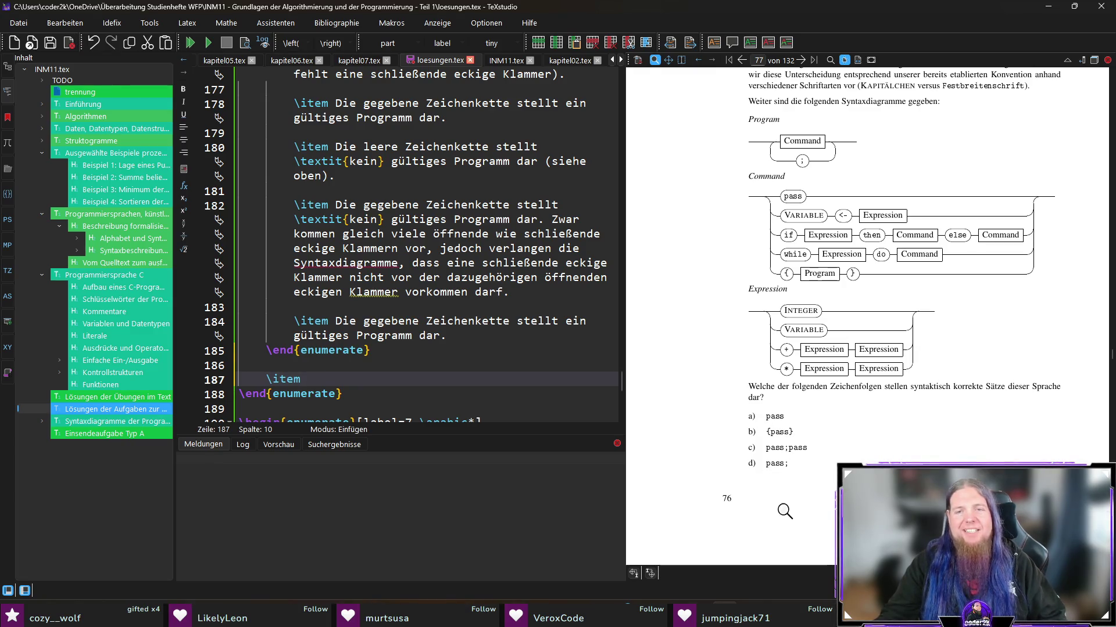
pyautogui.scroll(-6, 823, 403)
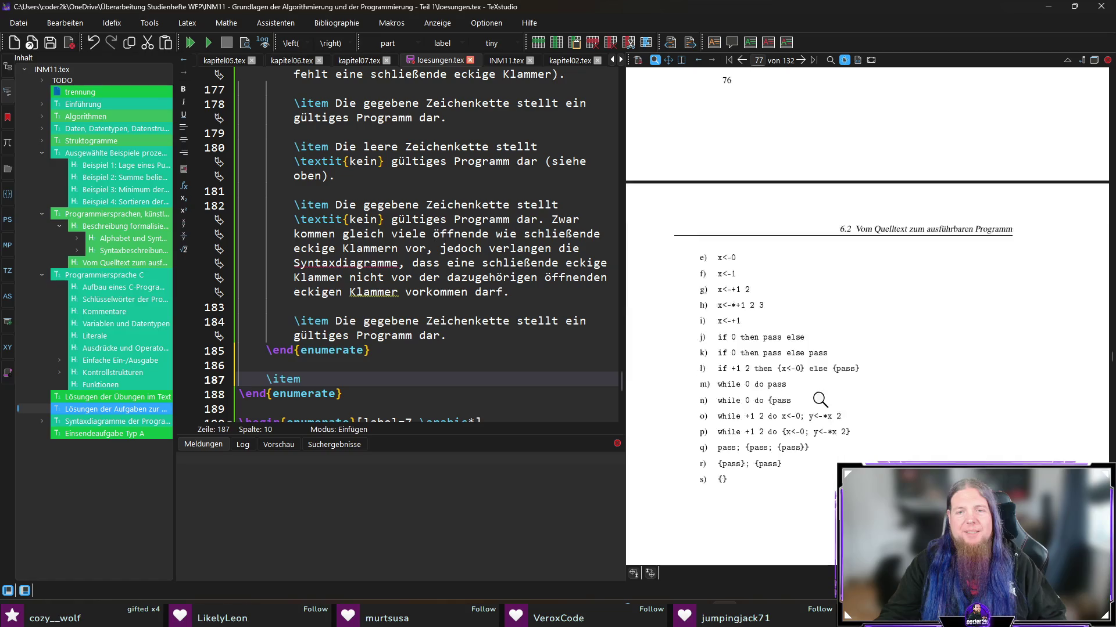
pyautogui.scroll(5, 977, 437)
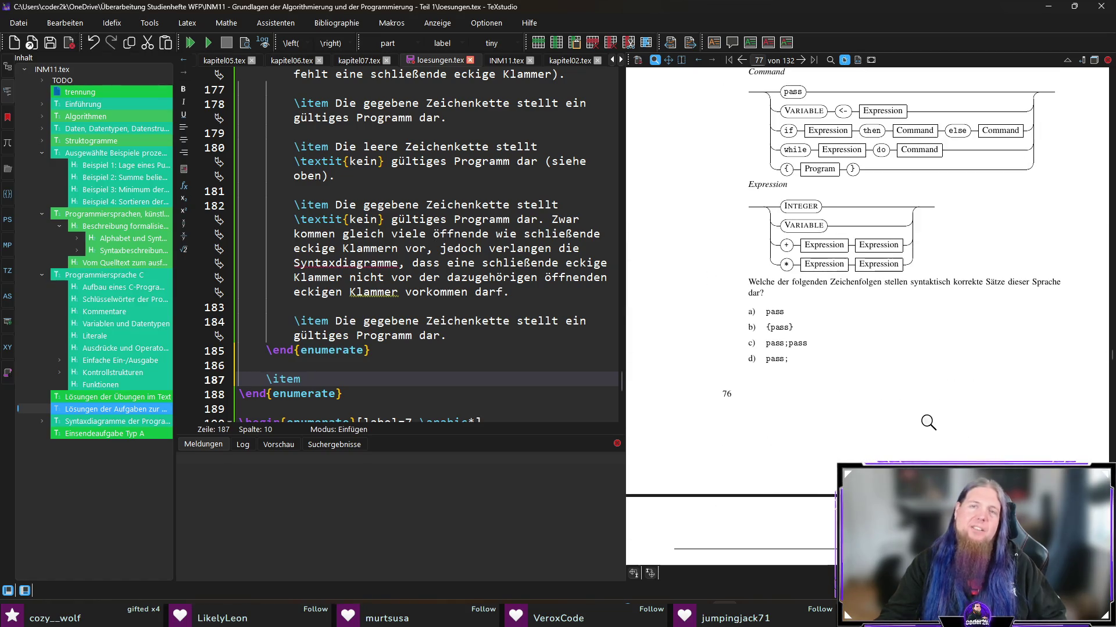
pyautogui.scroll(2, 929, 419)
pyautogui.scroll(-1, 895, 441)
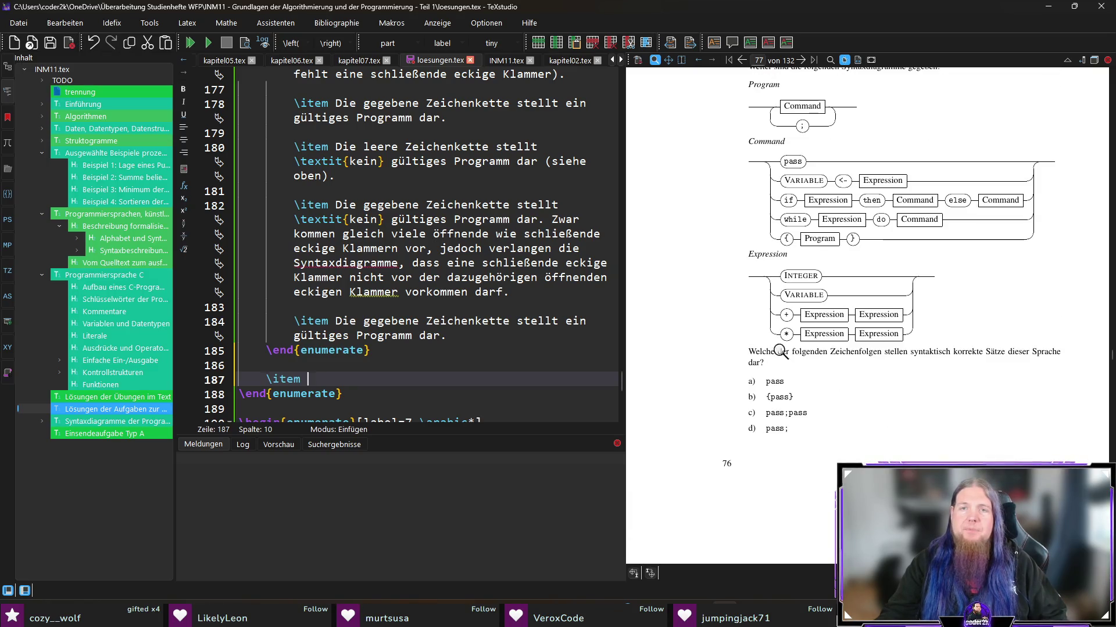
pyautogui.scroll(1, 771, 352)
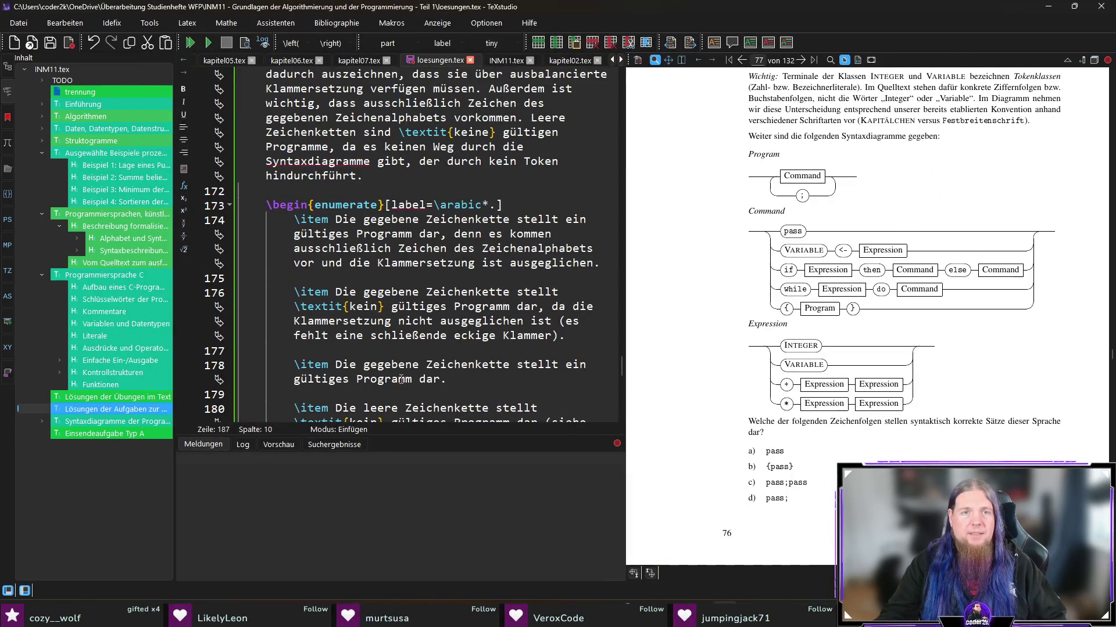
# Step: Paste the copied \begin{enumerate} line below the empty item
pyautogui.scroll(6, 401, 379)
pyautogui.scroll(-10, 437, 371)
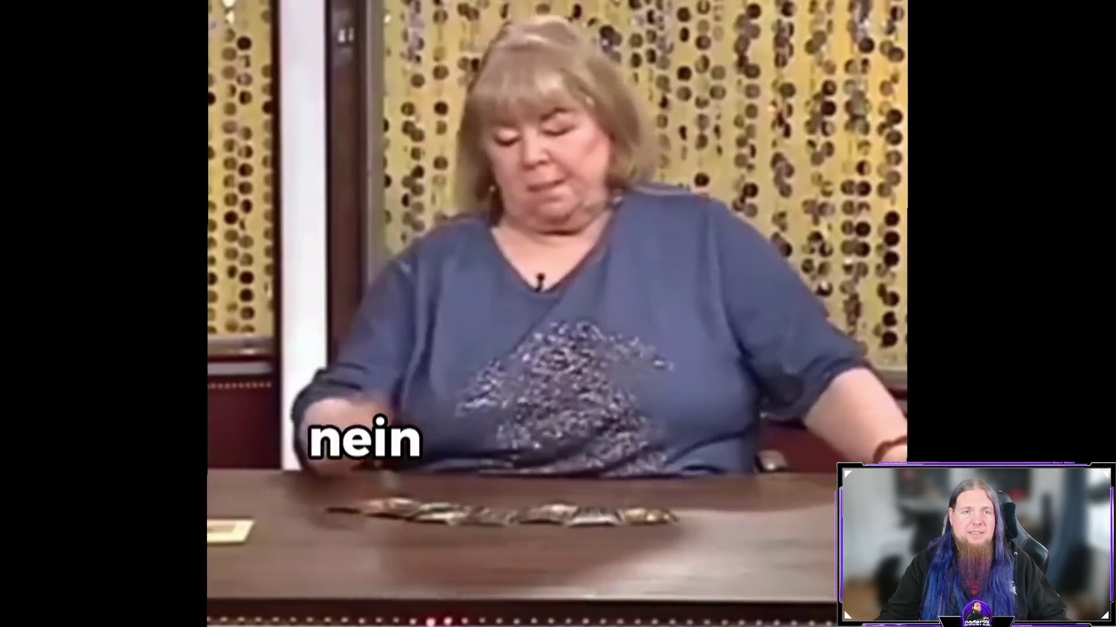
pyautogui.hotkey('shift', 'Home')
pyautogui.hotkey('ctrl', 'c')
pyautogui.scroll(-7, 503, 287)
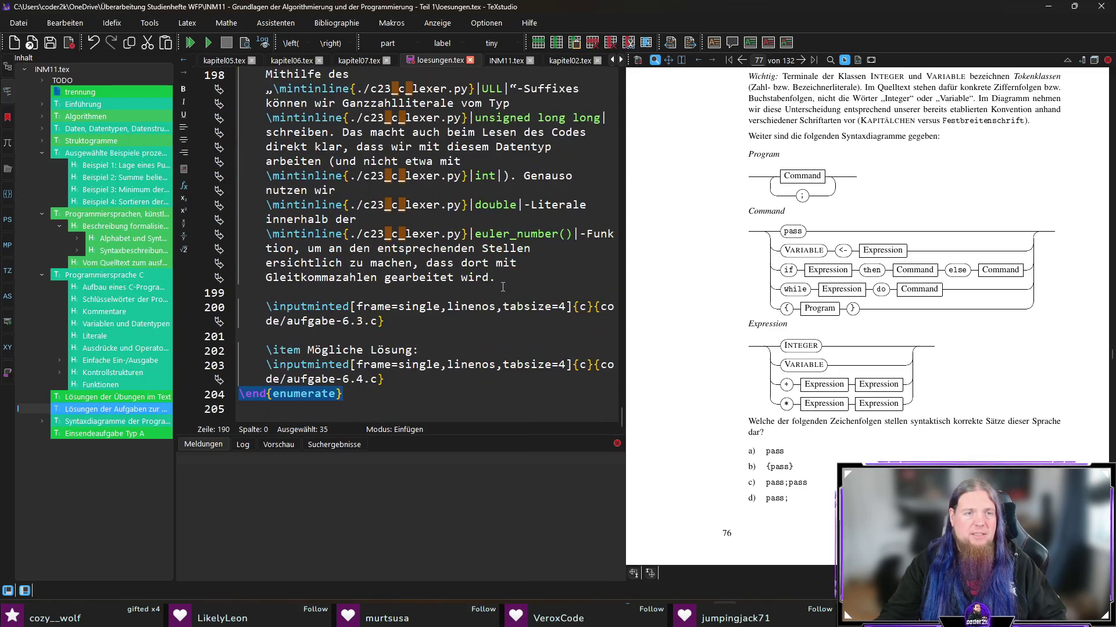
pyautogui.scroll(7, 401, 389)
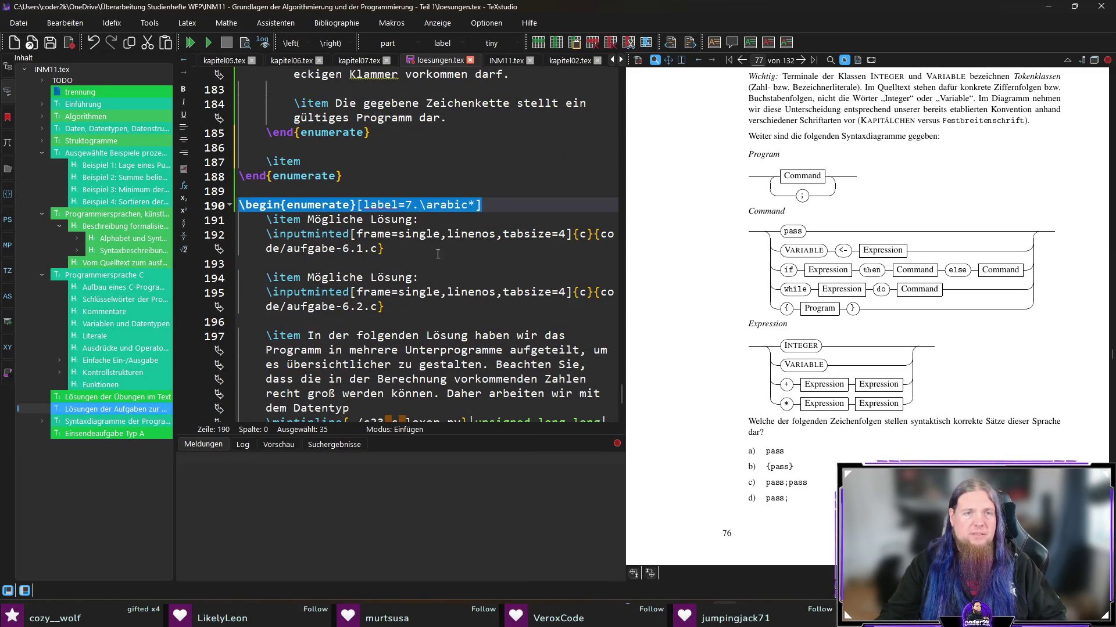
pyautogui.scroll(-6, 454, 240)
pyautogui.scroll(8, 437, 292)
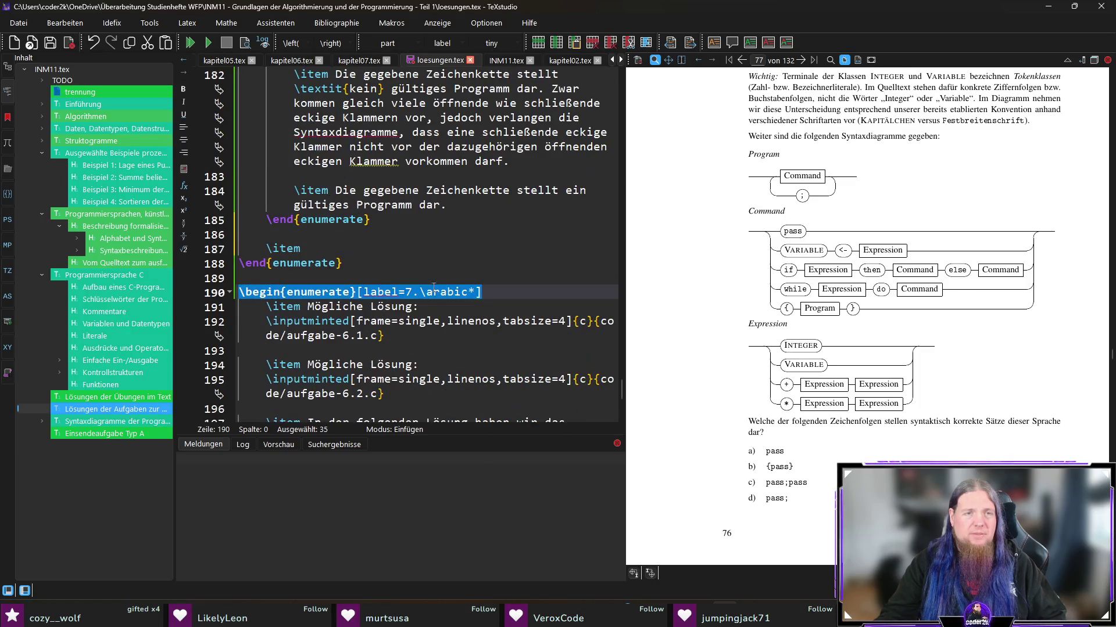
pyautogui.click(366, 246)
pyautogui.press('Return')
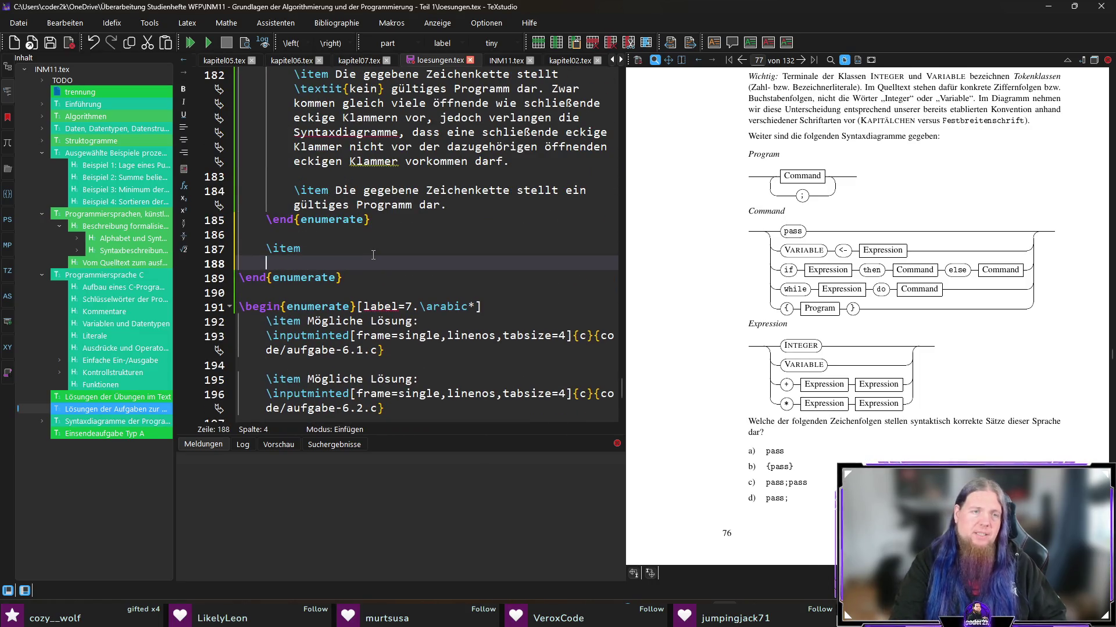
pyautogui.hotkey('ctrl', 'v')
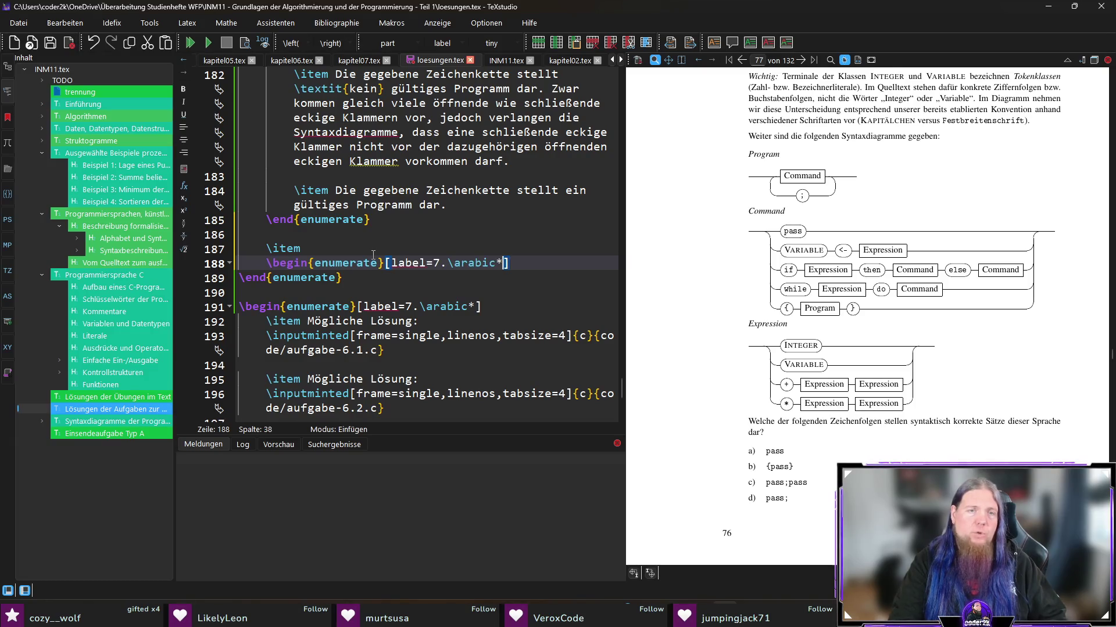
# Step: Change its label to \alph*) and start the matching \end{enumerate} line
pyautogui.press('BackSpace')
pyautogui.press('BackSpace')
pyautogui.press('BackSpace')
pyautogui.write('p')
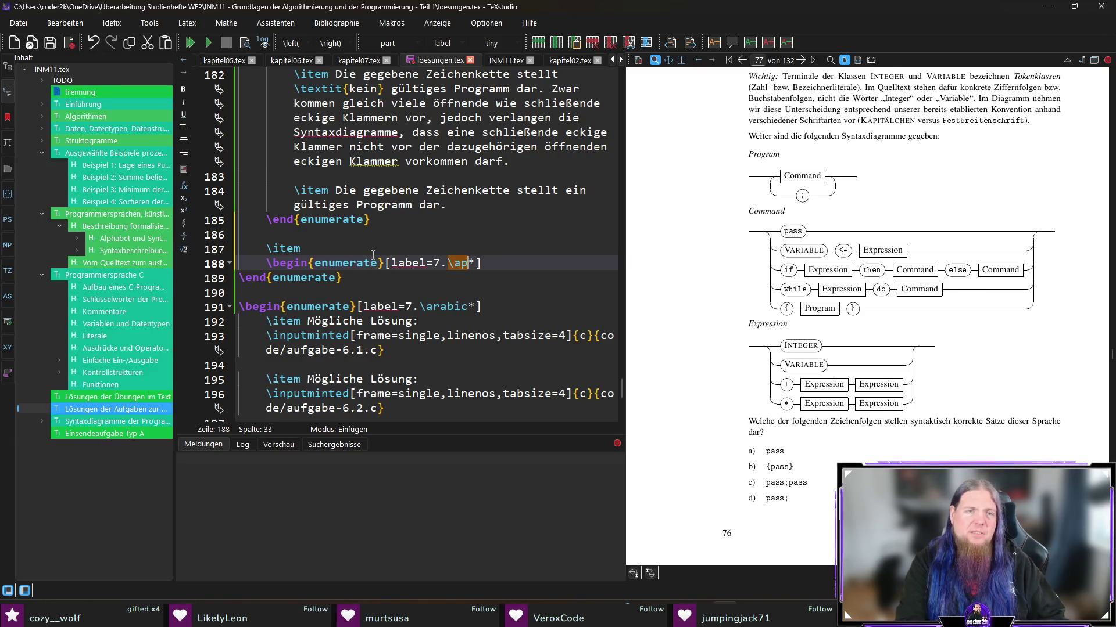
pyautogui.press('BackSpace')
pyautogui.write('lph')
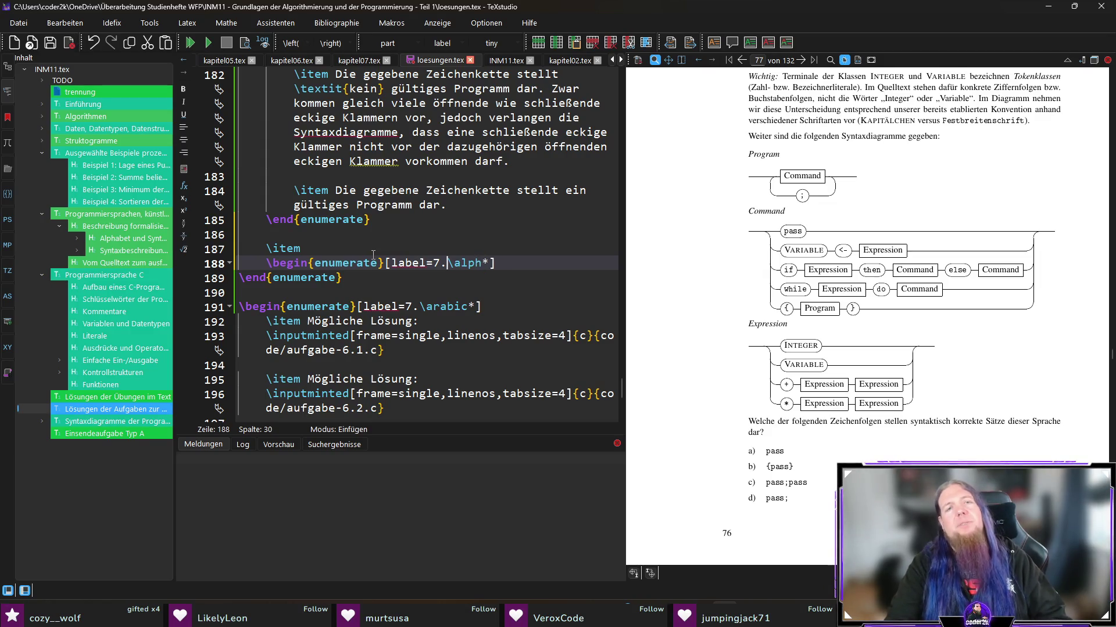
pyautogui.press('BackSpace')
pyautogui.press('BackSpace')
pyautogui.press('Right')
pyautogui.press('Right')
pyautogui.press('Right')
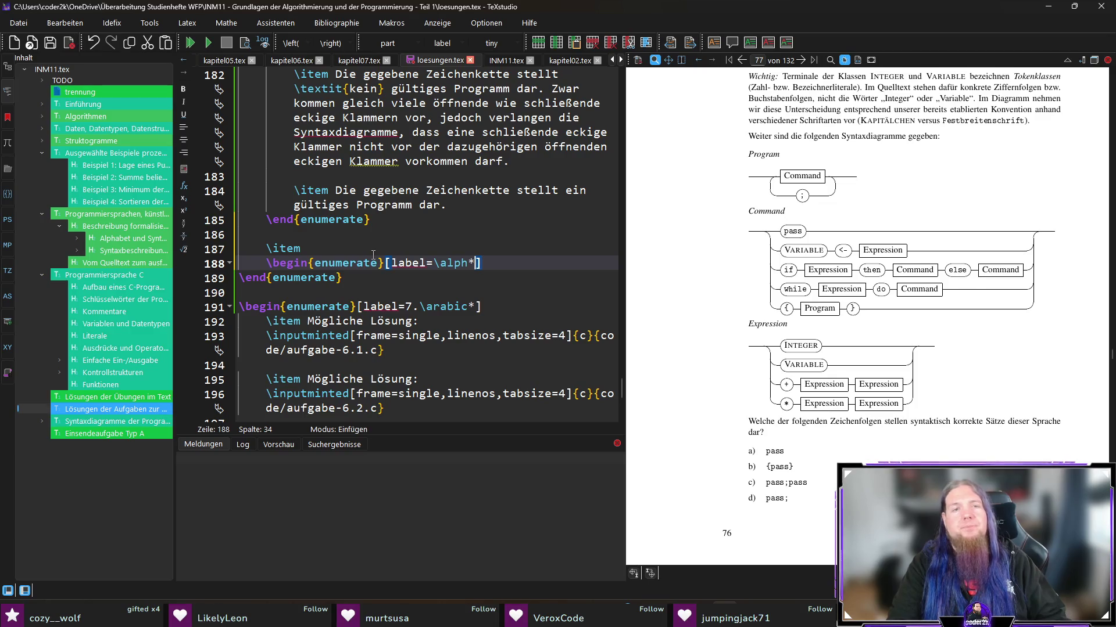
pyautogui.write(')')
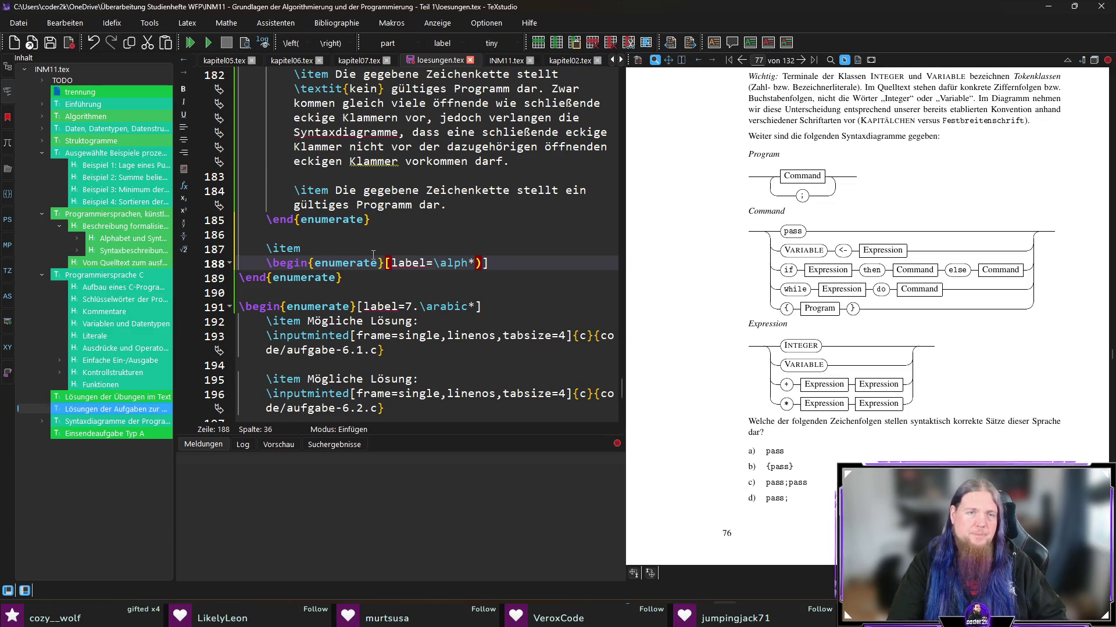
pyautogui.press('Return')
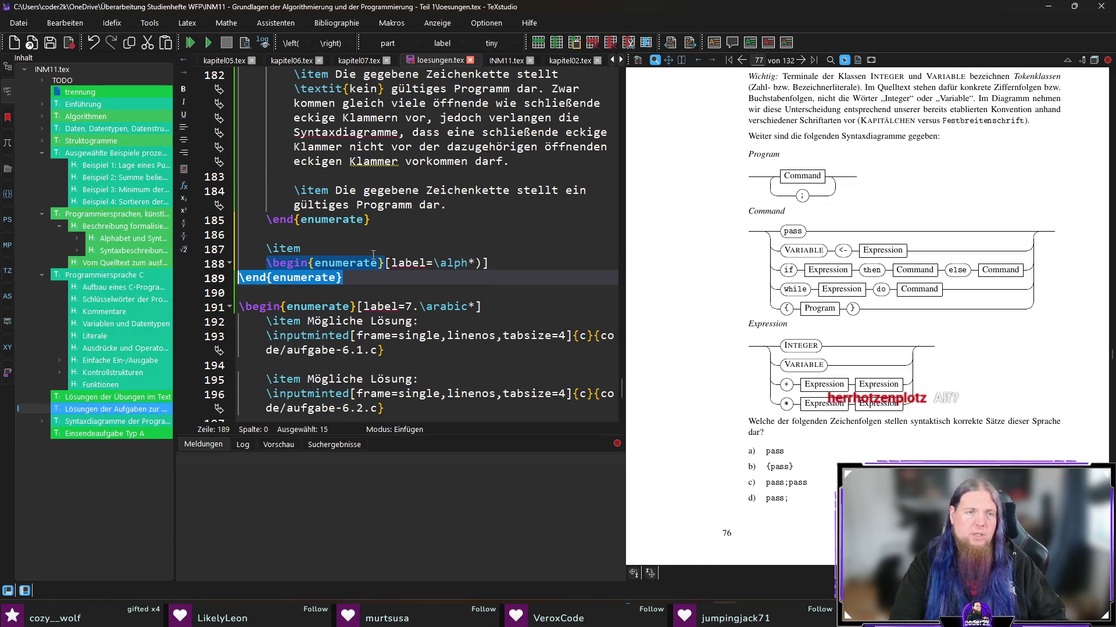
pyautogui.press('Tab')
pyautogui.write('\\end{')
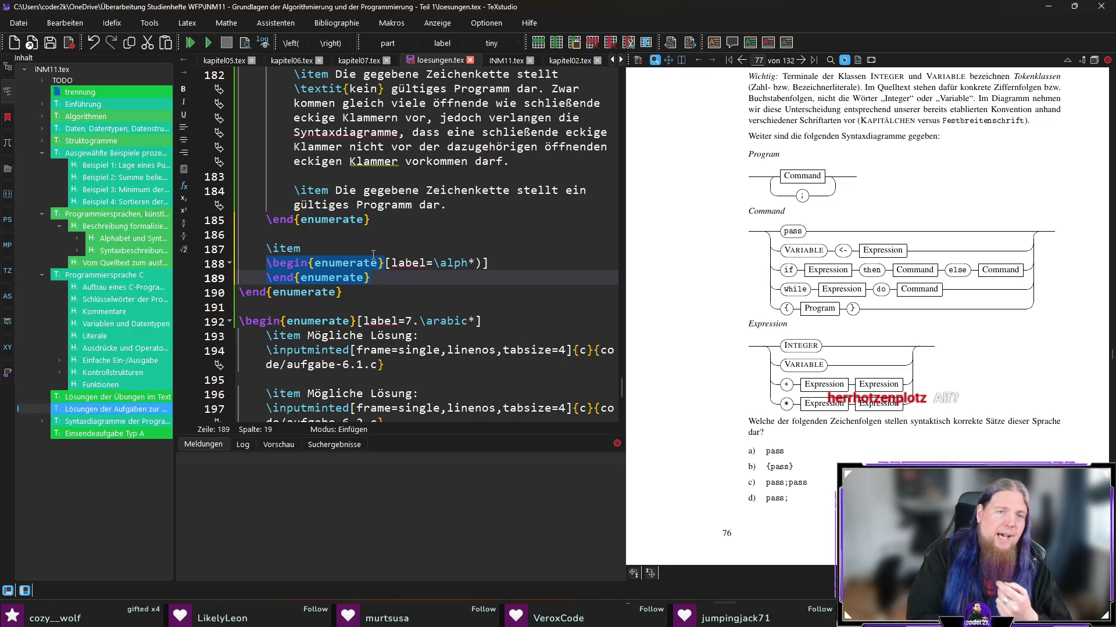
# Step: Write 'Anhand der gegebenen lexikalischen Regeln und Syntaxdiagramme erkennen wir:' and open a line inside the nested list
pyautogui.click(373, 254)
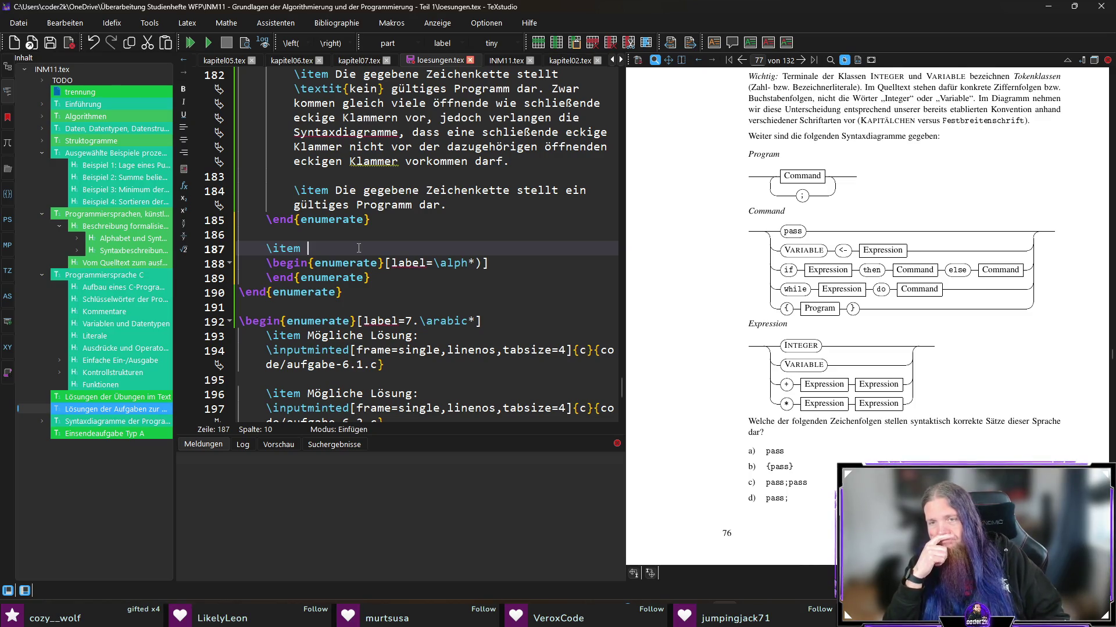
pyautogui.write('Anhand der gegebenen')
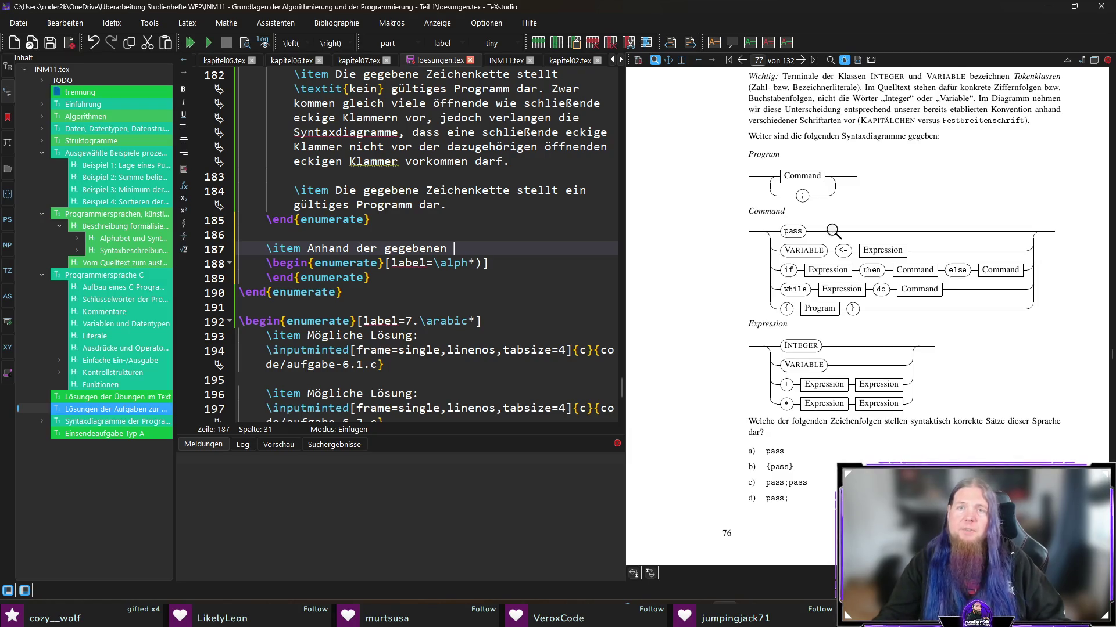
pyautogui.scroll(10, 837, 244)
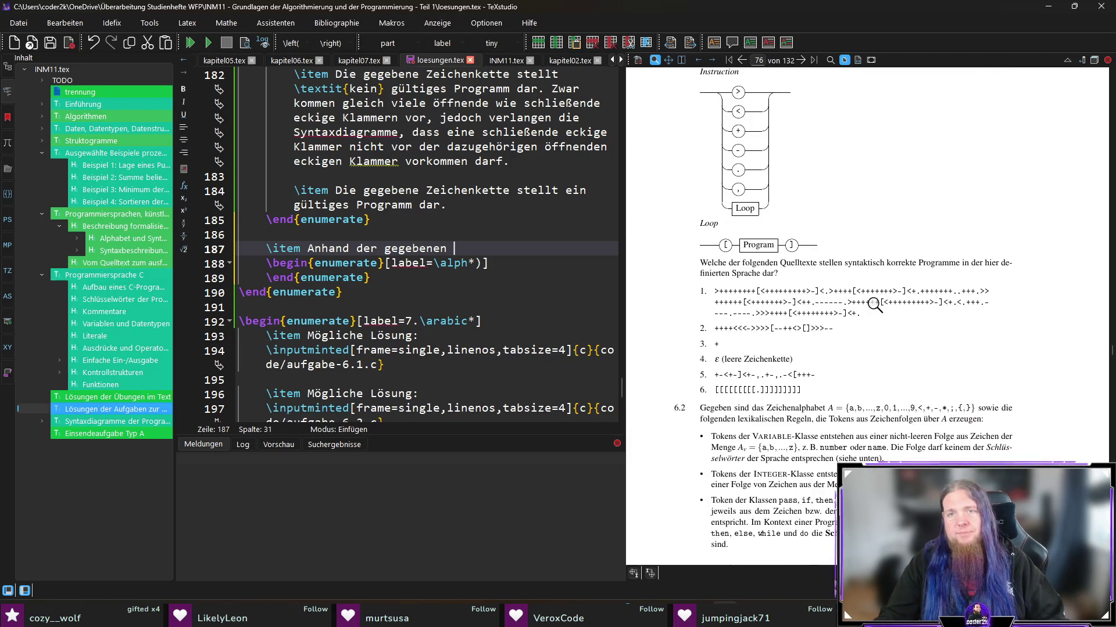
pyautogui.scroll(-10, 877, 308)
pyautogui.write('lexikalischen Regeln')
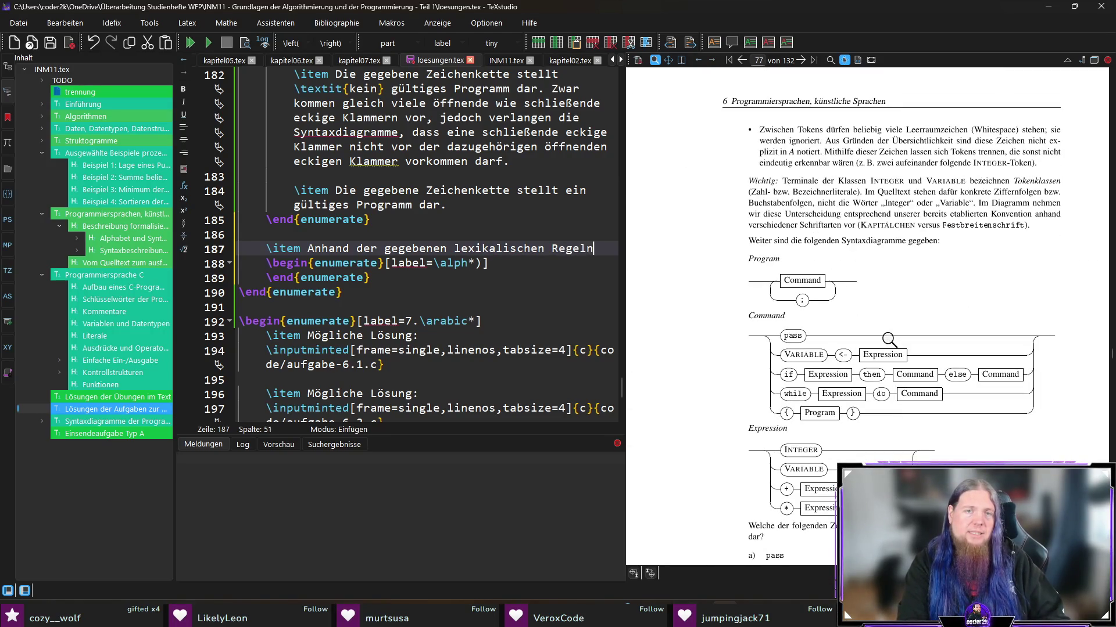
pyautogui.write('und S')
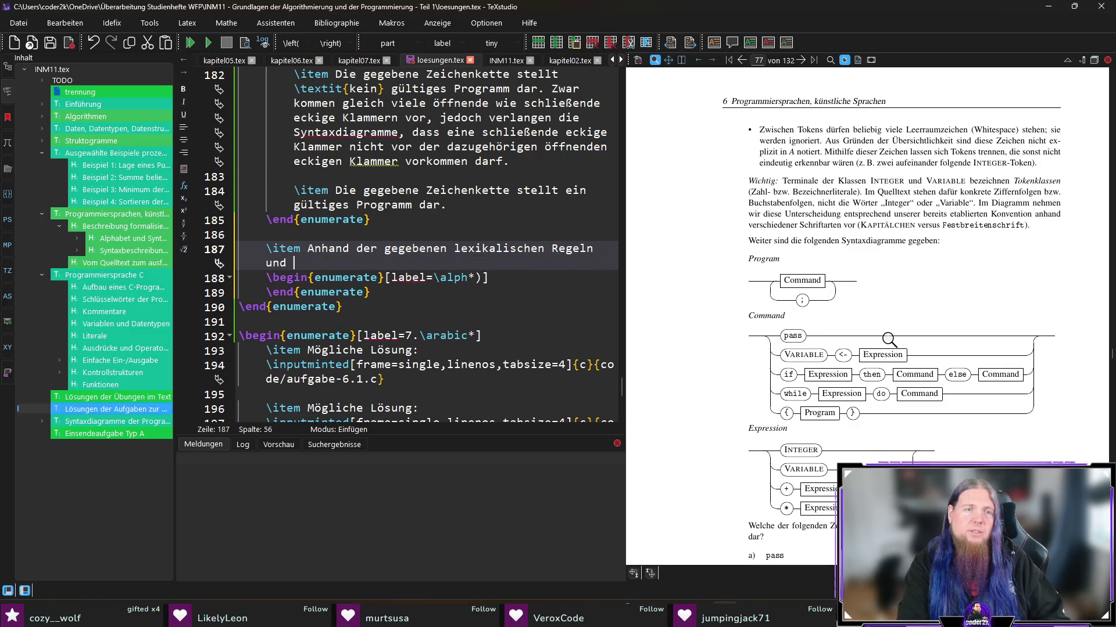
pyautogui.write('yntaxg')
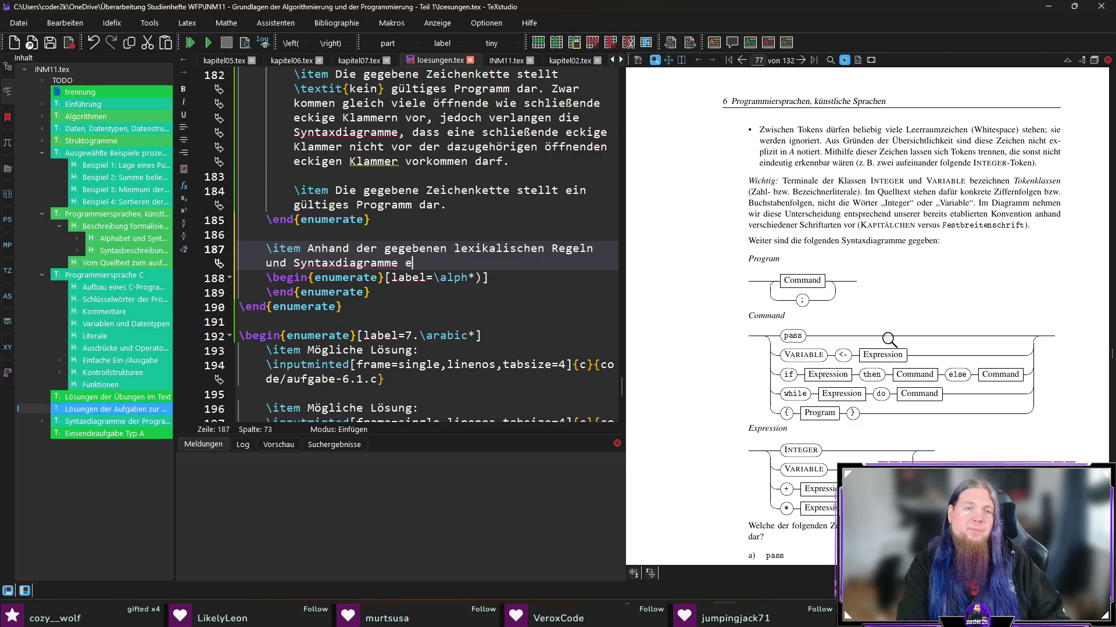
pyautogui.press('BackSpace')
pyautogui.write('ennen wir:')
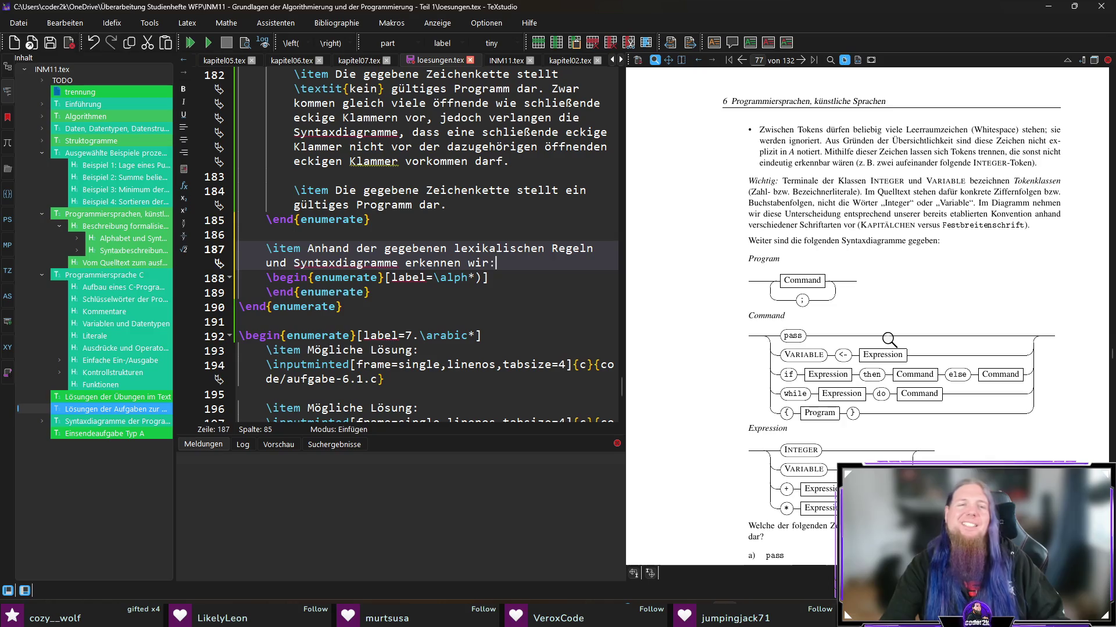
pyautogui.press('Down')
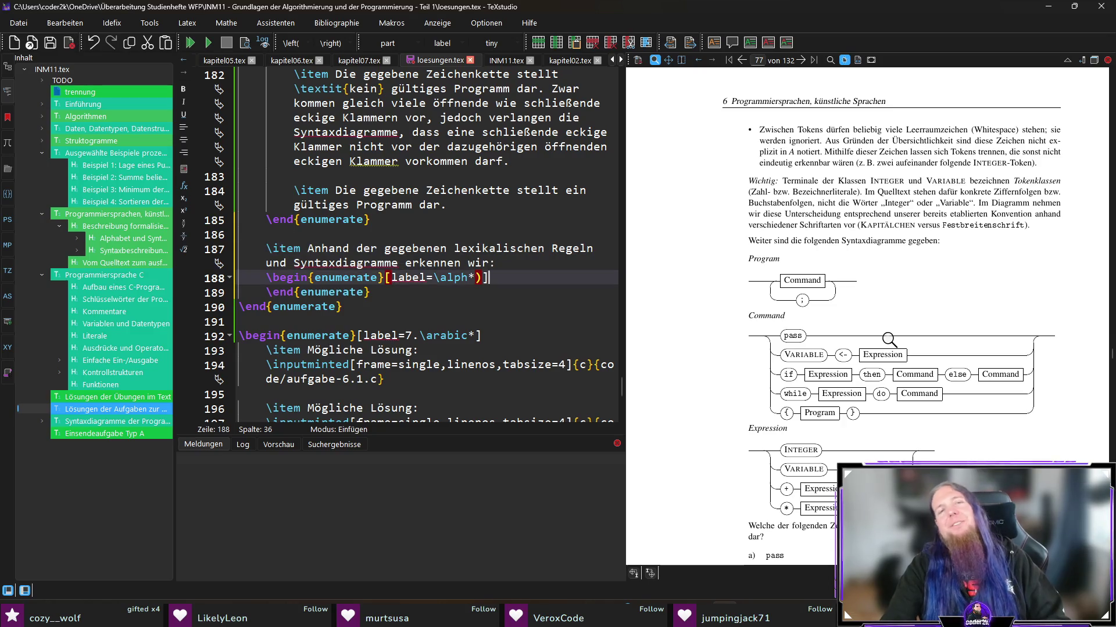
pyautogui.press('Return')
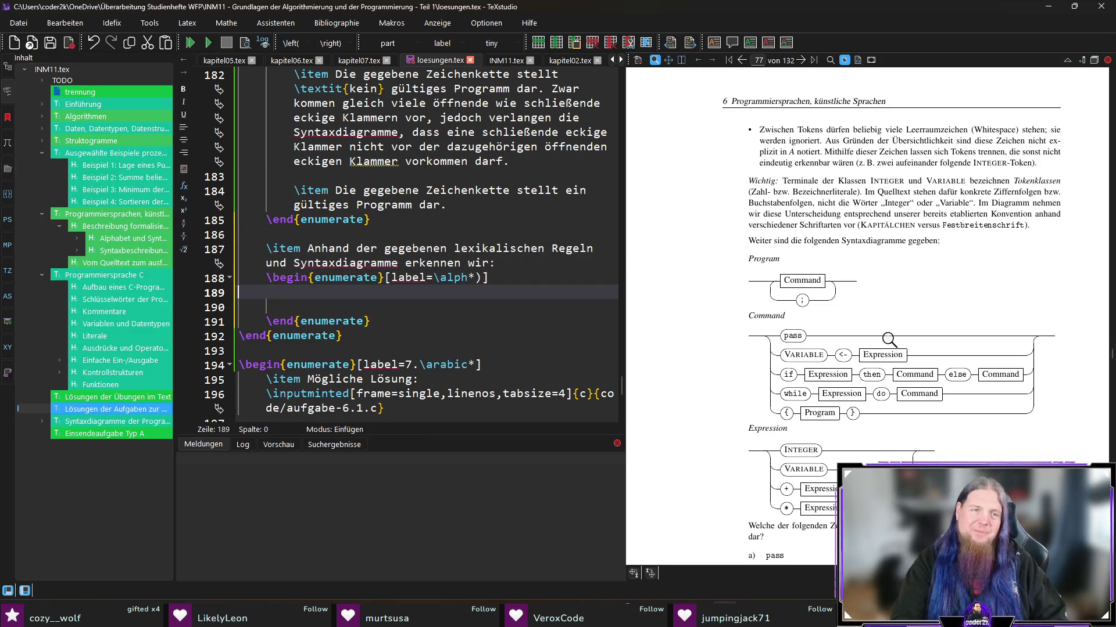
# Step: Add the first nested item 'Die Zeichenfolge ist ein gültiges Programm.' and start an empty second \item
pyautogui.press('Down')
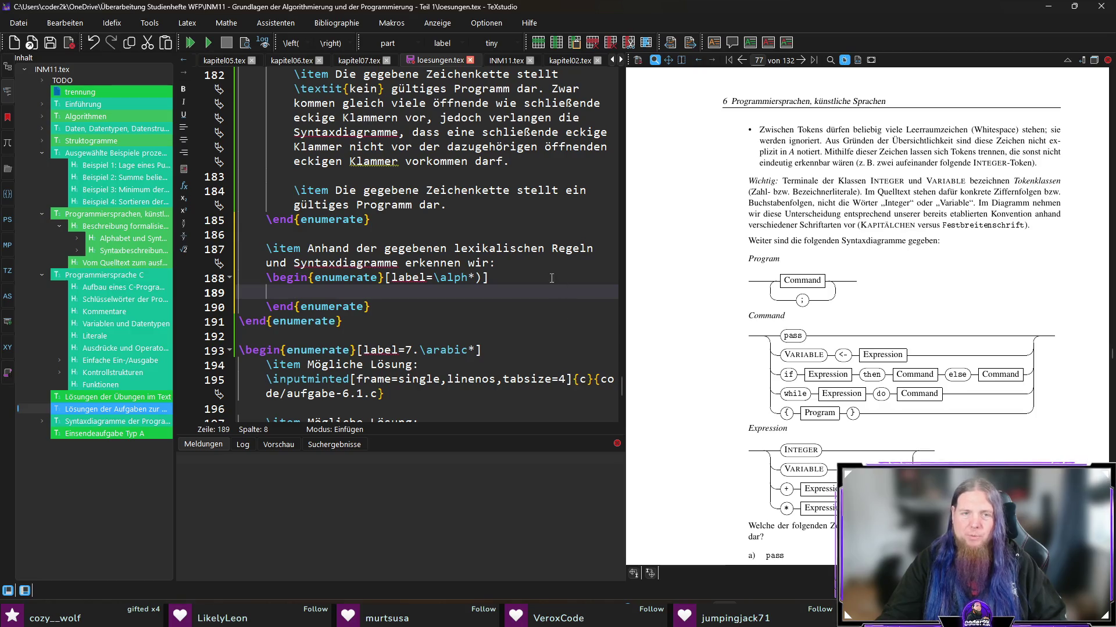
pyautogui.press('Up')
pyautogui.press('Home')
pyautogui.press('Return')
pyautogui.press('Down')
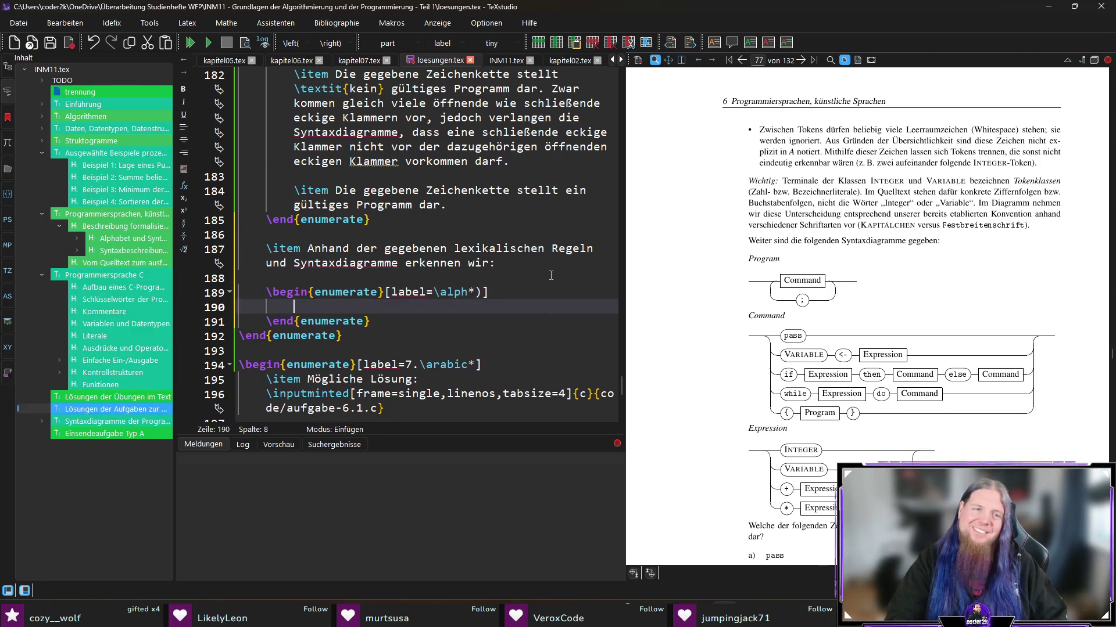
pyautogui.scroll(-8, 903, 360)
pyautogui.scroll(5, 849, 363)
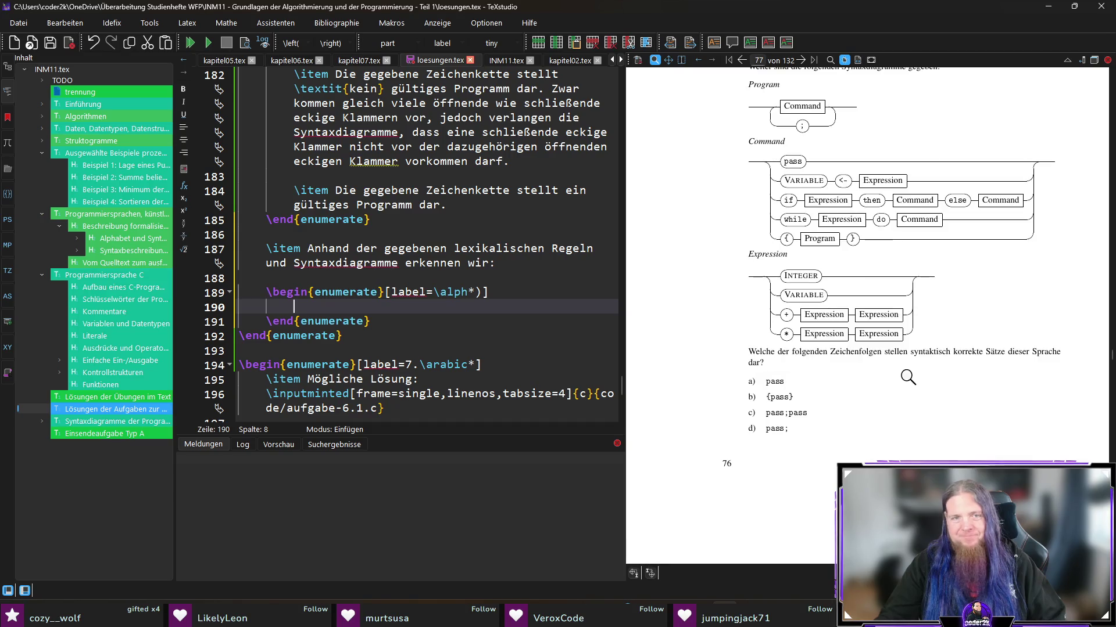
pyautogui.write('\\item Die Zeichenfolge')
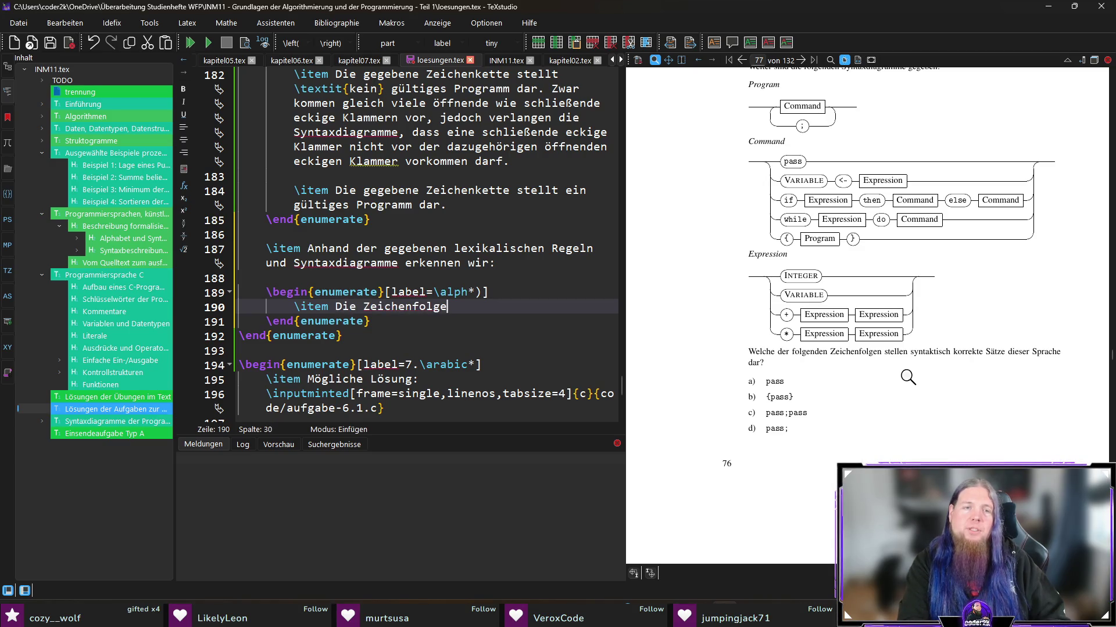
pyautogui.write('iliteges Programm.')
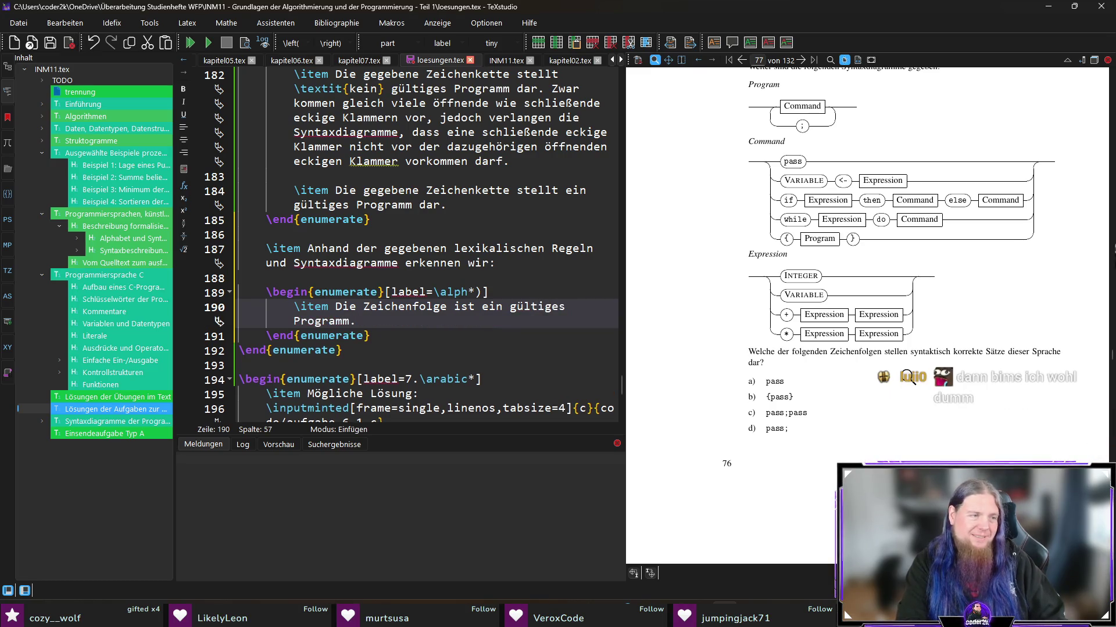
pyautogui.press('Return')
pyautogui.press('Return')
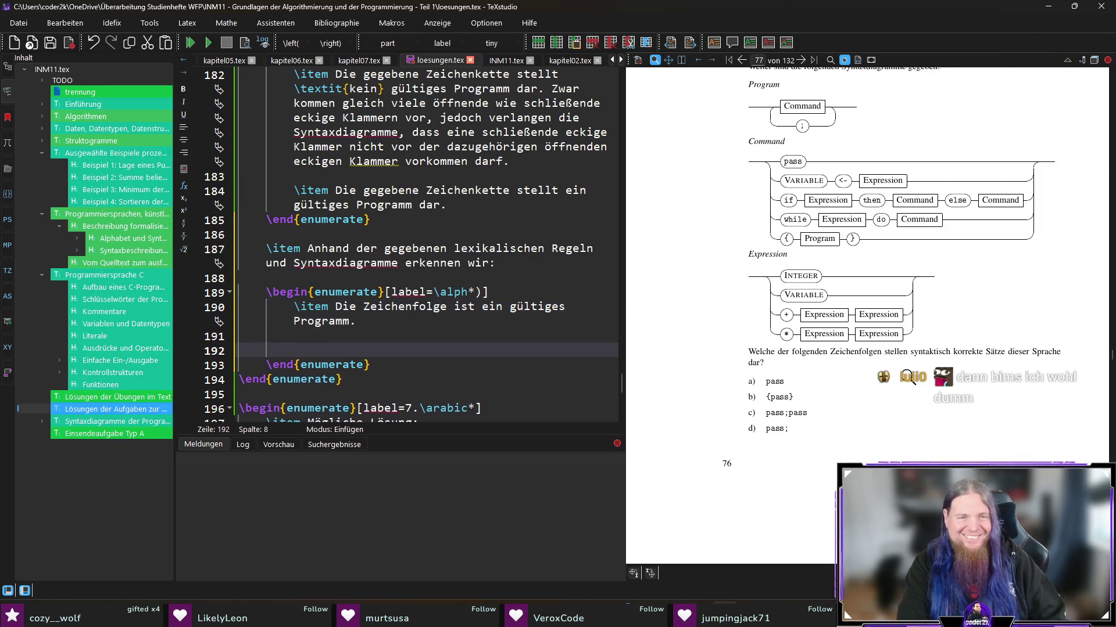
pyautogui.write('\\item')
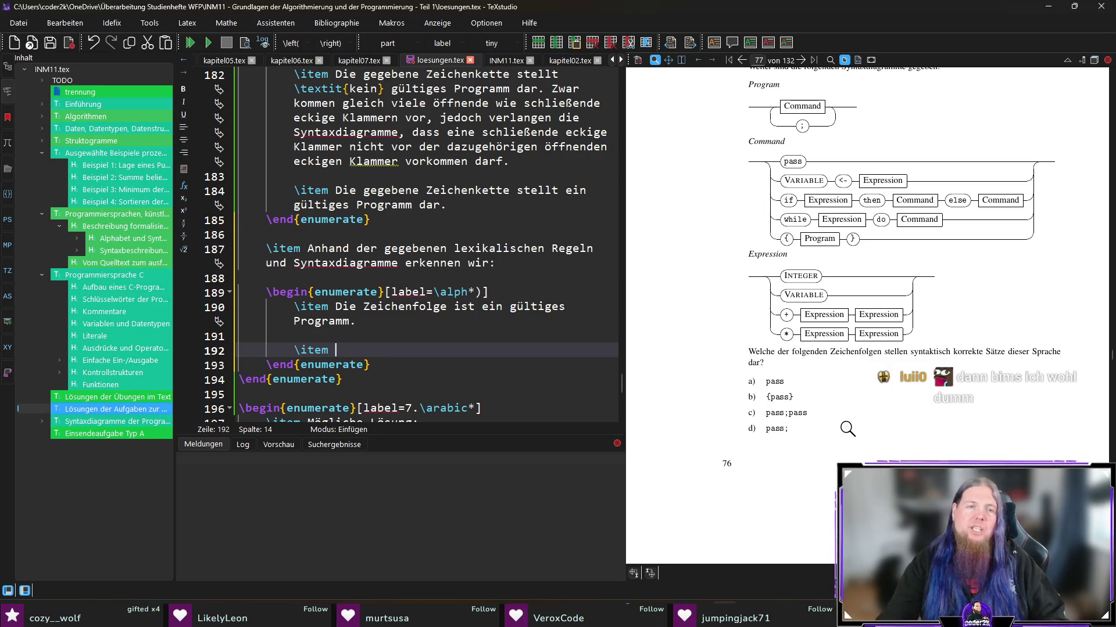
# Step: Fill the second item with the sentence copied from the first item
pyautogui.press('Up')
pyautogui.press('Up')
pyautogui.press('End')
pyautogui.hotkey('shift', 'Up')
pyautogui.hotkey('shift', 'ctrl', 'Left')
pyautogui.hotkey('ctrl', 'c')
pyautogui.press('Down')
pyautogui.press('Down')
pyautogui.press('End')
pyautogui.hotkey('ctrl', 'v')
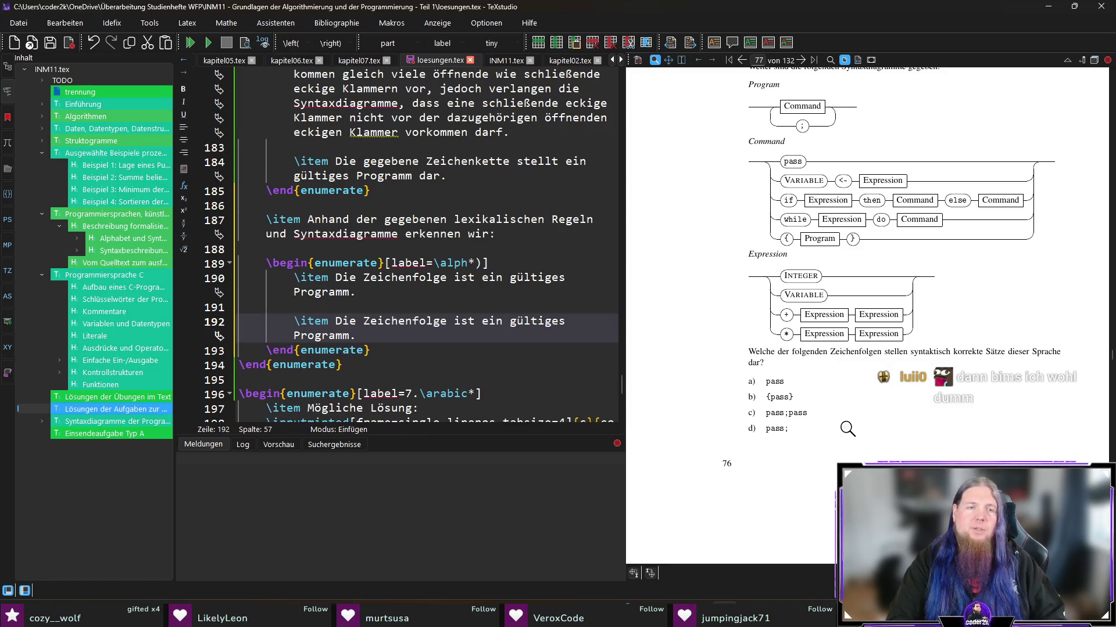
pyautogui.press('BackSpace')
pyautogui.write('(')
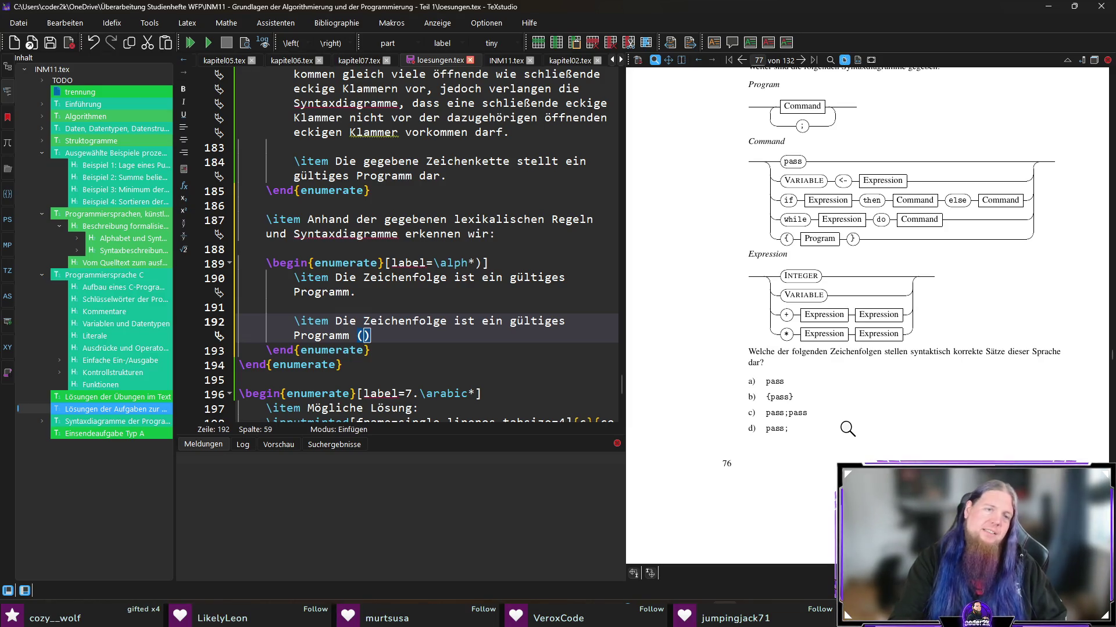
pyautogui.write('.')
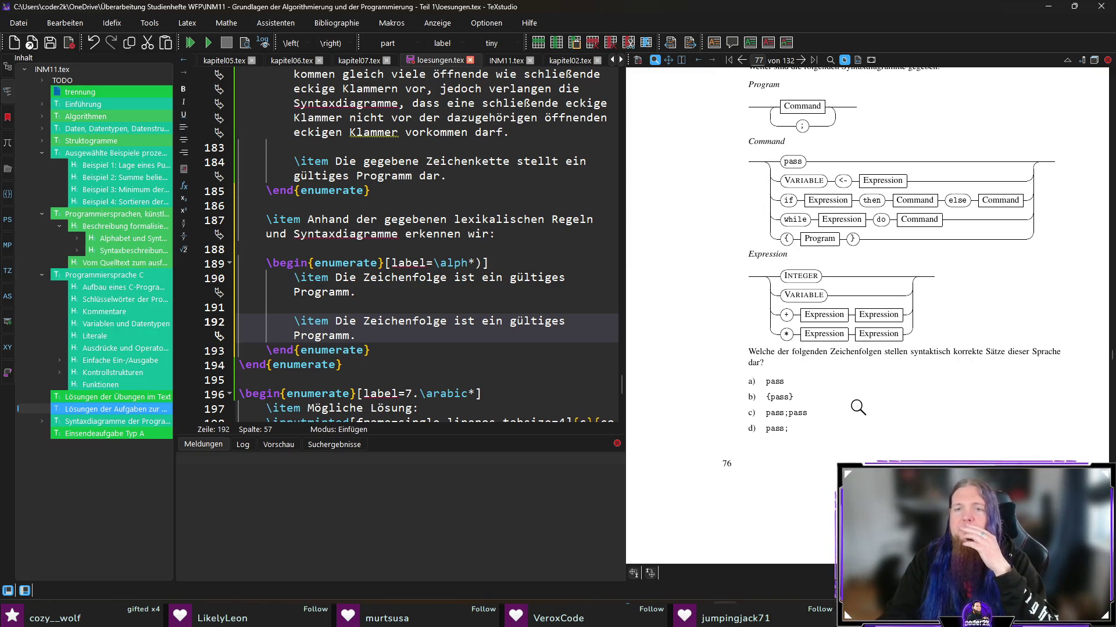
# Step: Duplicate the second item's line as third and fourth items
pyautogui.click(381, 336)
pyautogui.tripleClick(381, 336)
pyautogui.hotkey('ctrl', 'c')
pyautogui.press('End')
pyautogui.press('Return')
pyautogui.press('Return')
pyautogui.hotkey('ctrl', 'v')
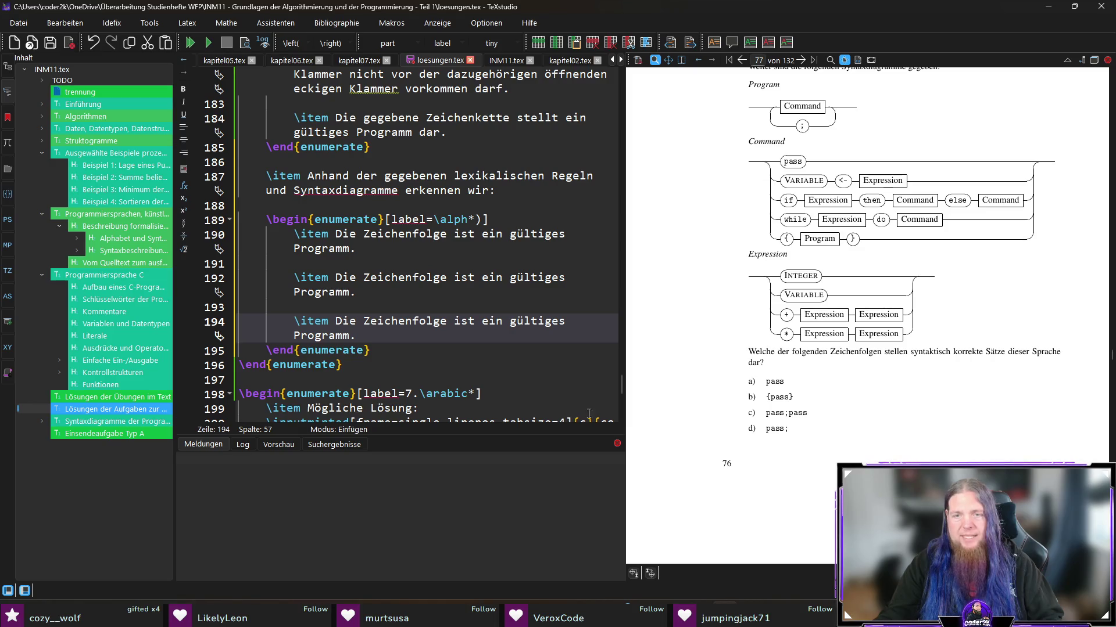
pyautogui.press('Return')
pyautogui.press('Return')
pyautogui.hotkey('ctrl', 'v')
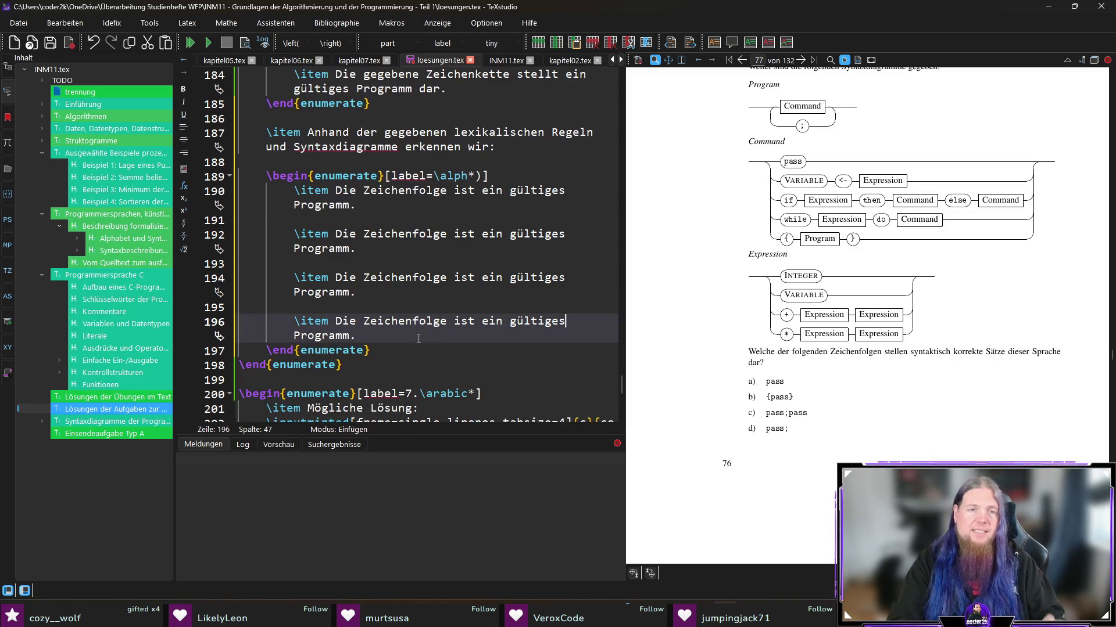
# Step: Begin rewriting the fourth item to say \textit{kein} gültiges Programm with its reason
pyautogui.press('Left')
pyautogui.press('Left')
pyautogui.press('Left')
pyautogui.hotkey('ctrl', 'shift', 'Left')
pyautogui.press('BackSpace')
pyautogui.write('extit{kein')
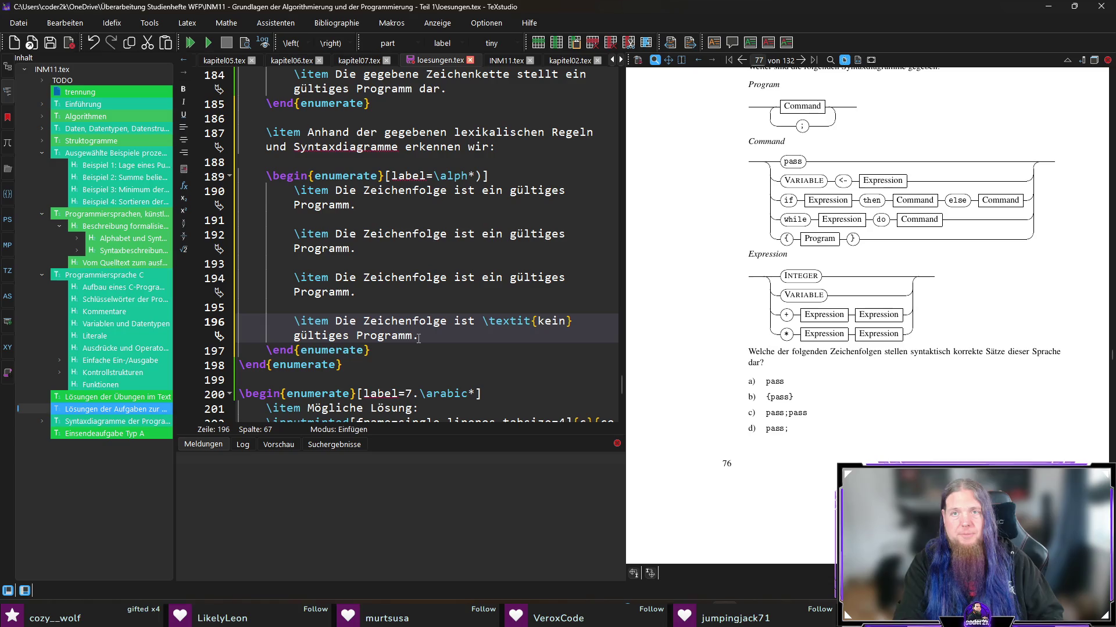
pyautogui.write(',')
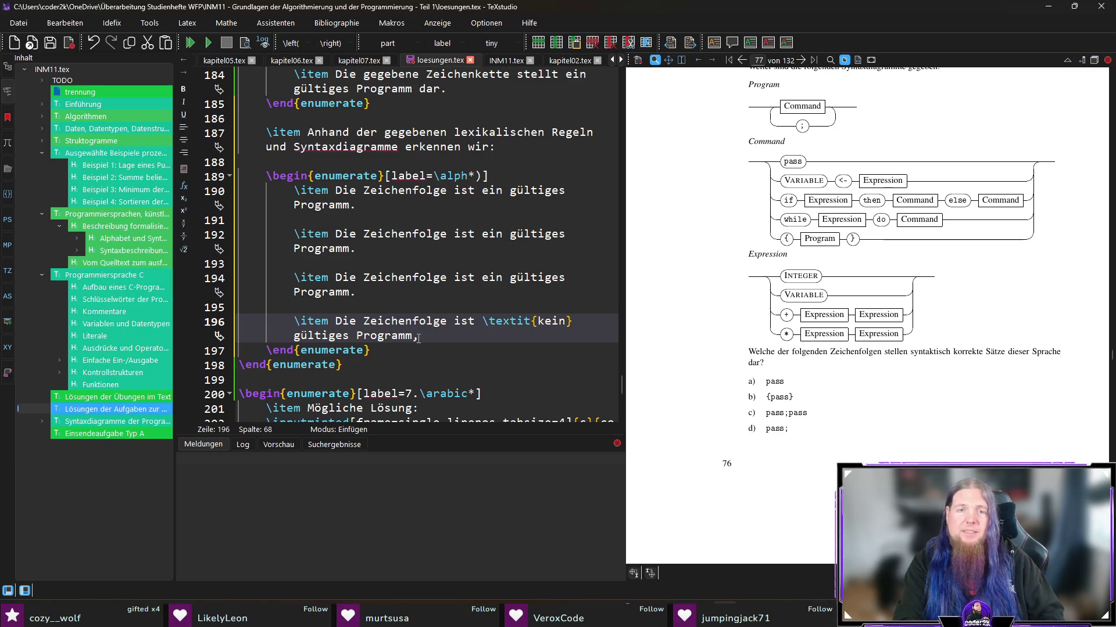
pyautogui.write(' da auf ein')
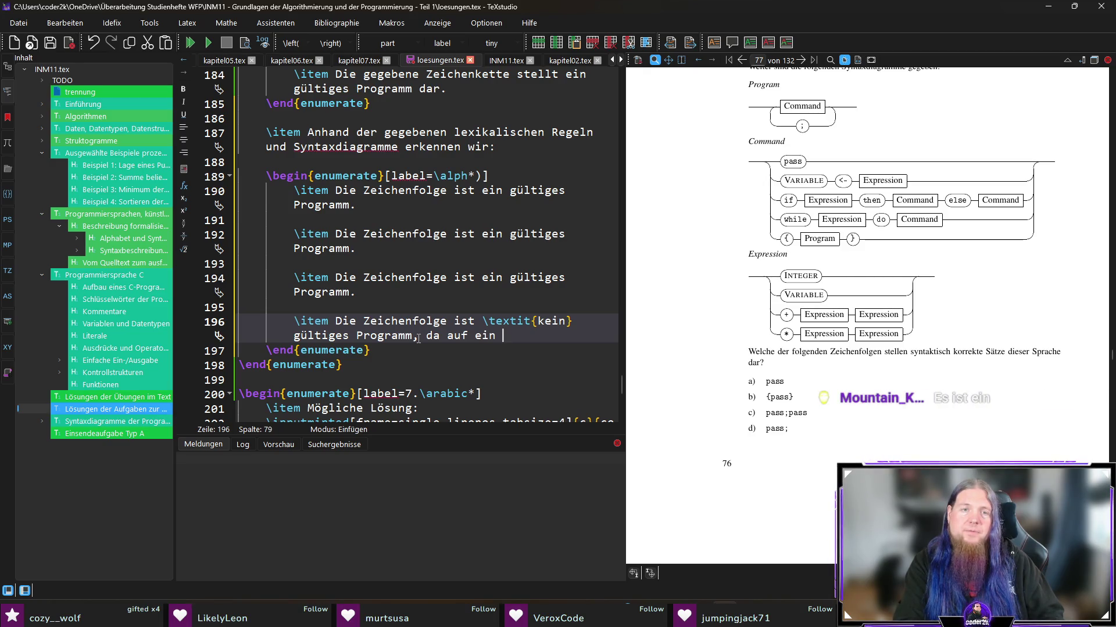
pyautogui.write(' \texttt{a')
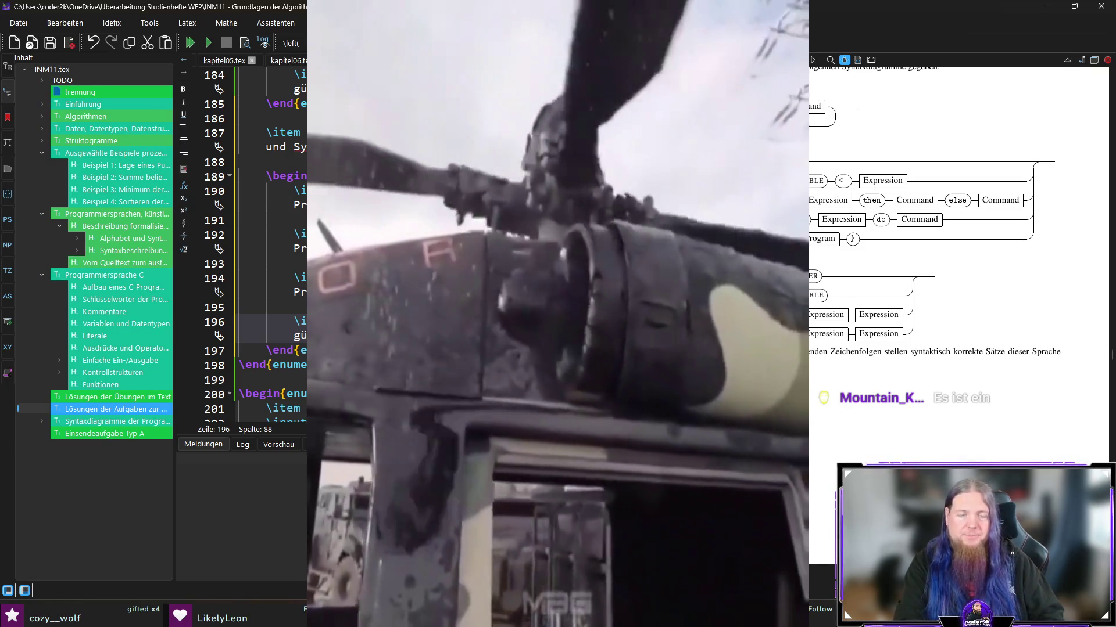
pyautogui.write('}')
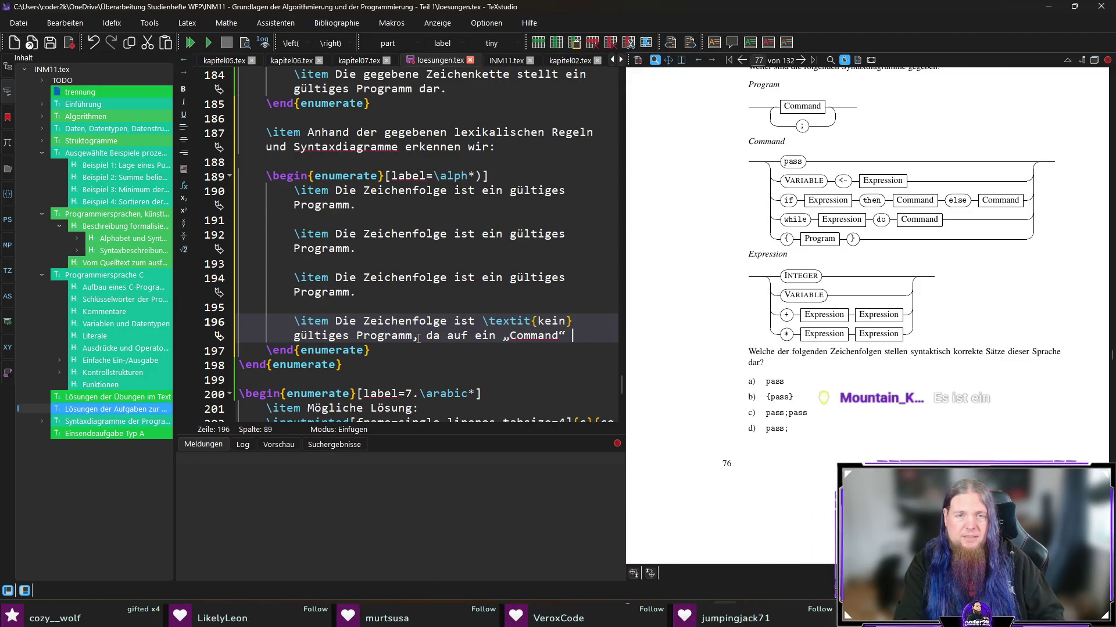
pyautogui.write('nachfolgendem Semikolon')
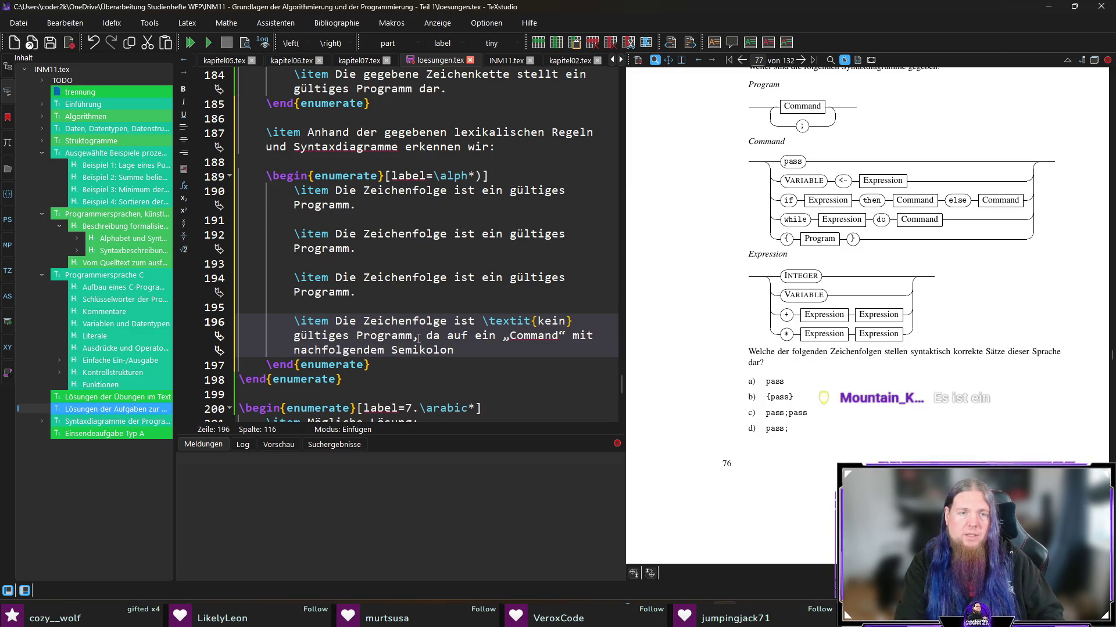
pyautogui.write('einweiiteres „Command“ fol')
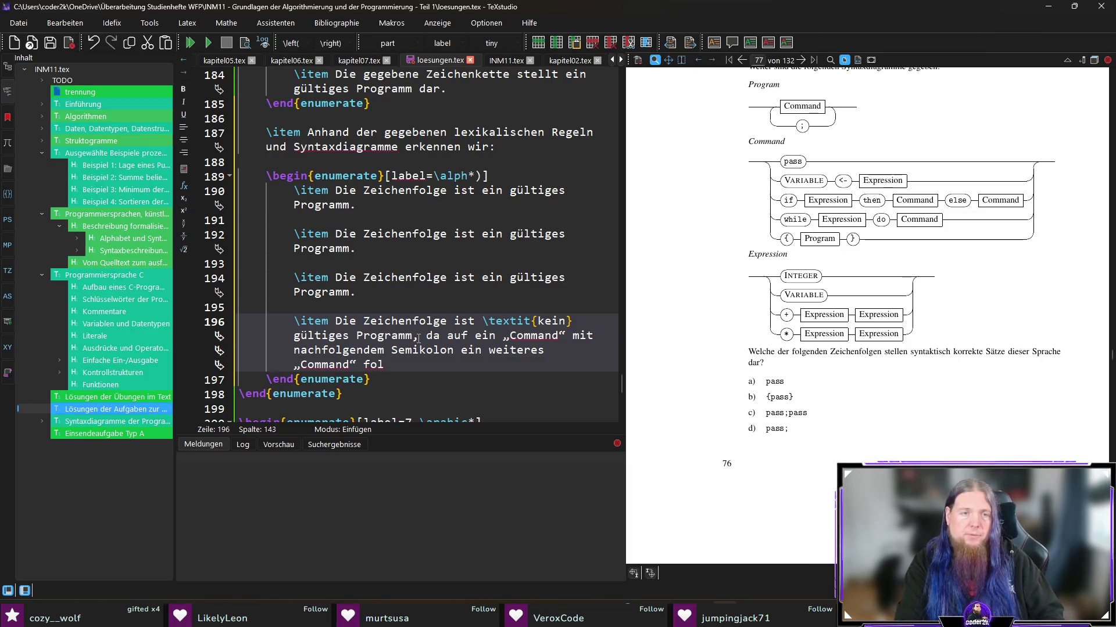
pyautogui.write('te.')
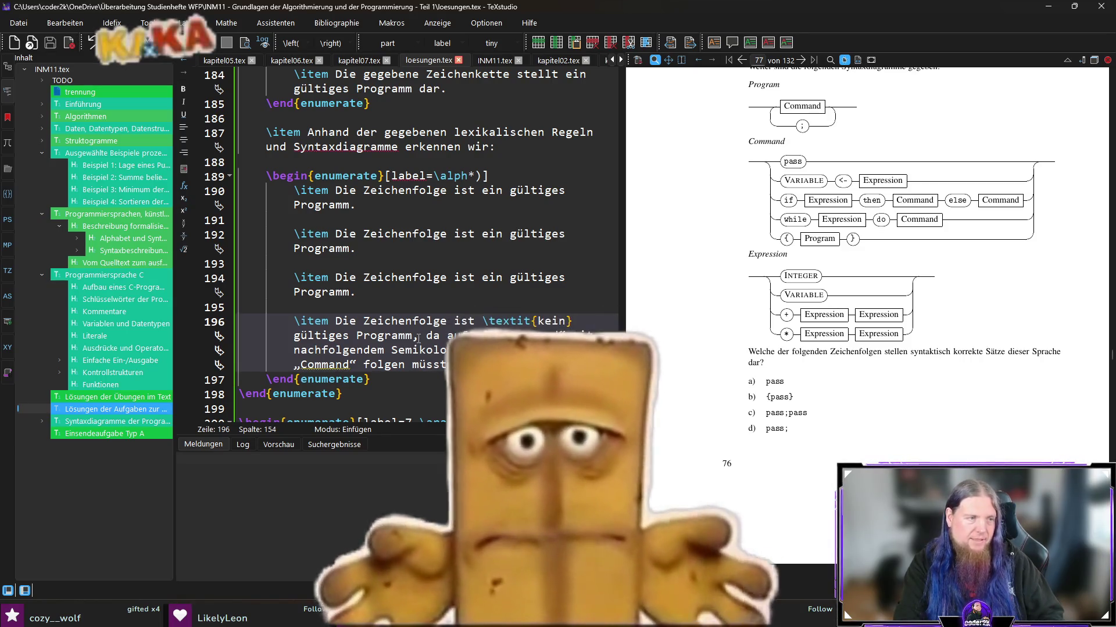
# Step: Scroll down to the later items and start a new line after the fourth item
pyautogui.scroll(-2, 854, 355)
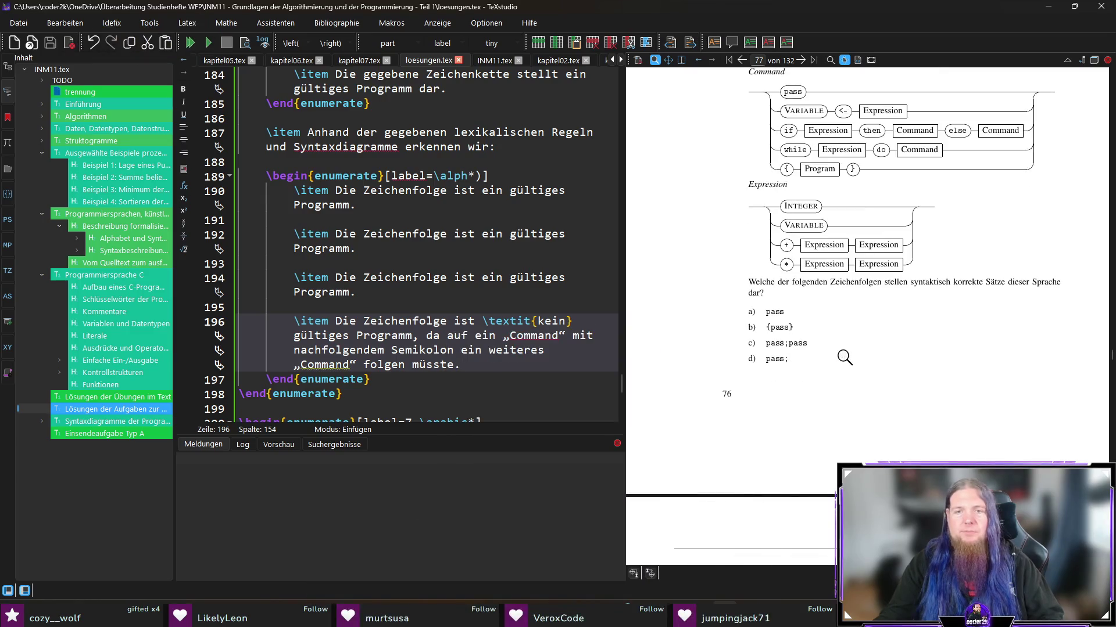
pyautogui.scroll(-8, 761, 365)
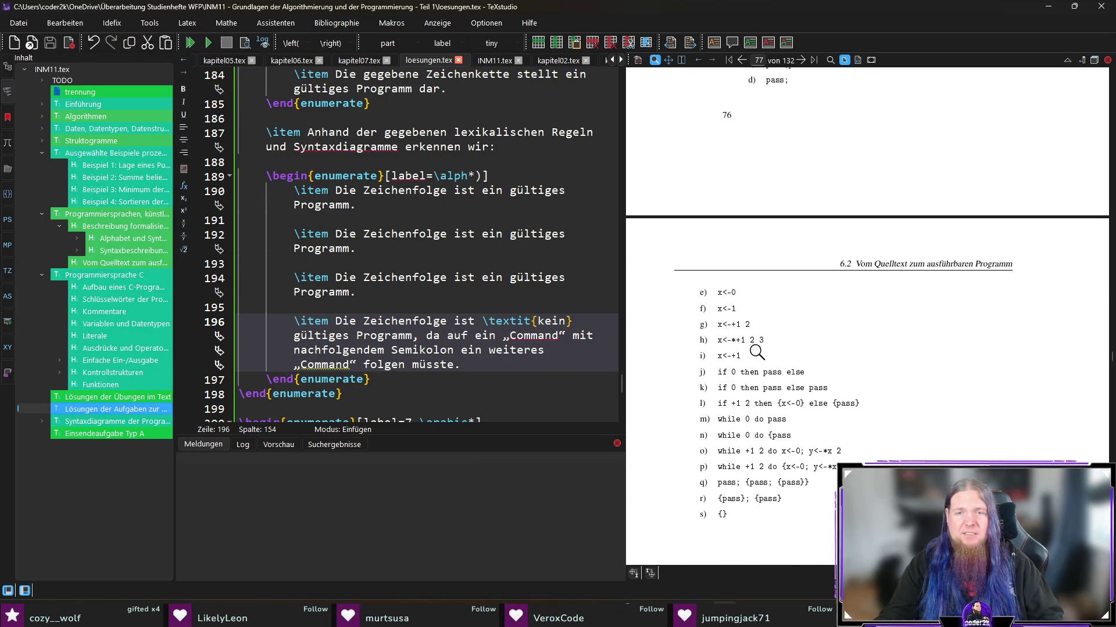
pyautogui.press('Return')
pyautogui.press('Return')
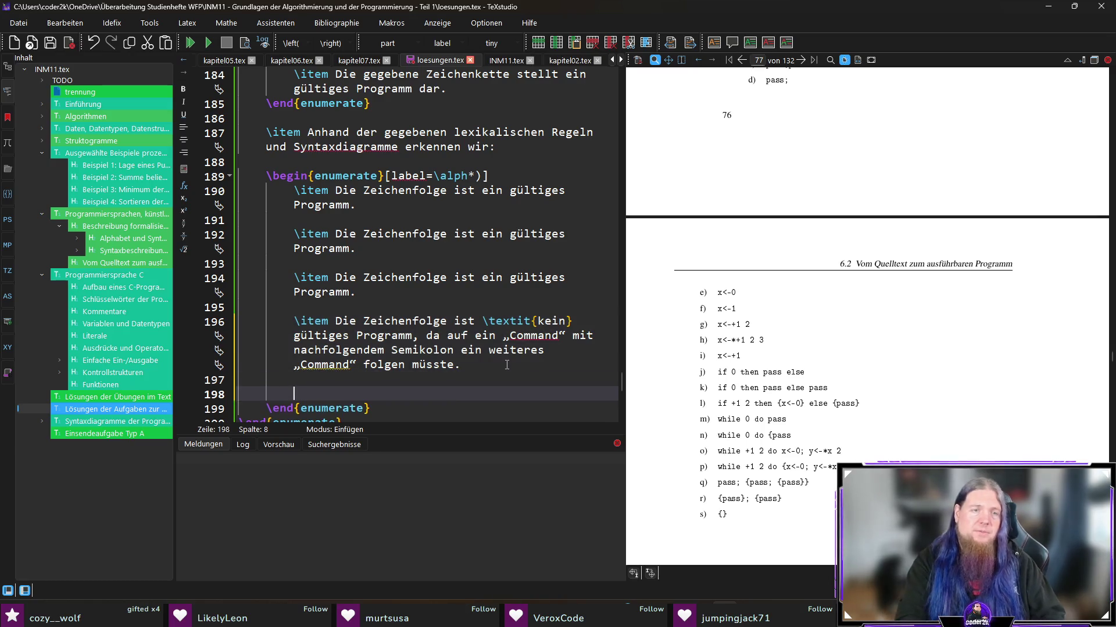
# Step: Add a fifth \item reading 'Die Zeichenfolge ist ein gültiges Programm.' copied from the second item
pyautogui.write('\\item')
pyautogui.moveTo(356, 249); pyautogui.dragTo(330, 234)
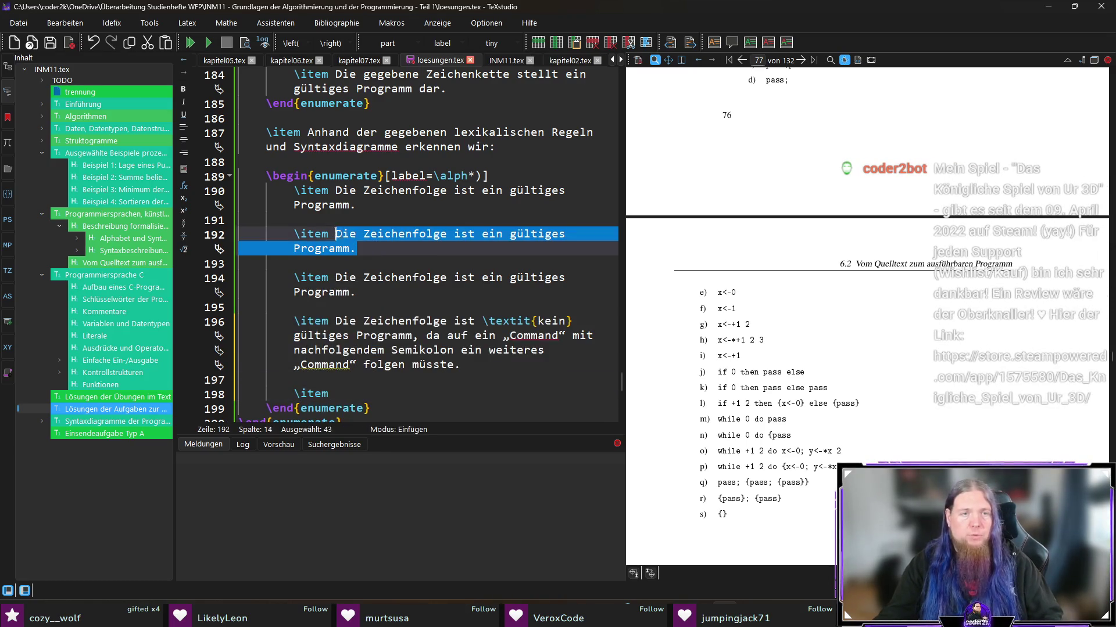
pyautogui.hotkey('ctrl', 'c')
pyautogui.click(383, 395)
pyautogui.hotkey('ctrl', 'v')
# Step: Check the new fifth item and return to the end of the fourth item's explanation
pyautogui.scroll(5, 821, 324)
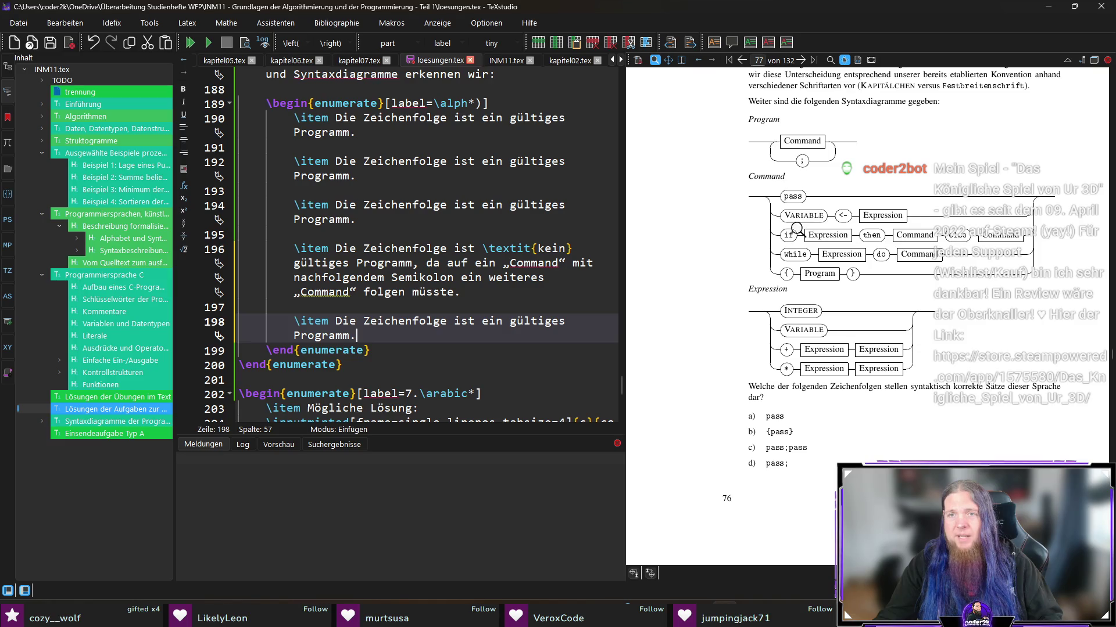
pyautogui.scroll(-5, 819, 233)
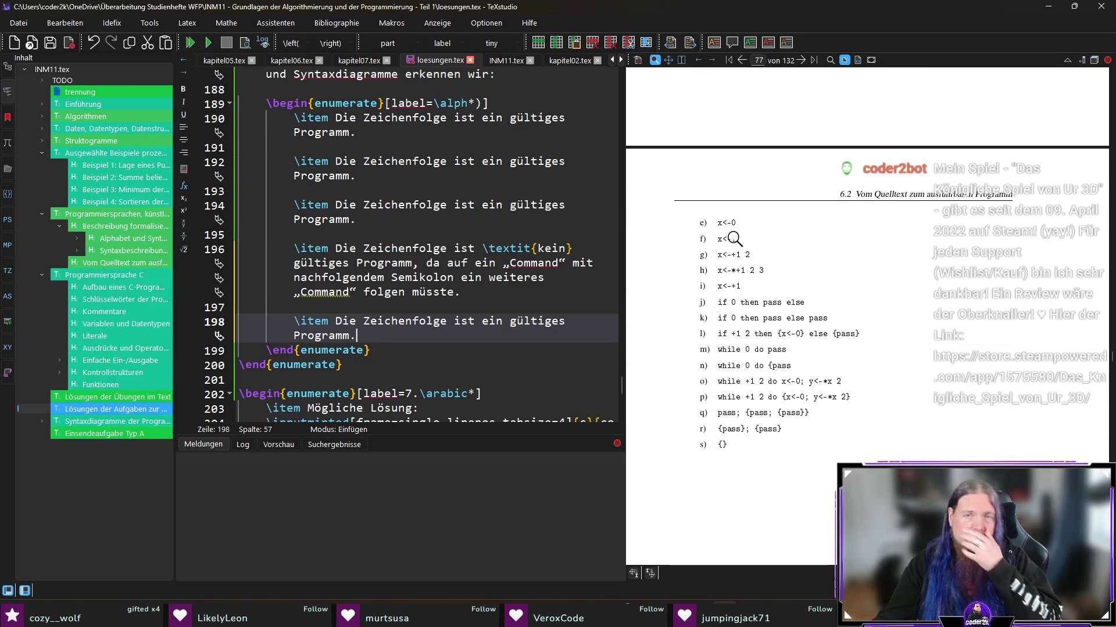
pyautogui.scroll(5, 735, 233)
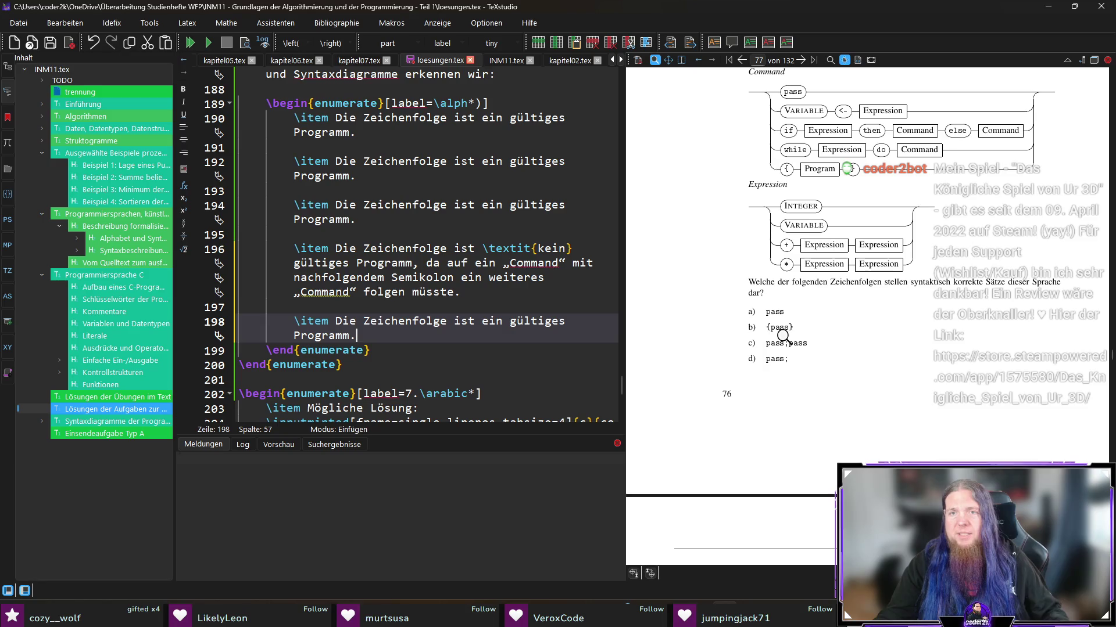
pyautogui.scroll(-5, 799, 274)
pyautogui.scroll(-1, 799, 274)
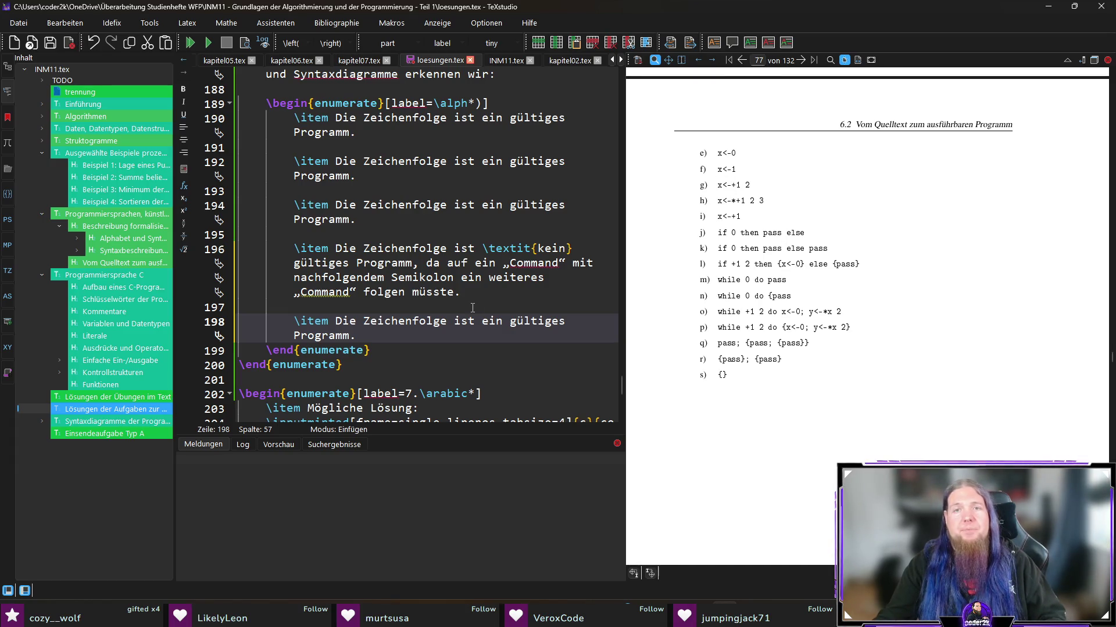
pyautogui.moveTo(381, 343); pyautogui.dragTo(295, 321)
pyautogui.click(395, 340)
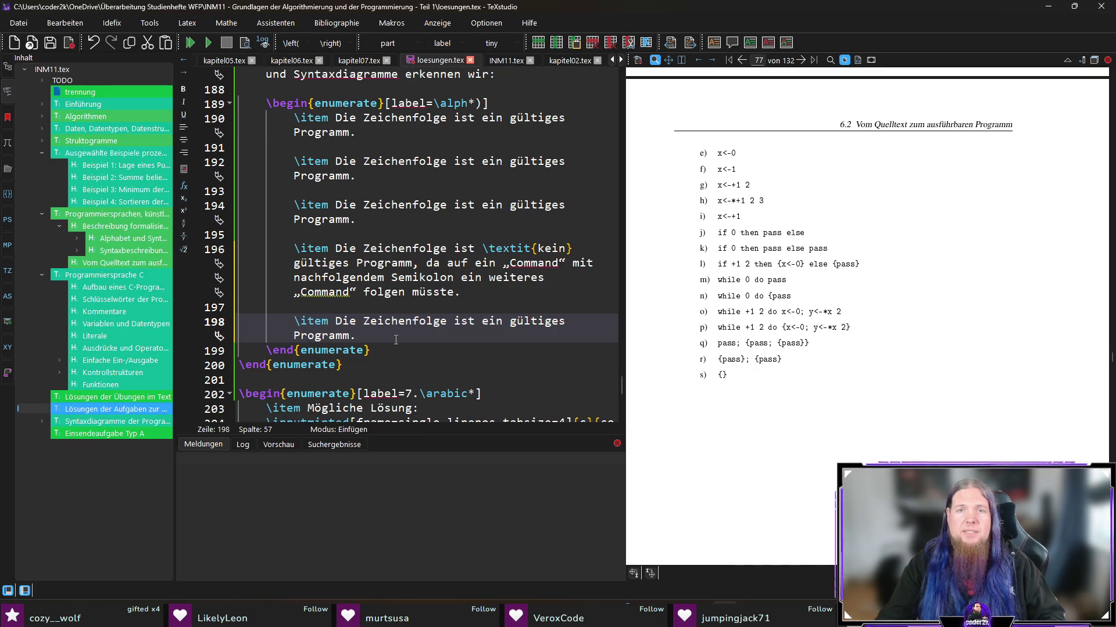
pyautogui.click(395, 299)
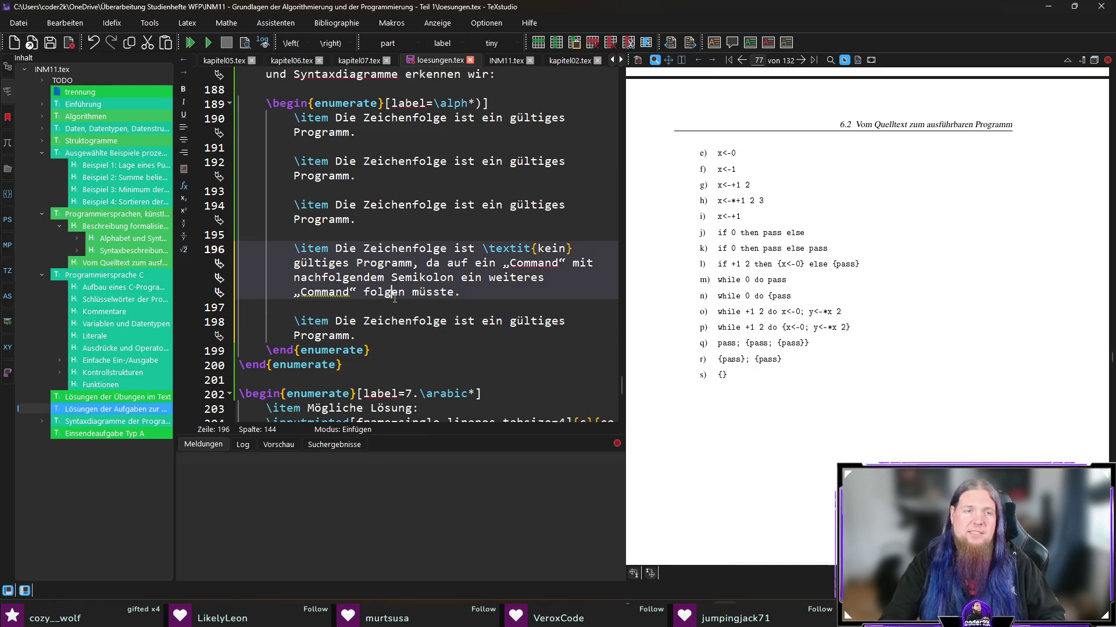
# Step: Insert comment labels % e), % a) and % b) above their items, leaving a line for % c)
pyautogui.press('Down')
pyautogui.press('Return')
pyautogui.write('% e)')
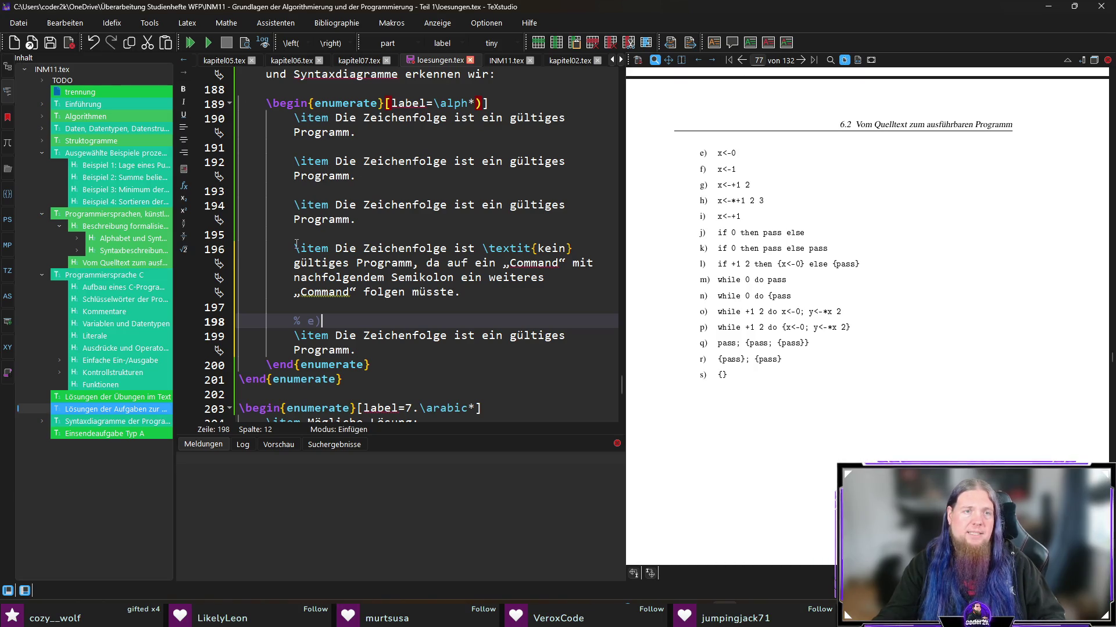
pyautogui.click(547, 97)
pyautogui.press('Return')
pyautogui.write('% a)')
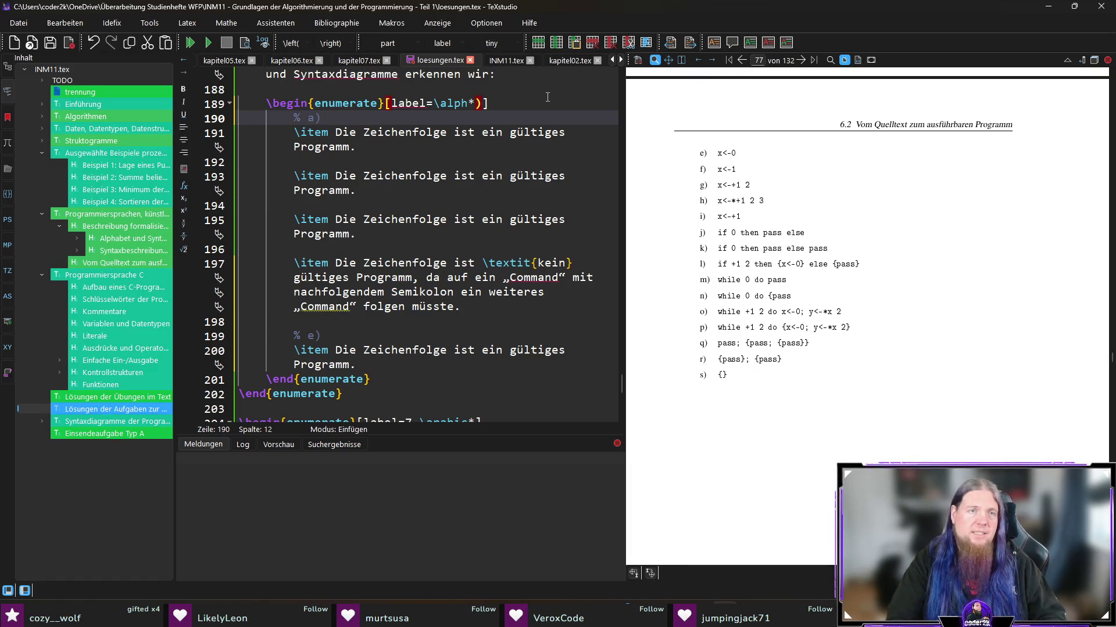
pyautogui.press('Down')
pyautogui.press('Down')
pyautogui.press('Down')
pyautogui.press('Return')
pyautogui.write('% b)')
pyautogui.press('Down')
pyautogui.press('Down')
pyautogui.press('Down')
pyautogui.press('Return')
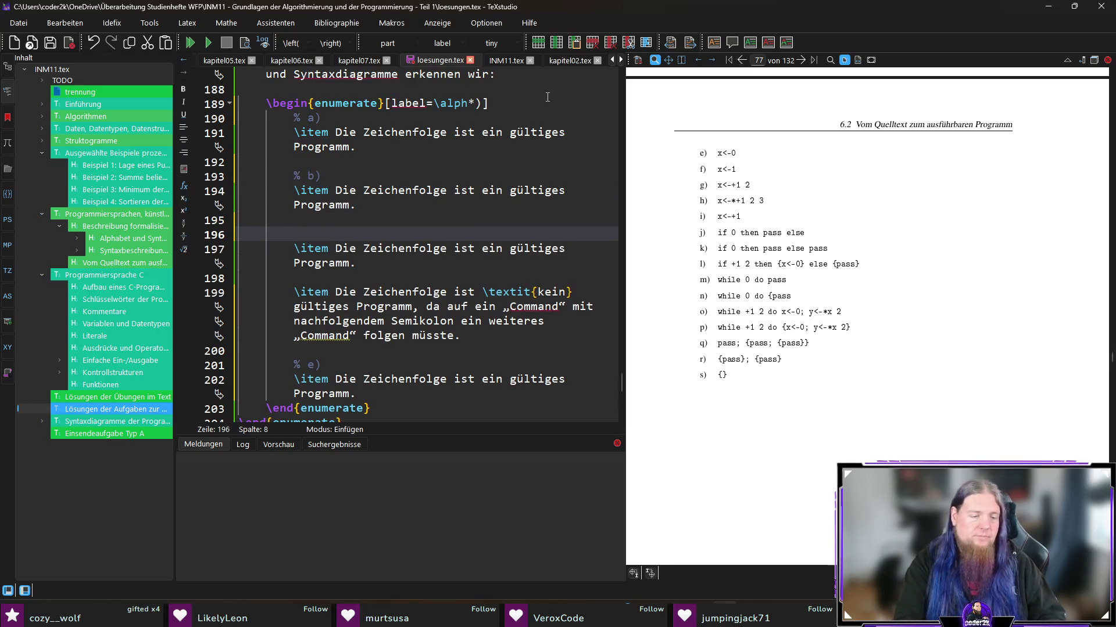